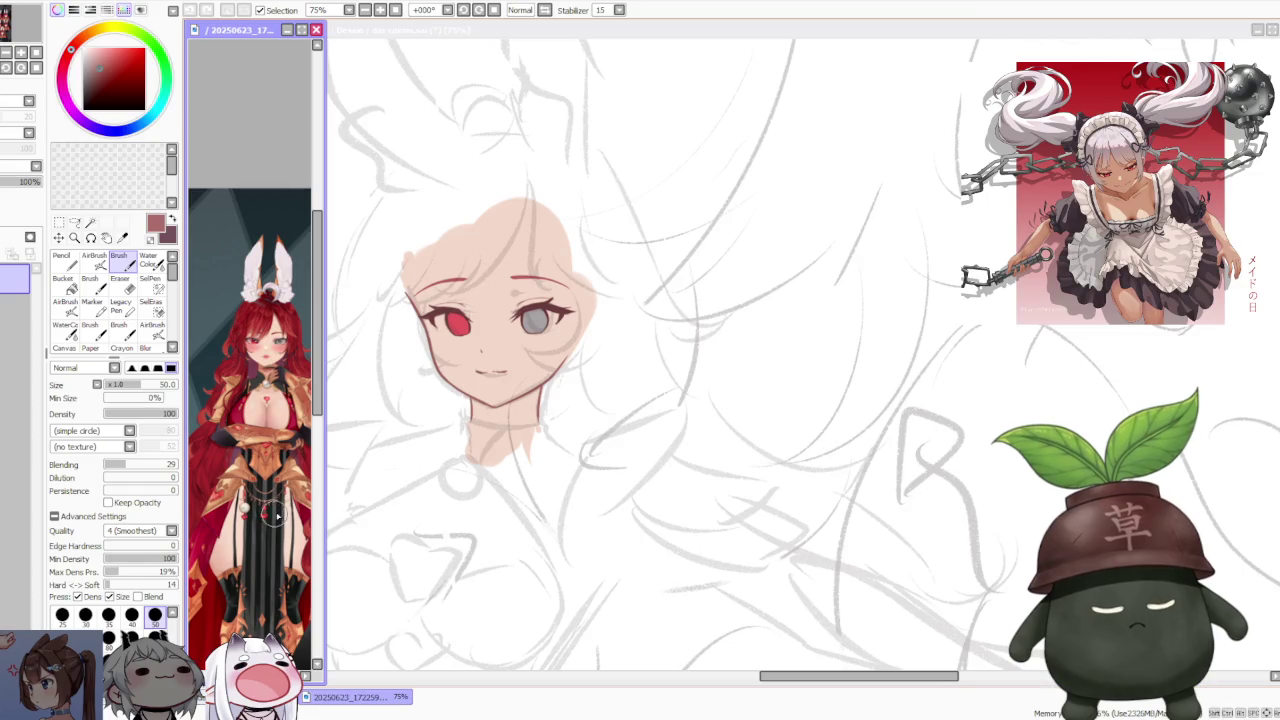
- Compare the reference picture with the dai-comm.sai sketch by switching between their windows
{"action": "scroll", "coordinate": [282, 486], "scroll_direction": "down", "scroll_amount": 1}
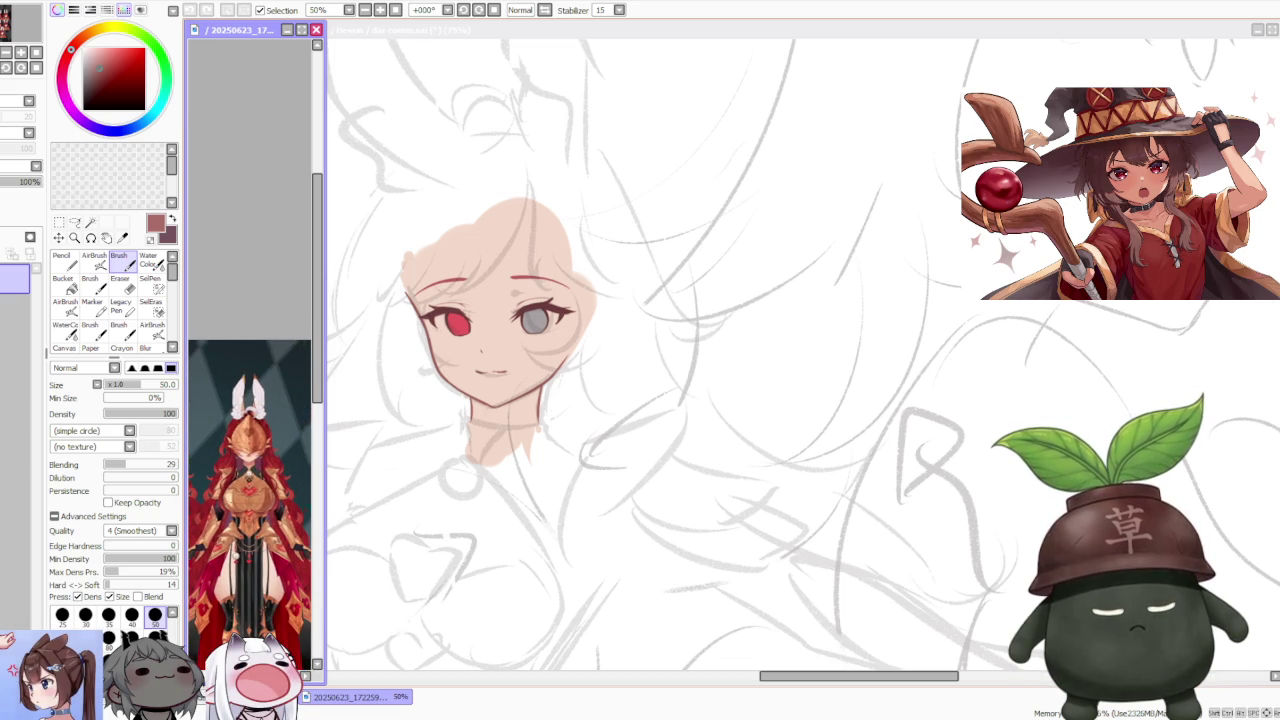
{"action": "left_click", "coordinate": [470, 528]}
{"action": "scroll", "coordinate": [577, 385], "scroll_direction": "down", "scroll_amount": 2}
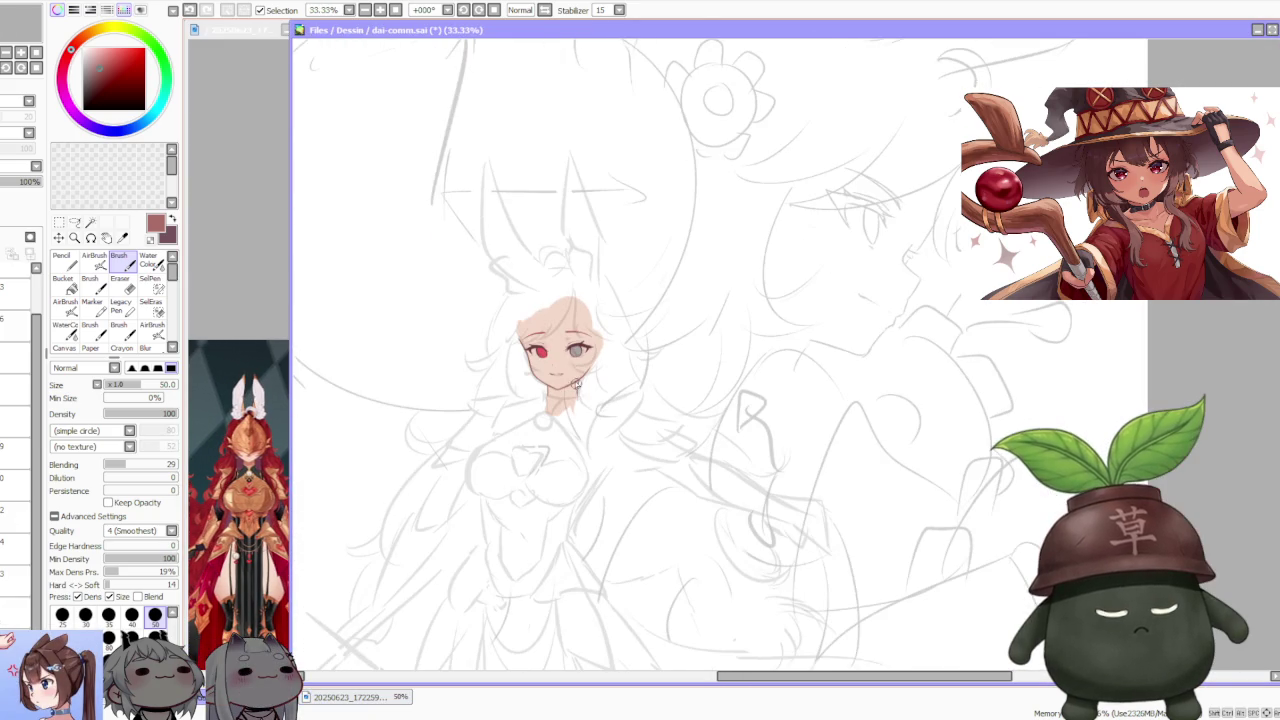
{"action": "left_click", "coordinate": [246, 505]}
{"action": "scroll", "coordinate": [246, 505], "scroll_direction": "up", "scroll_amount": 3}
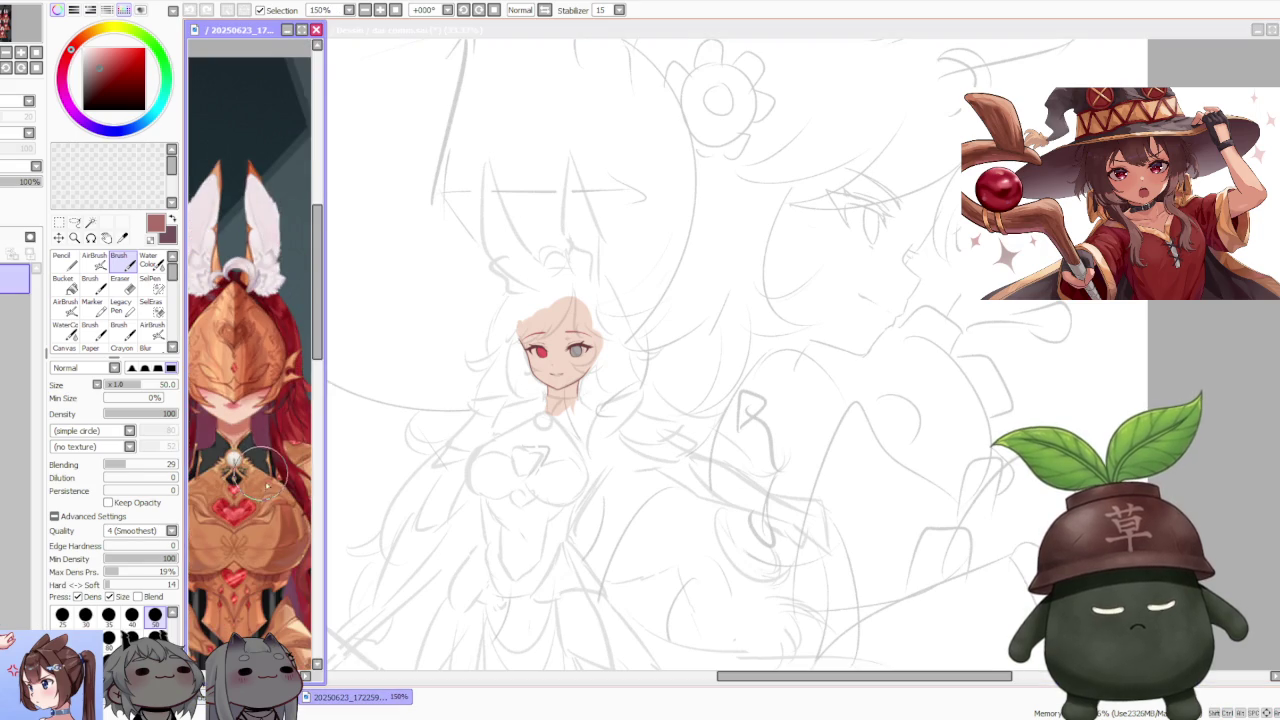
{"action": "left_click", "coordinate": [505, 465]}
- Select the coloured face layer and put it into transform mode with Ctrl+T
{"action": "scroll", "coordinate": [567, 430], "scroll_direction": "up", "scroll_amount": 2}
{"action": "scroll", "coordinate": [567, 430], "scroll_direction": "up", "scroll_amount": 1}
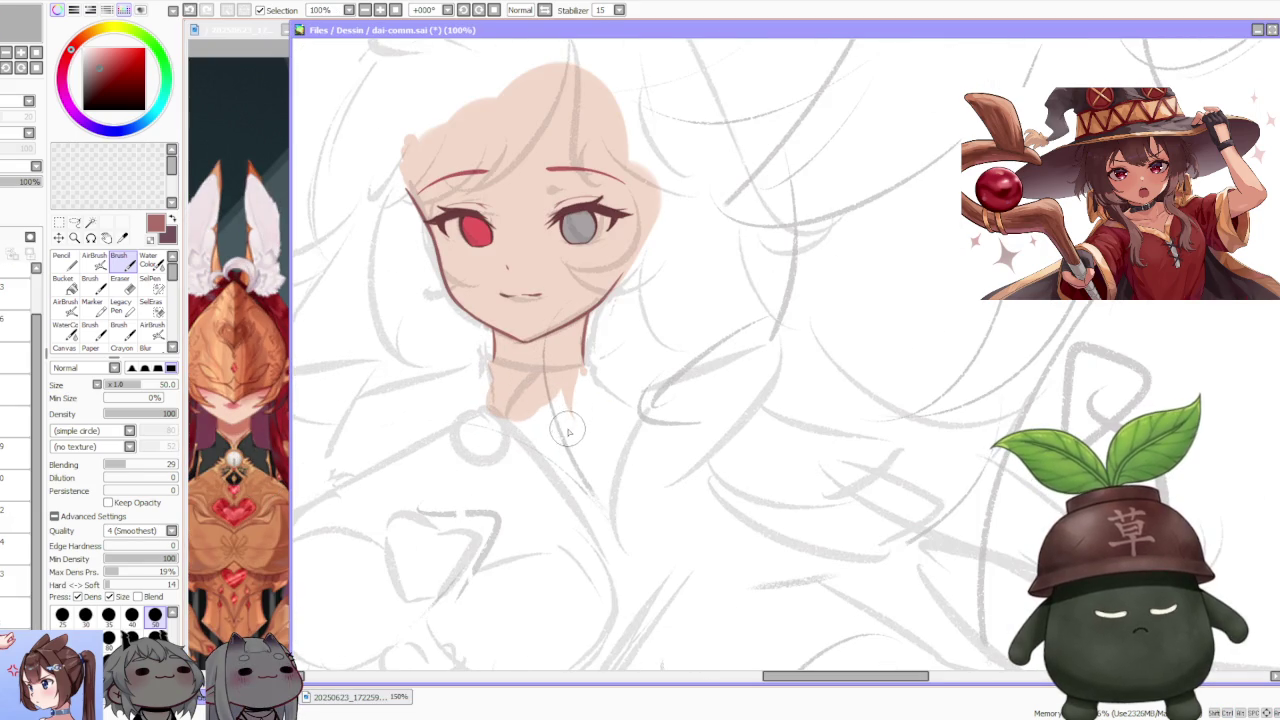
{"action": "scroll", "coordinate": [546, 356], "scroll_direction": "down", "scroll_amount": 1}
{"action": "scroll", "coordinate": [575, 330], "scroll_direction": "down", "scroll_amount": 2}
{"action": "scroll", "coordinate": [578, 326], "scroll_direction": "up", "scroll_amount": 1}
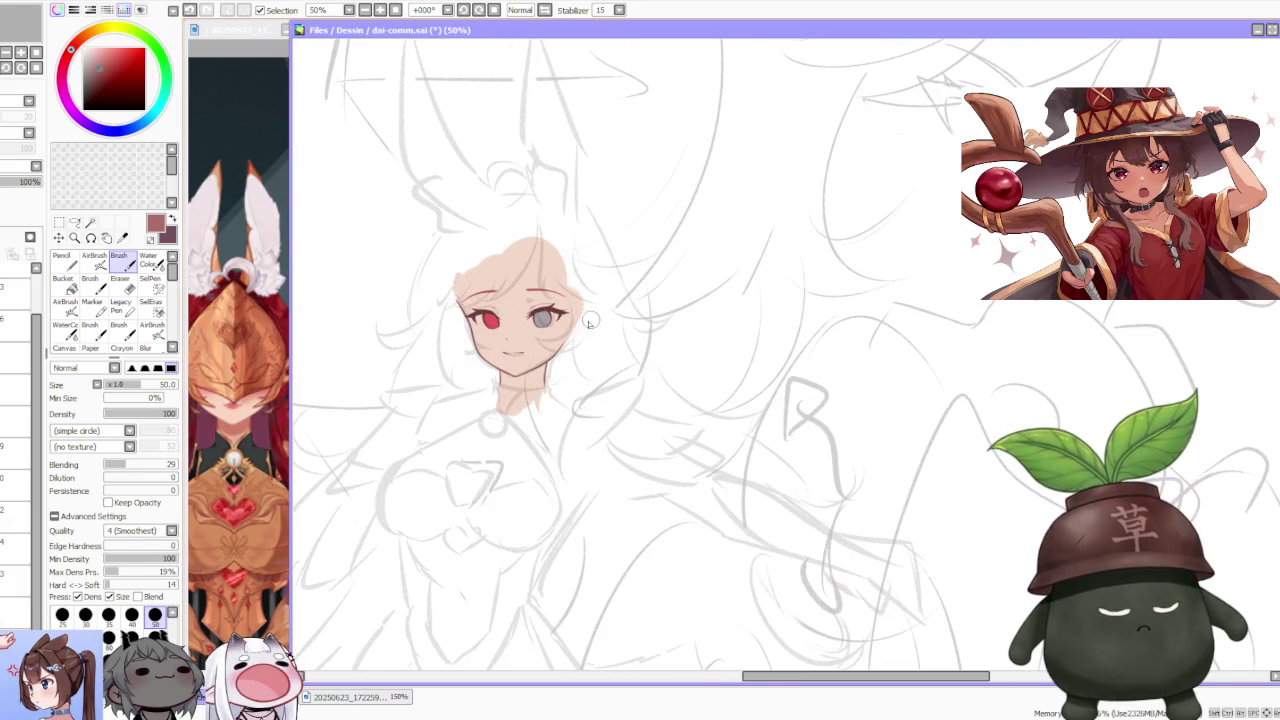
{"action": "left_click", "coordinate": [15, 391]}
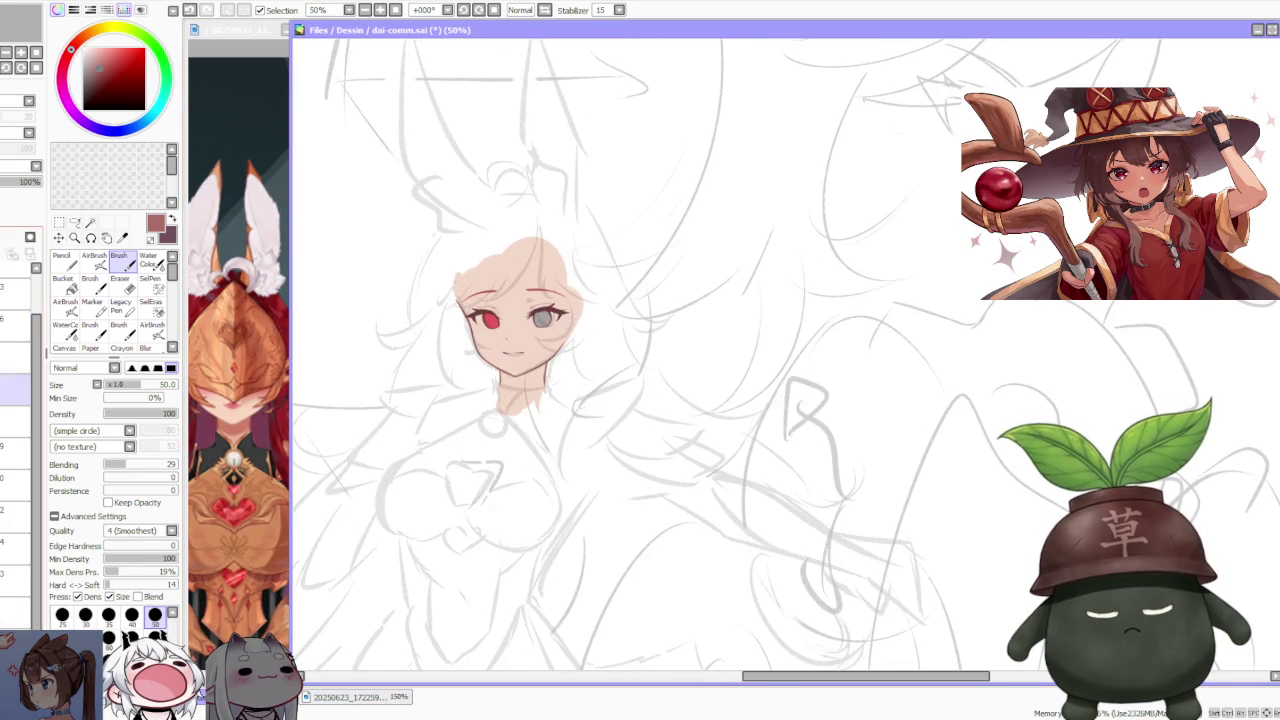
{"action": "key", "text": "ctrl+t"}
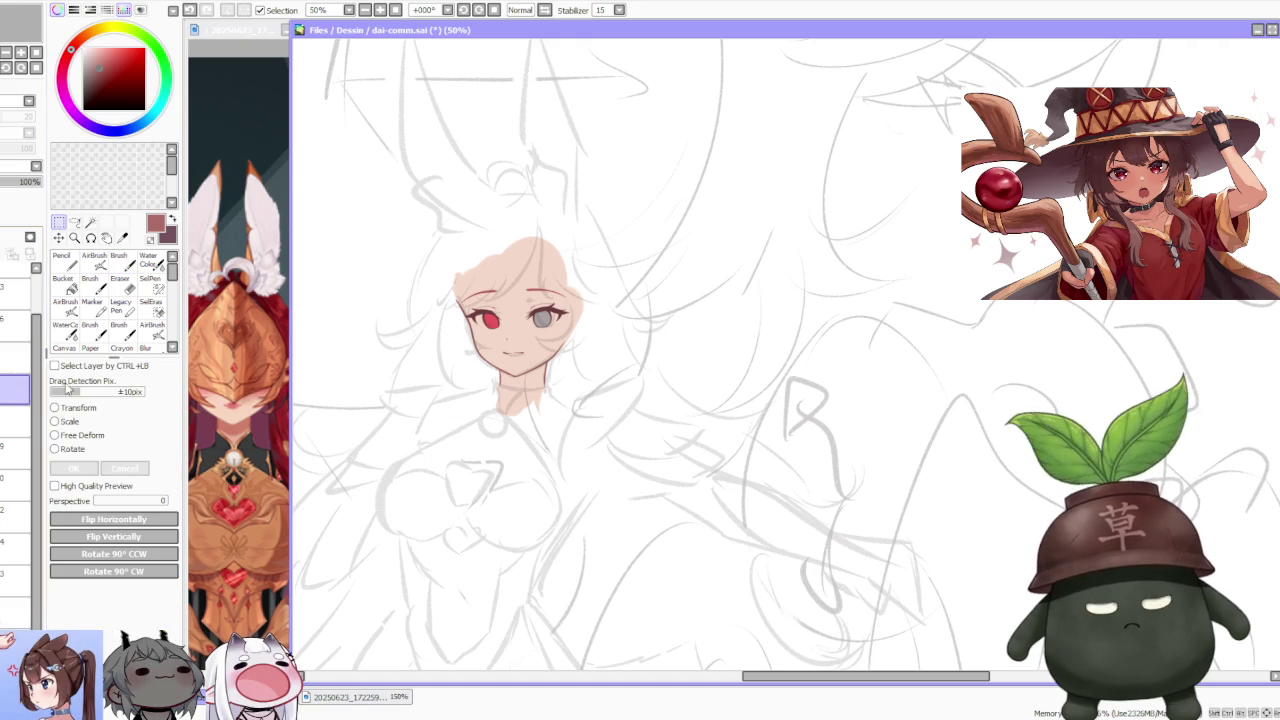
- Nudge the coloured face a few pixels and close the face-layer transform
{"action": "left_click_drag", "start_coordinate": [556, 393], "coordinate": [552, 398]}
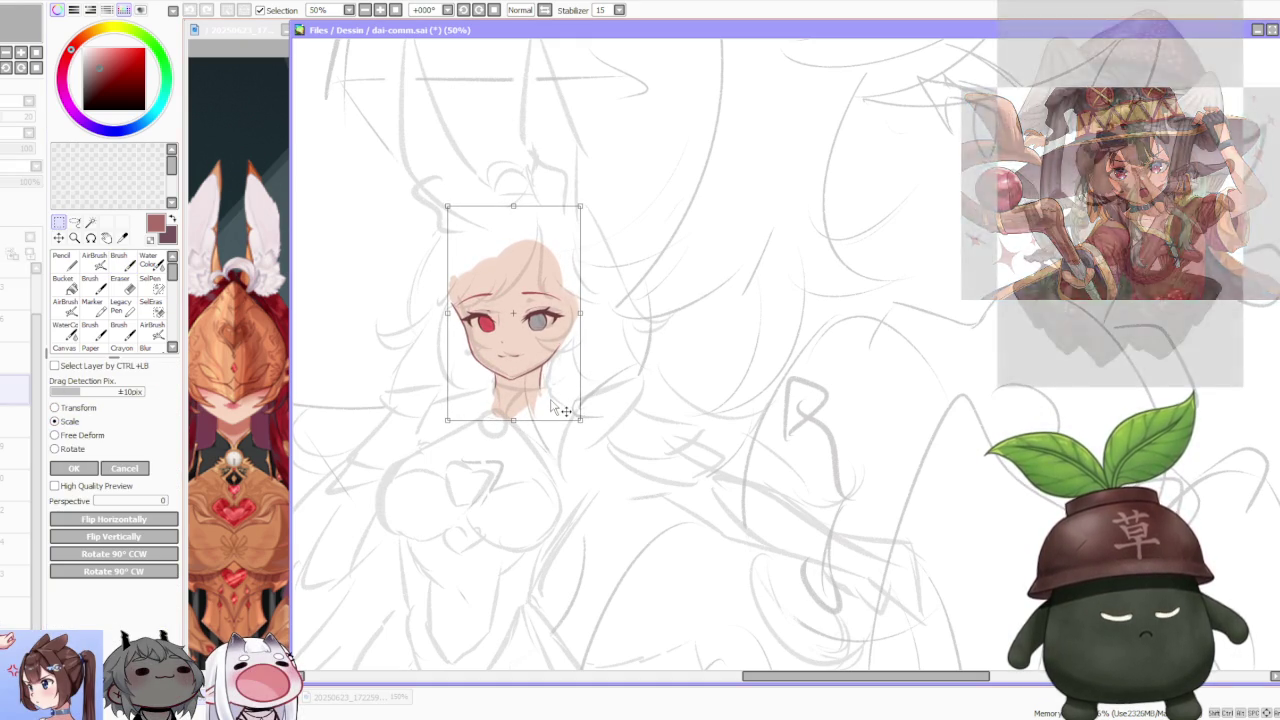
{"action": "scroll", "coordinate": [566, 392], "scroll_direction": "down", "scroll_amount": 2}
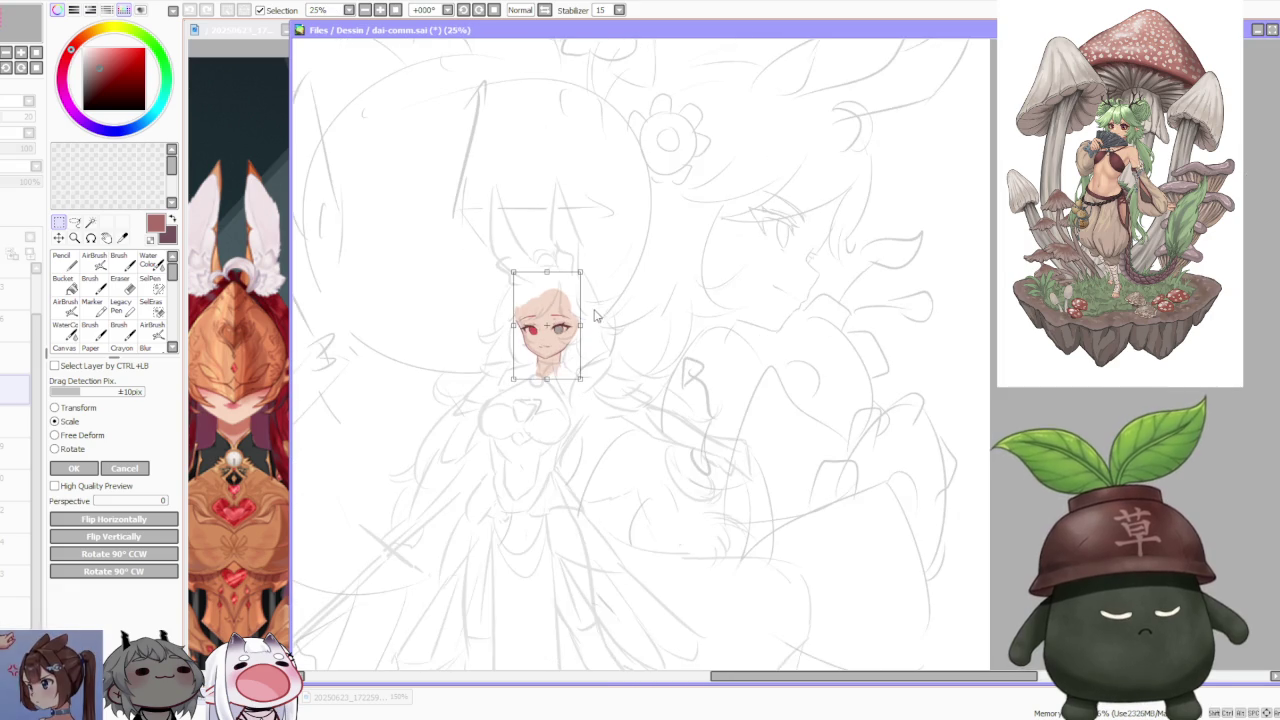
{"action": "scroll", "coordinate": [598, 326], "scroll_direction": "up", "scroll_amount": 2}
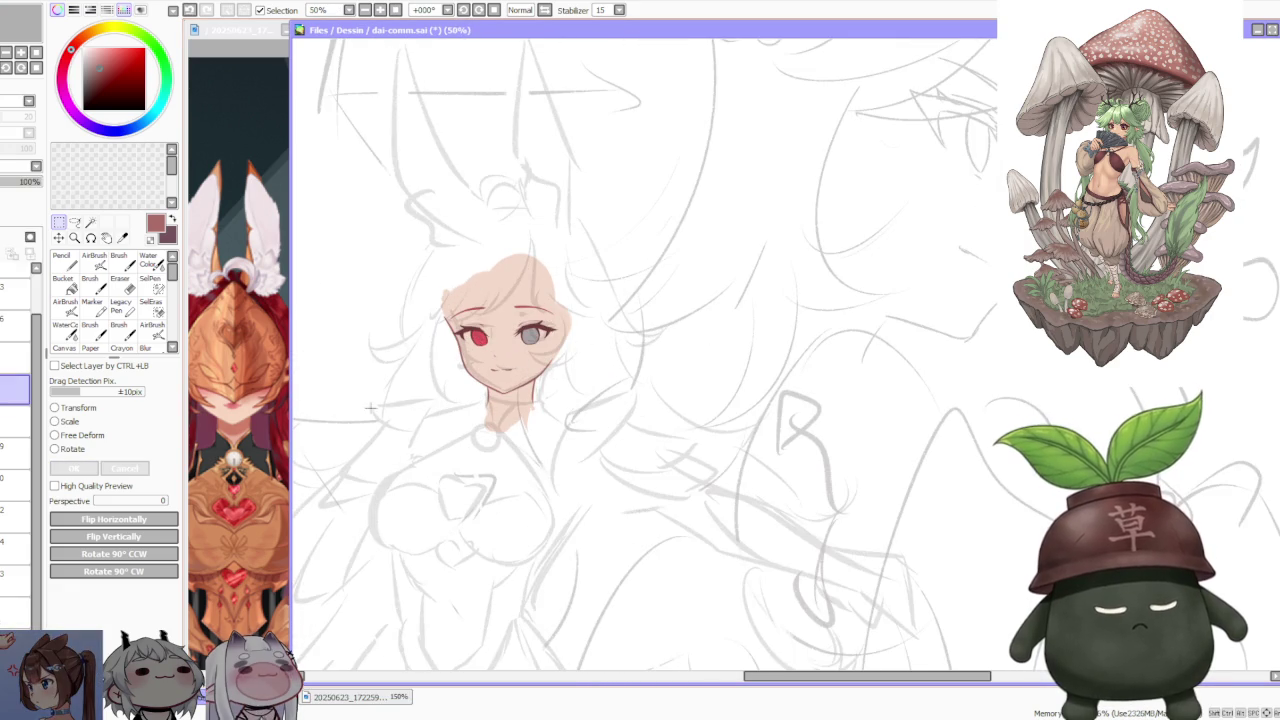
{"action": "left_click", "coordinate": [120, 469]}
- Select the line-work layer for drawing the neck
{"action": "left_click", "coordinate": [3, 455]}
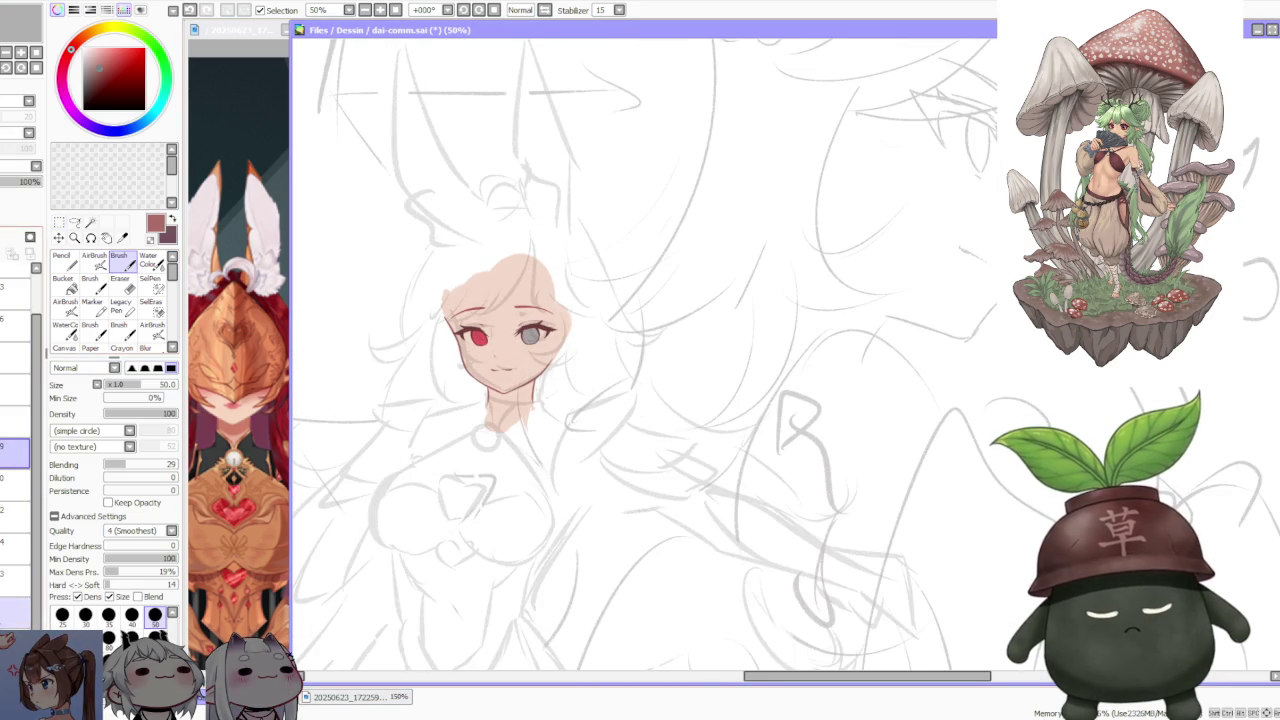
{"action": "left_click", "coordinate": [5, 612]}
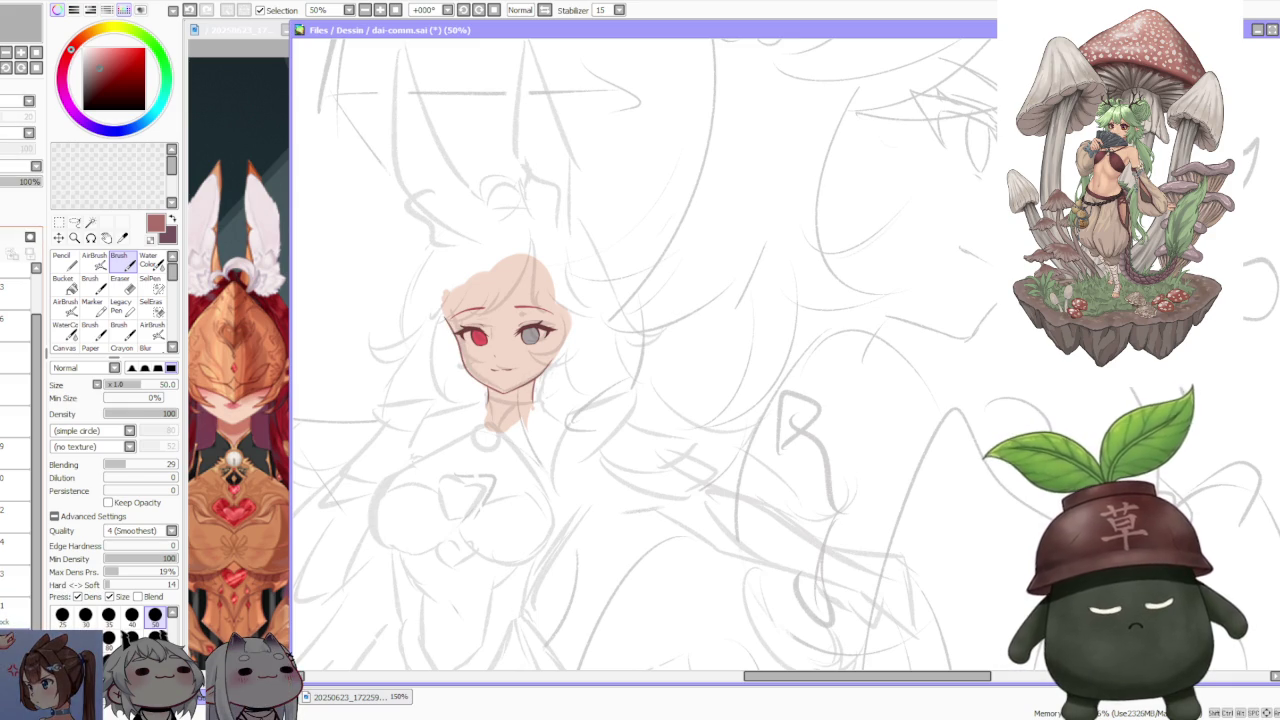
{"action": "left_click", "coordinate": [4, 478]}
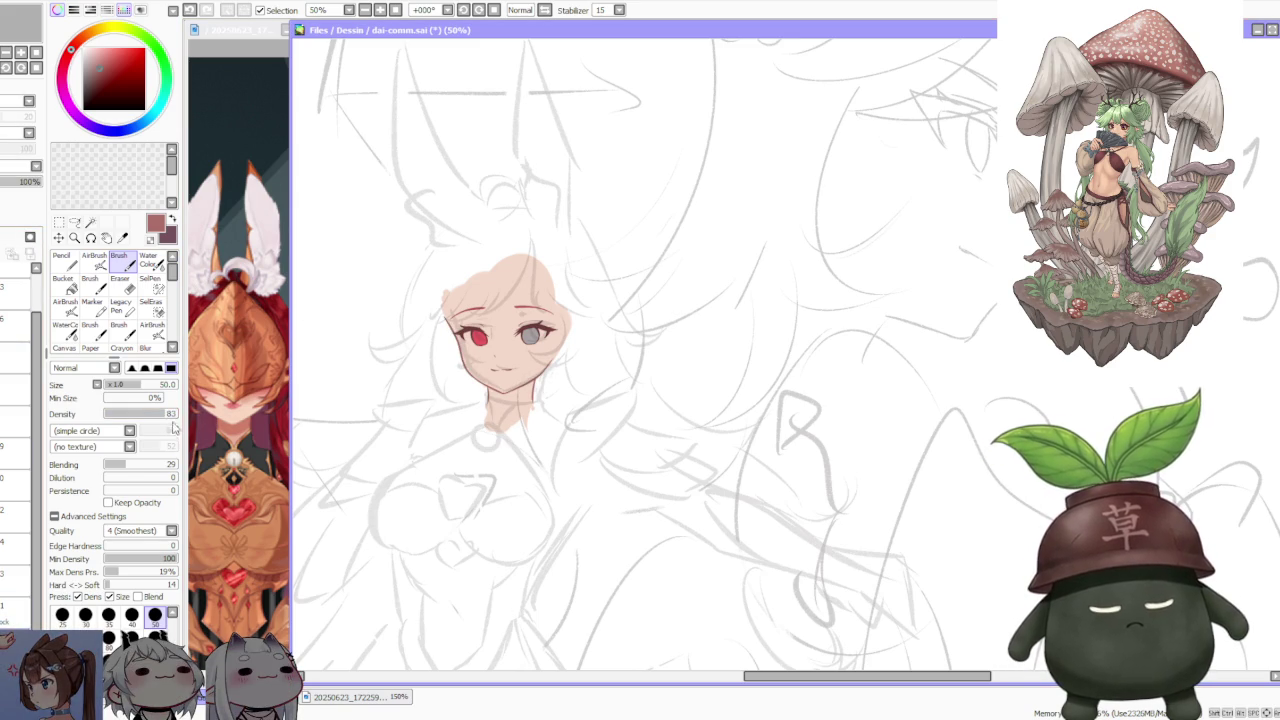
{"action": "scroll", "coordinate": [516, 418], "scroll_direction": "up", "scroll_amount": 2}
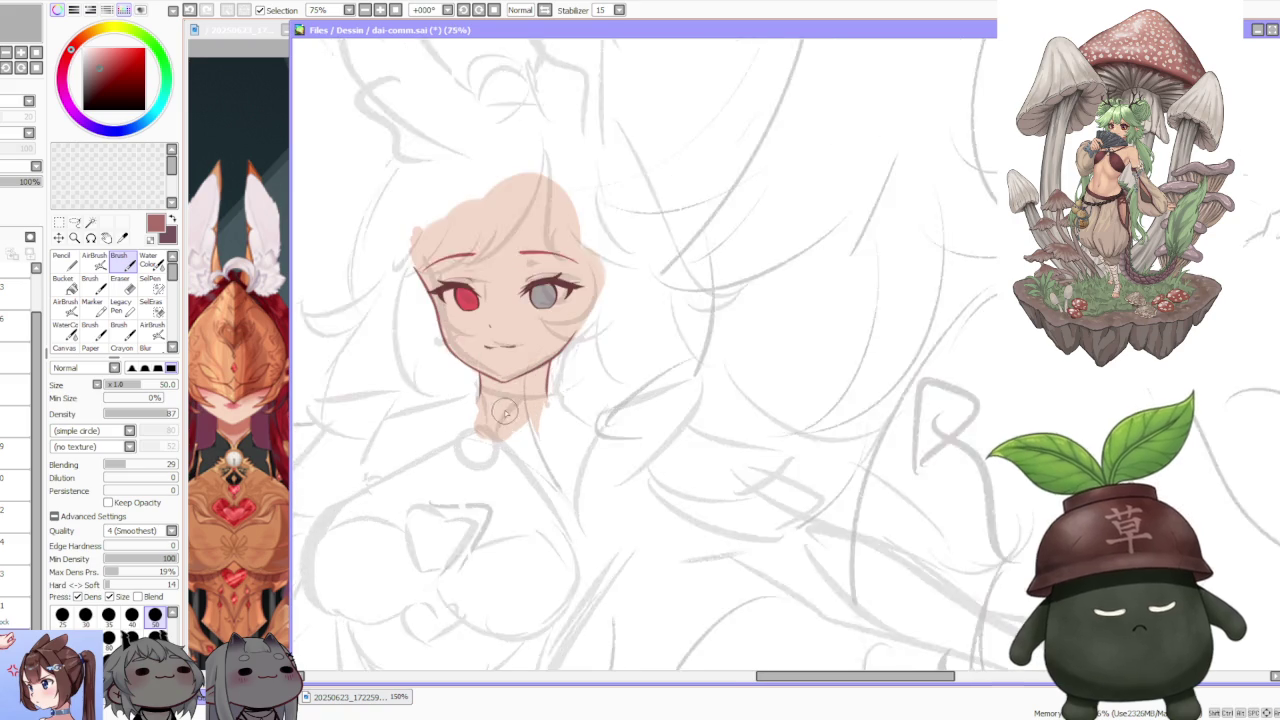
{"action": "scroll", "coordinate": [513, 390], "scroll_direction": "down", "scroll_amount": 2}
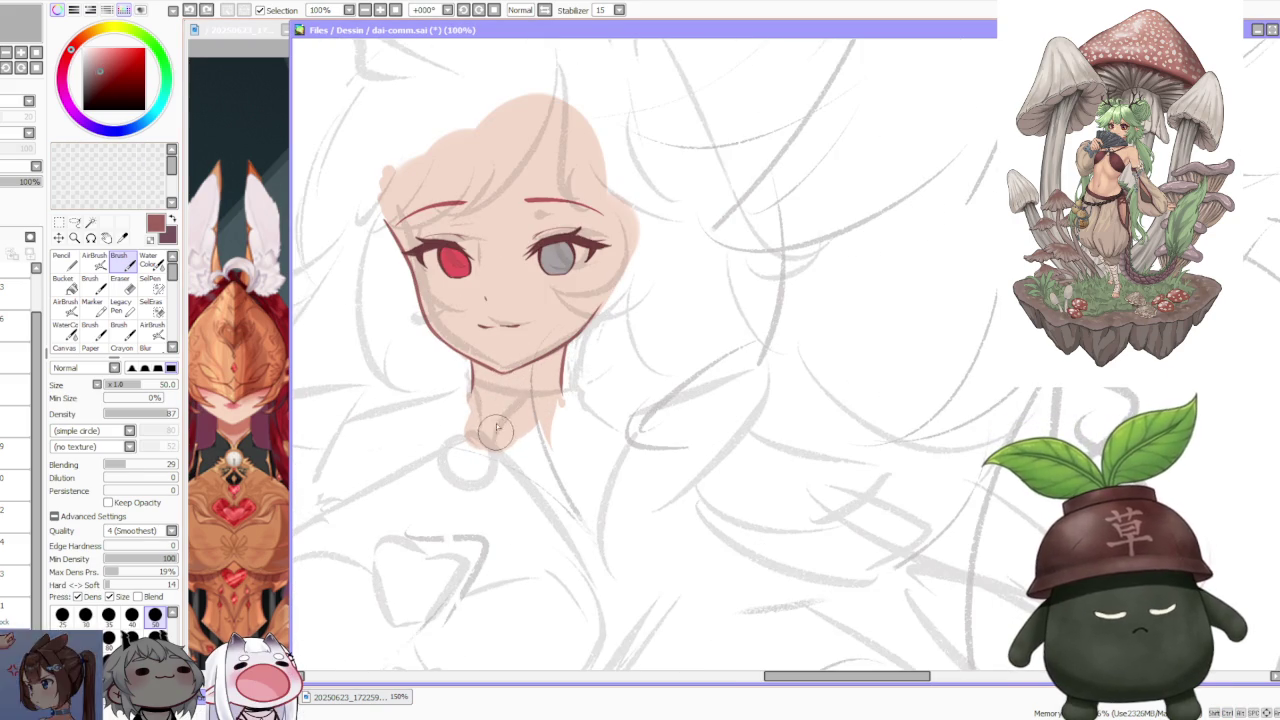
- Draw dark red curved outline strokes running down the neck below the chin
{"action": "left_click_drag", "start_coordinate": [496, 432], "coordinate": [545, 382]}
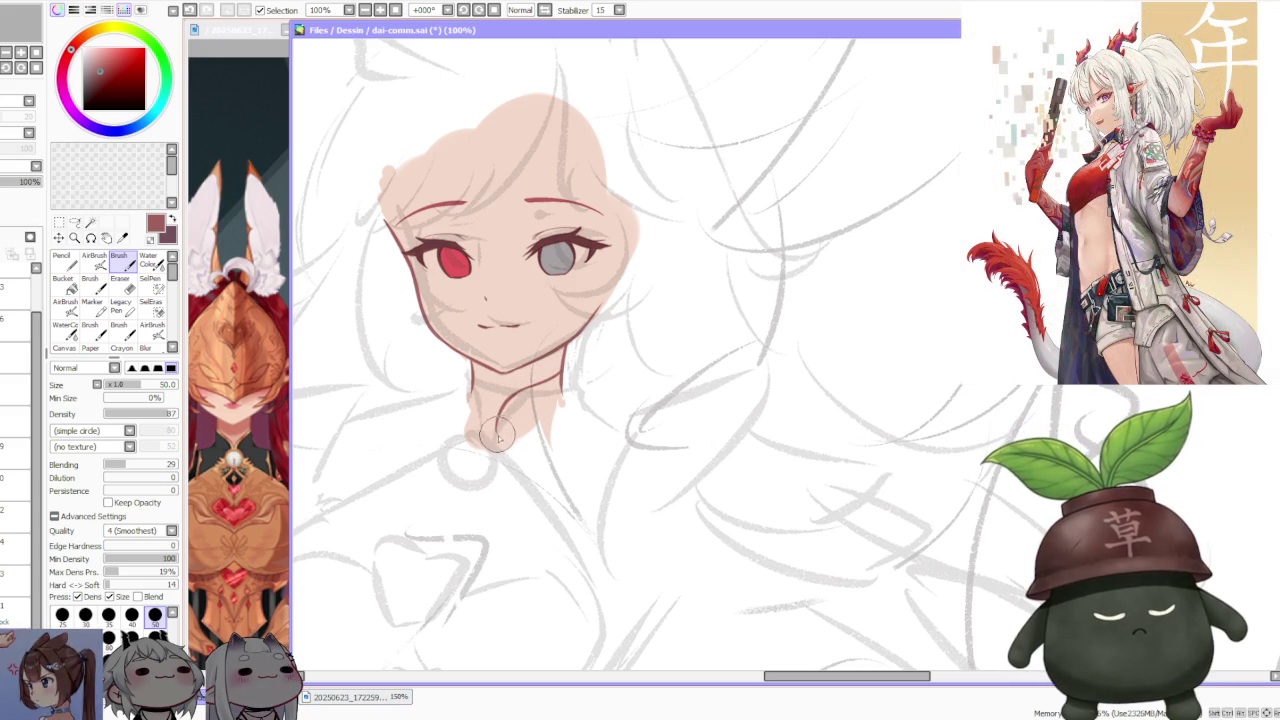
{"action": "scroll", "coordinate": [497, 410], "scroll_direction": "up", "scroll_amount": 2}
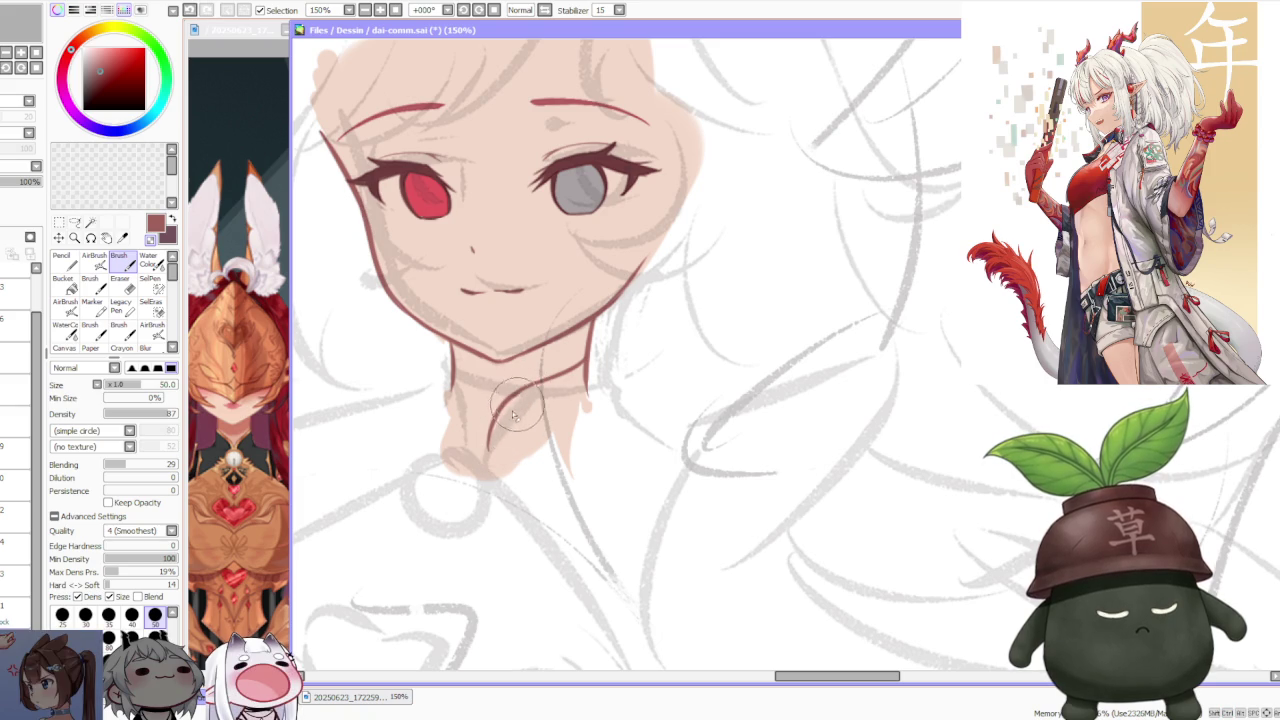
{"action": "left_click_drag", "start_coordinate": [500, 410], "coordinate": [496, 456]}
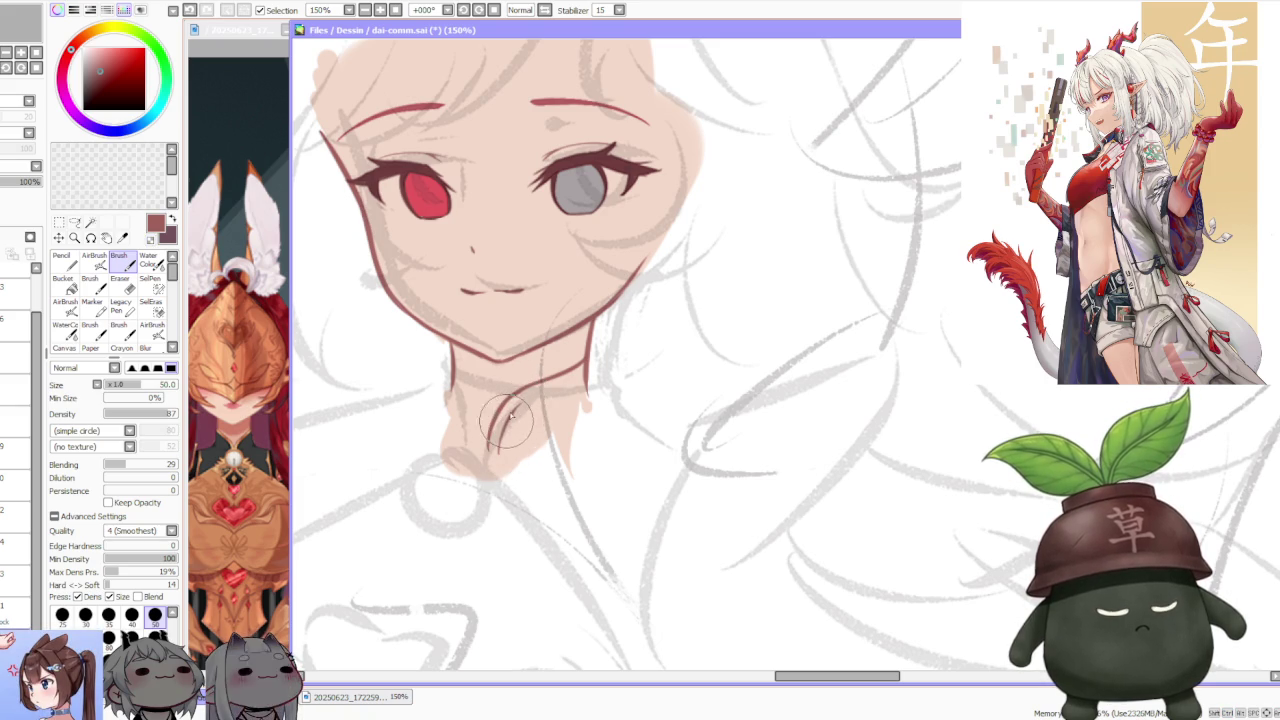
{"action": "left_click_drag", "start_coordinate": [531, 400], "coordinate": [562, 380]}
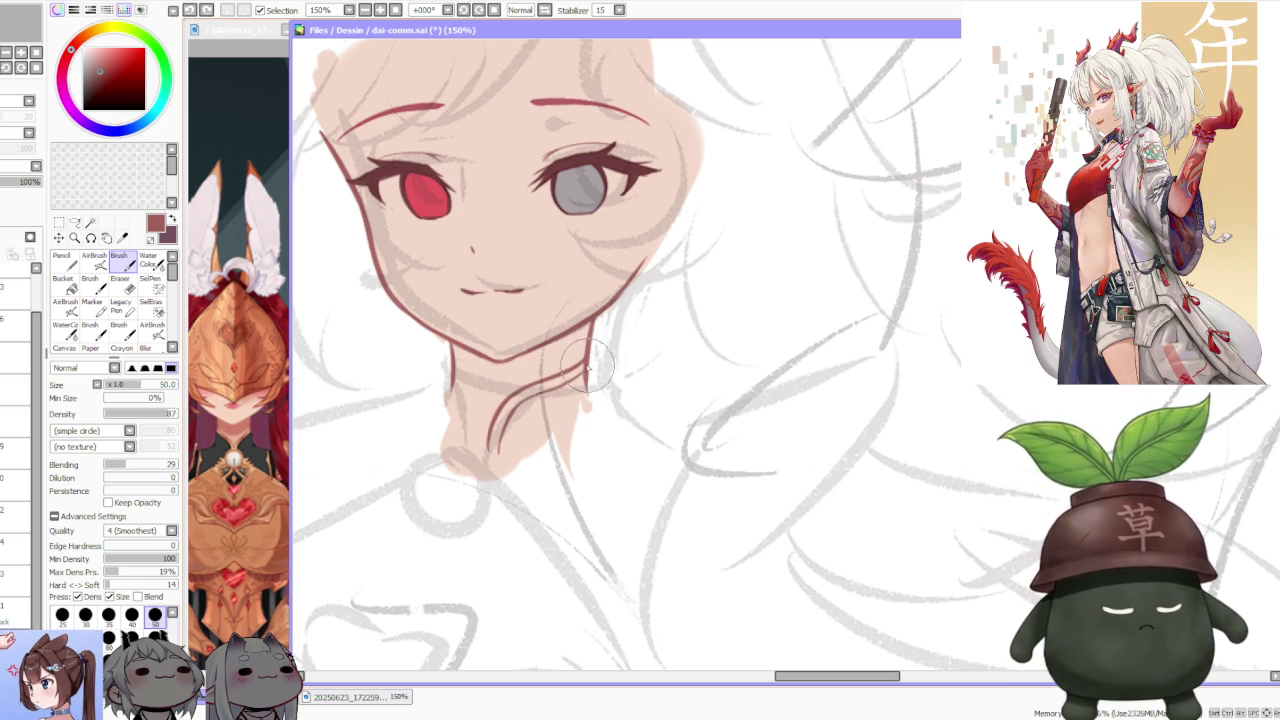
{"action": "scroll", "coordinate": [587, 347], "scroll_direction": "up", "scroll_amount": 1}
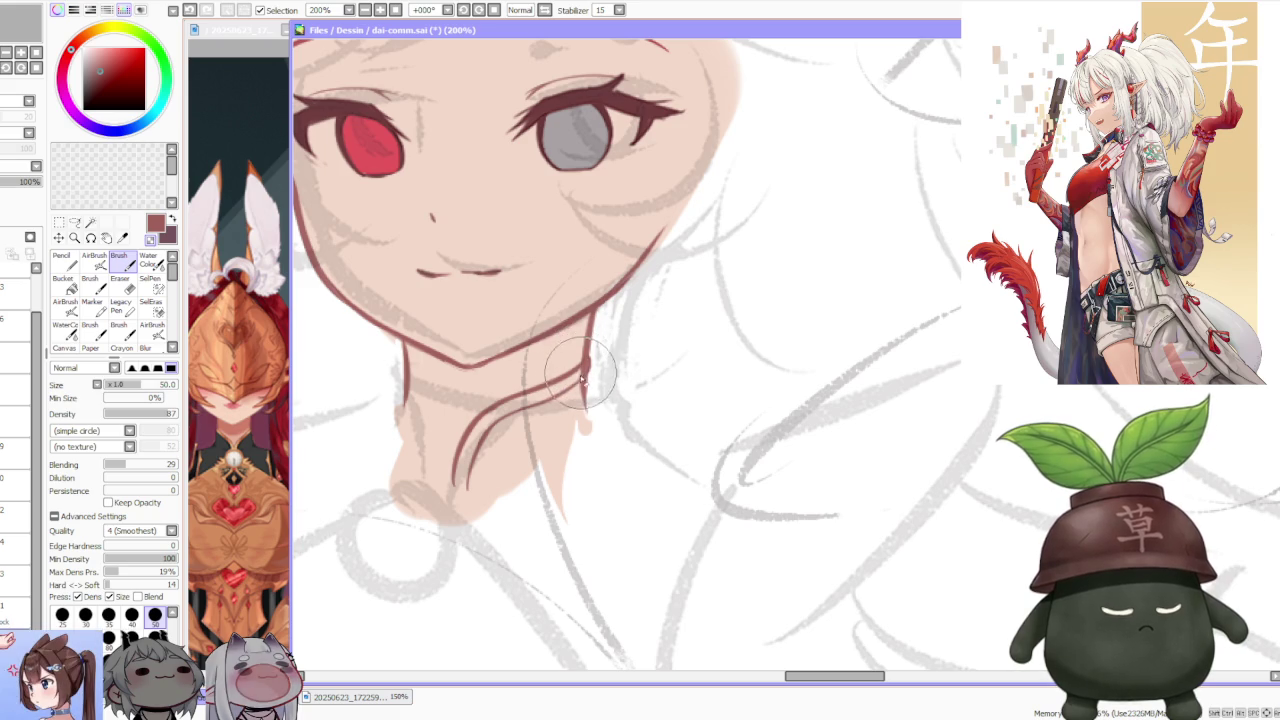
{"action": "left_click", "coordinate": [15, 610]}
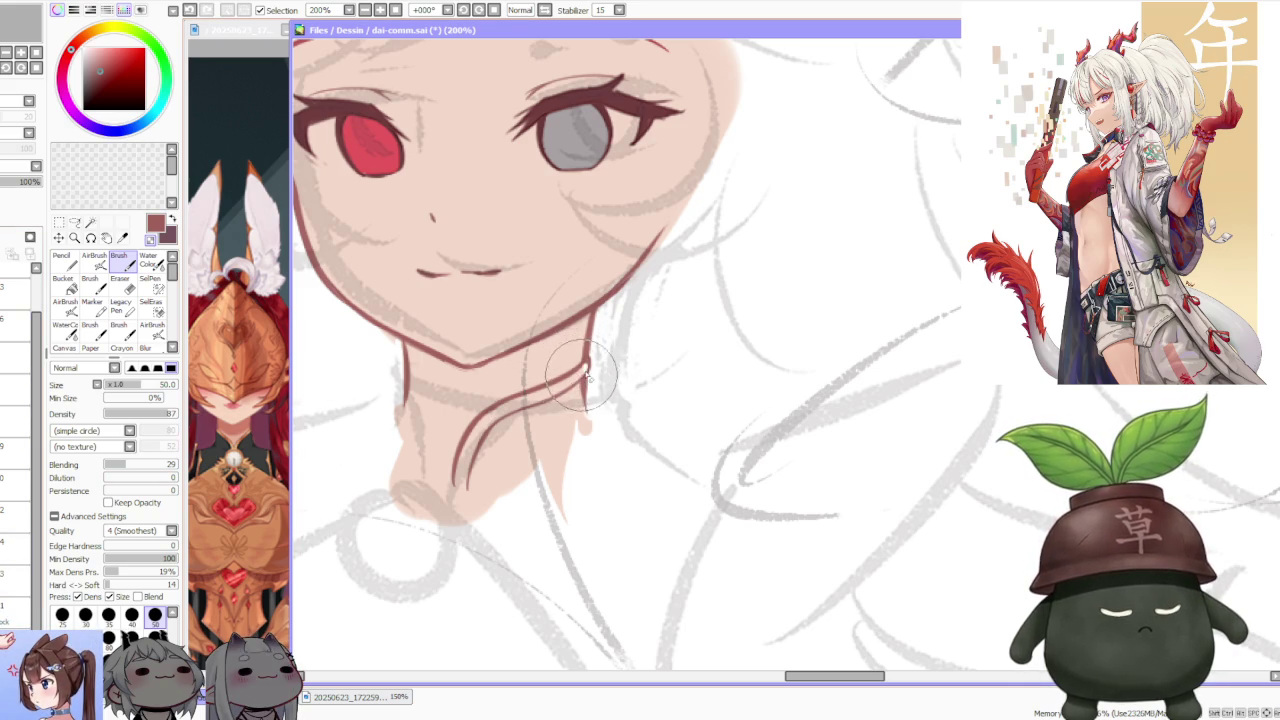
{"action": "scroll", "coordinate": [593, 305], "scroll_direction": "down", "scroll_amount": 2}
{"action": "scroll", "coordinate": [598, 290], "scroll_direction": "down", "scroll_amount": 2}
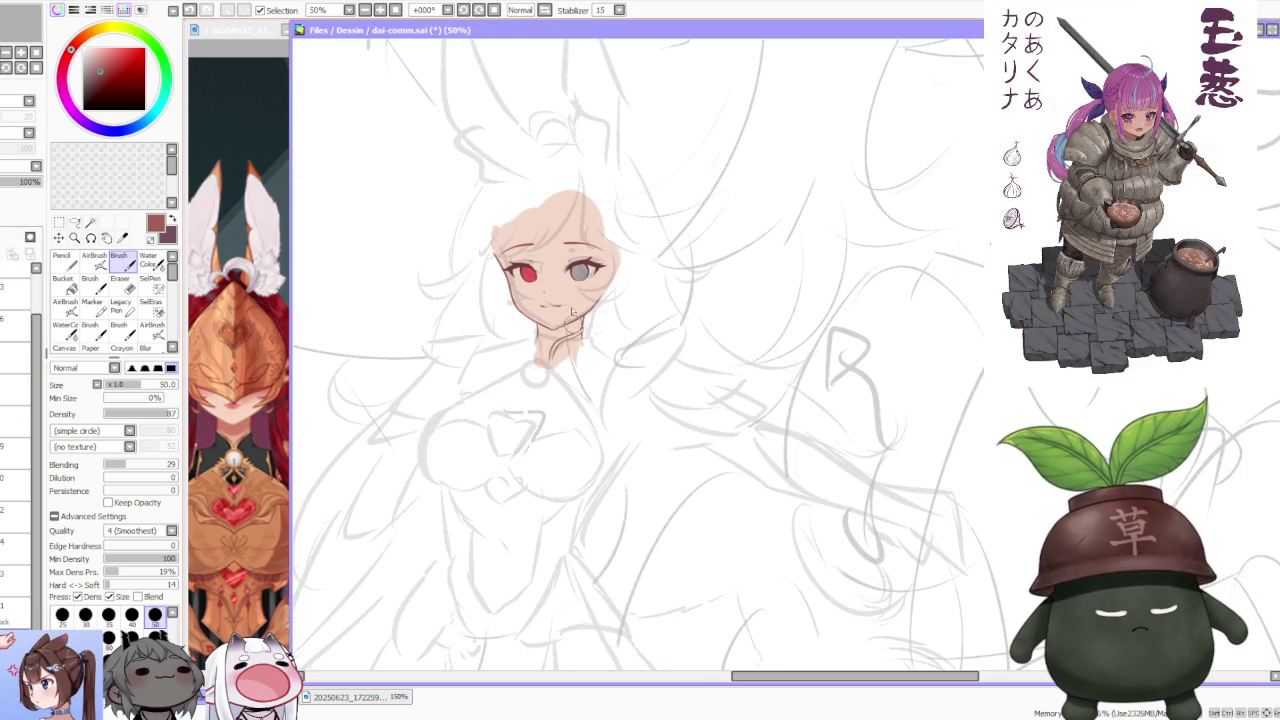
- Zoom in to about 300–400% and draw the high collar band lines around the neck
{"action": "scroll", "coordinate": [573, 313], "scroll_direction": "up", "scroll_amount": 2}
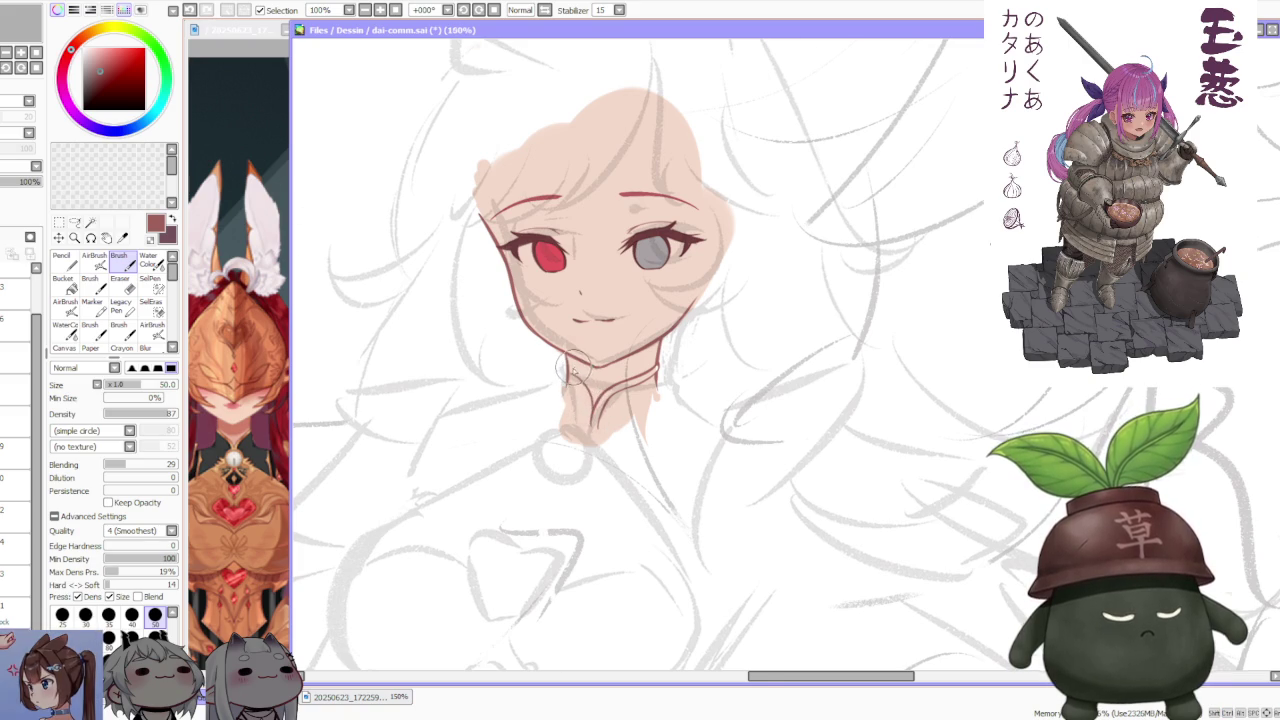
{"action": "scroll", "coordinate": [570, 370], "scroll_direction": "up", "scroll_amount": 1}
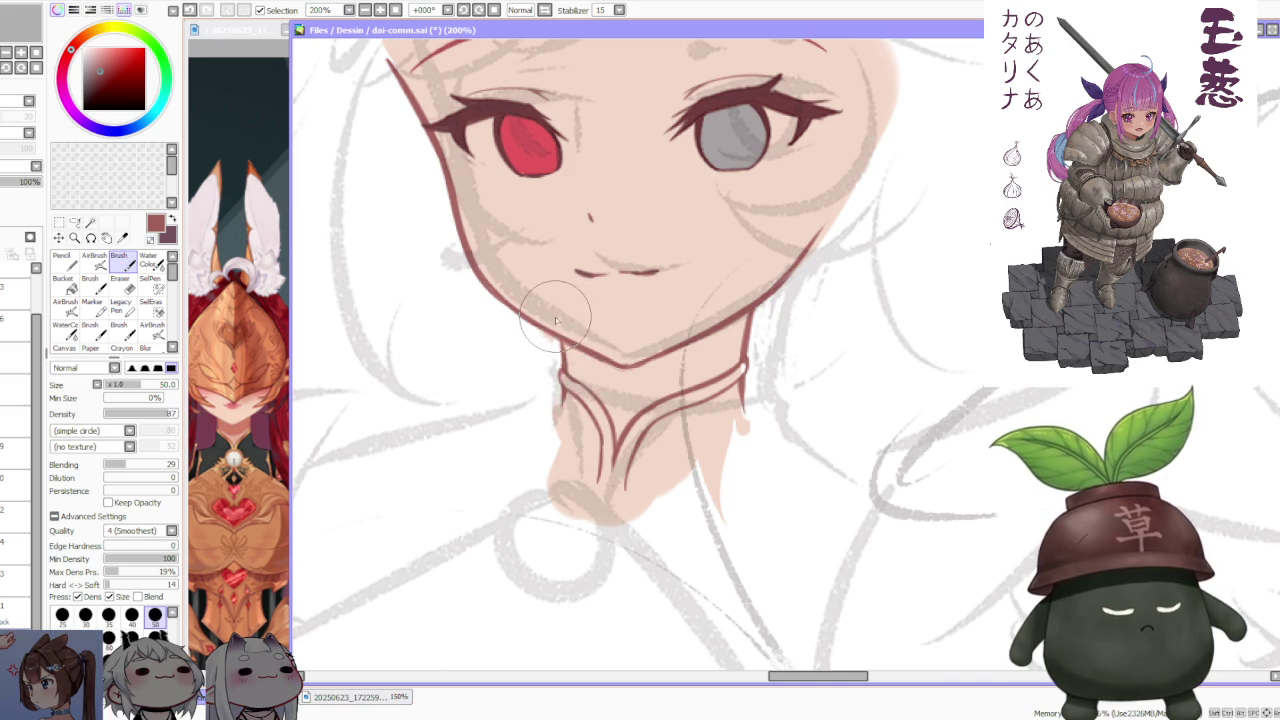
{"action": "scroll", "coordinate": [555, 320], "scroll_direction": "down", "scroll_amount": 3}
{"action": "scroll", "coordinate": [560, 322], "scroll_direction": "up", "scroll_amount": 2}
{"action": "scroll", "coordinate": [570, 328], "scroll_direction": "up", "scroll_amount": 1}
{"action": "scroll", "coordinate": [576, 333], "scroll_direction": "up", "scroll_amount": 1}
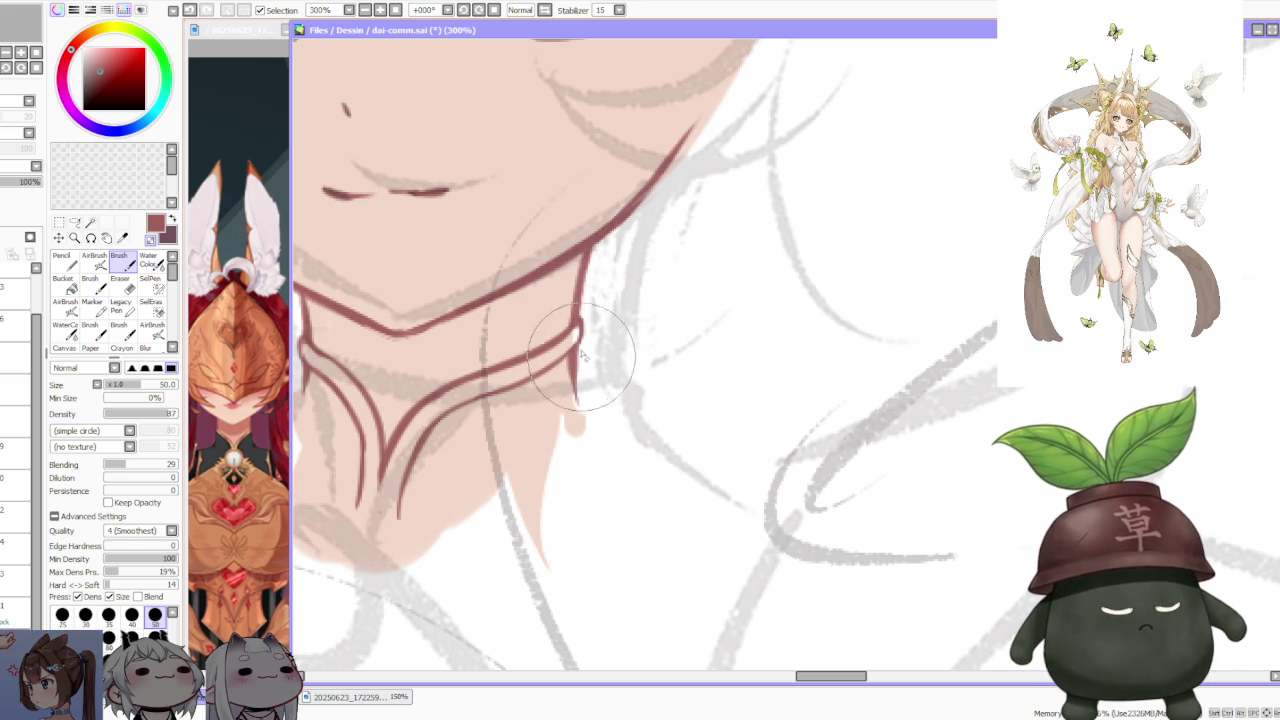
{"action": "scroll", "coordinate": [572, 333], "scroll_direction": "down", "scroll_amount": 3}
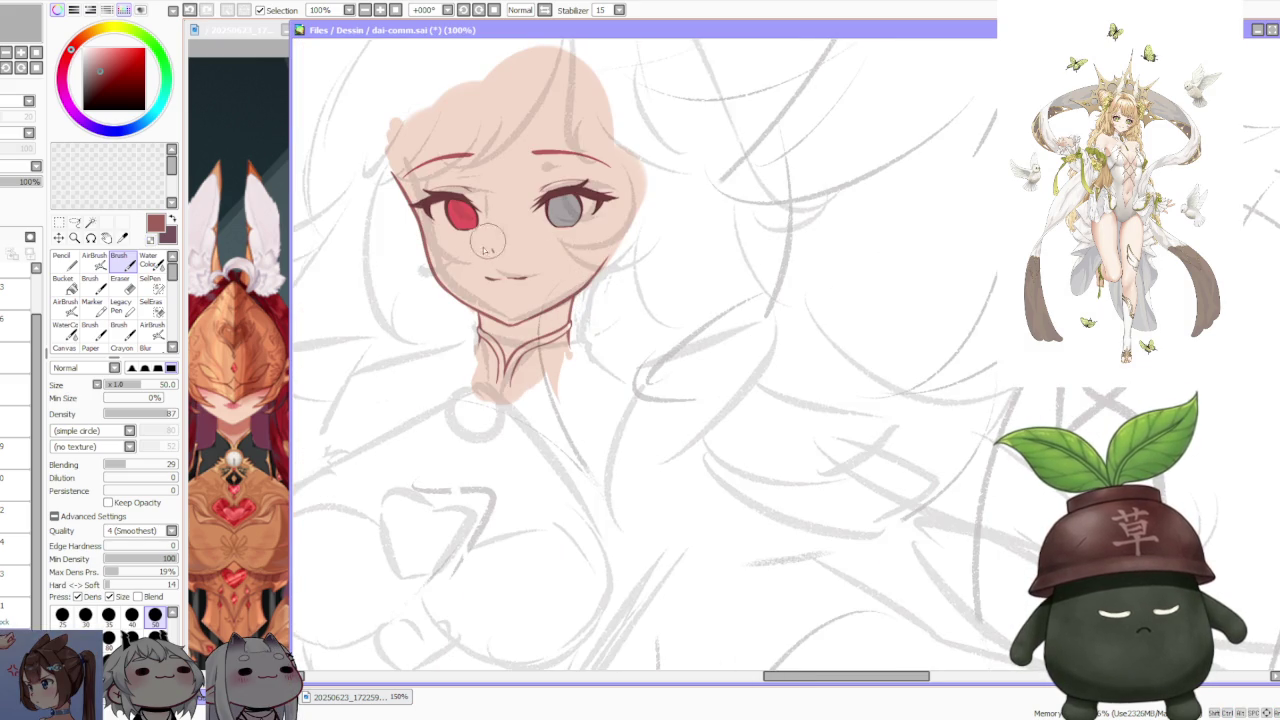
{"action": "scroll", "coordinate": [487, 248], "scroll_direction": "up", "scroll_amount": 1}
{"action": "scroll", "coordinate": [487, 248], "scroll_direction": "up", "scroll_amount": 2}
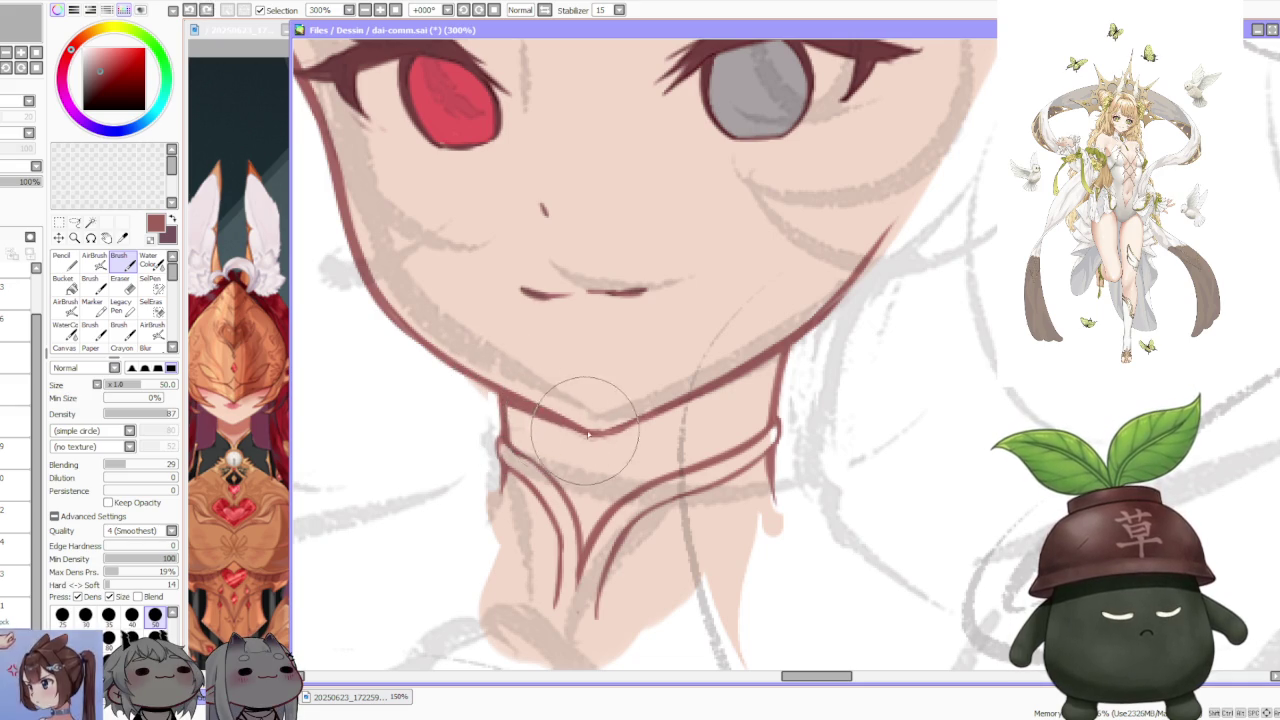
- Clean up the dark red jaw outline sitting above the collar
{"action": "scroll", "coordinate": [657, 325], "scroll_direction": "down", "scroll_amount": 3}
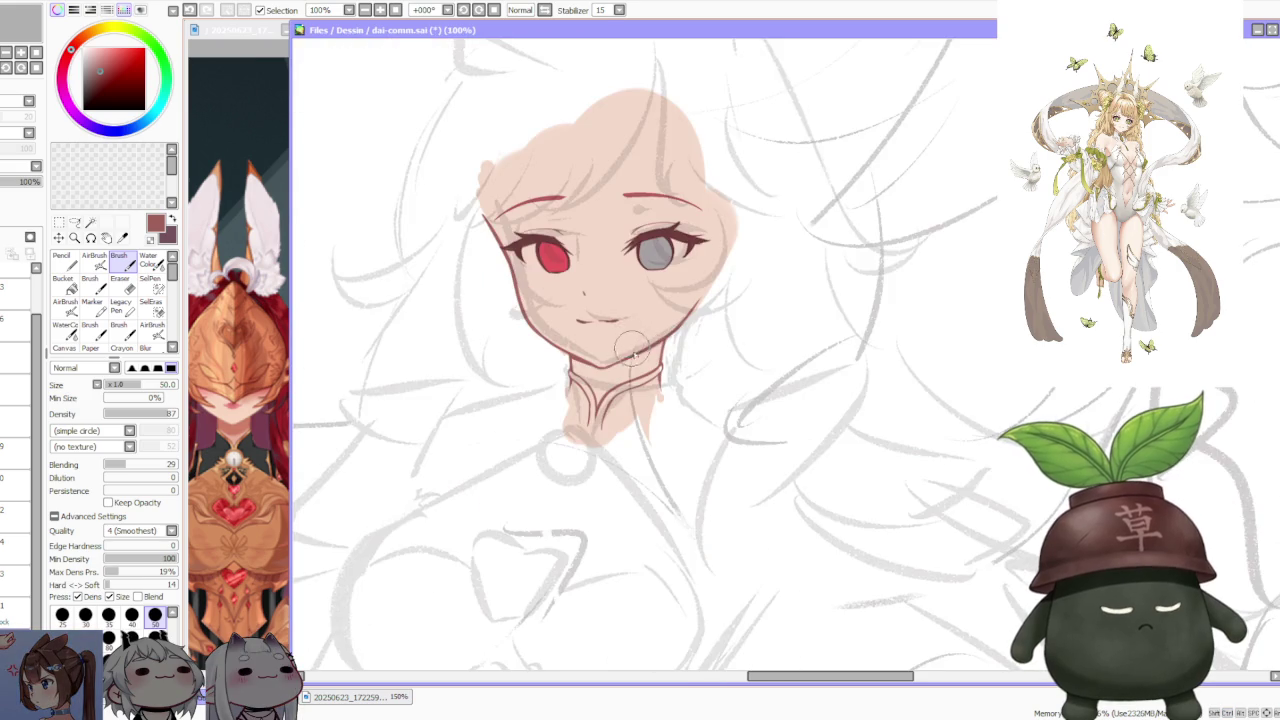
{"action": "scroll", "coordinate": [657, 325], "scroll_direction": "up", "scroll_amount": 2}
{"action": "scroll", "coordinate": [645, 370], "scroll_direction": "up", "scroll_amount": 1}
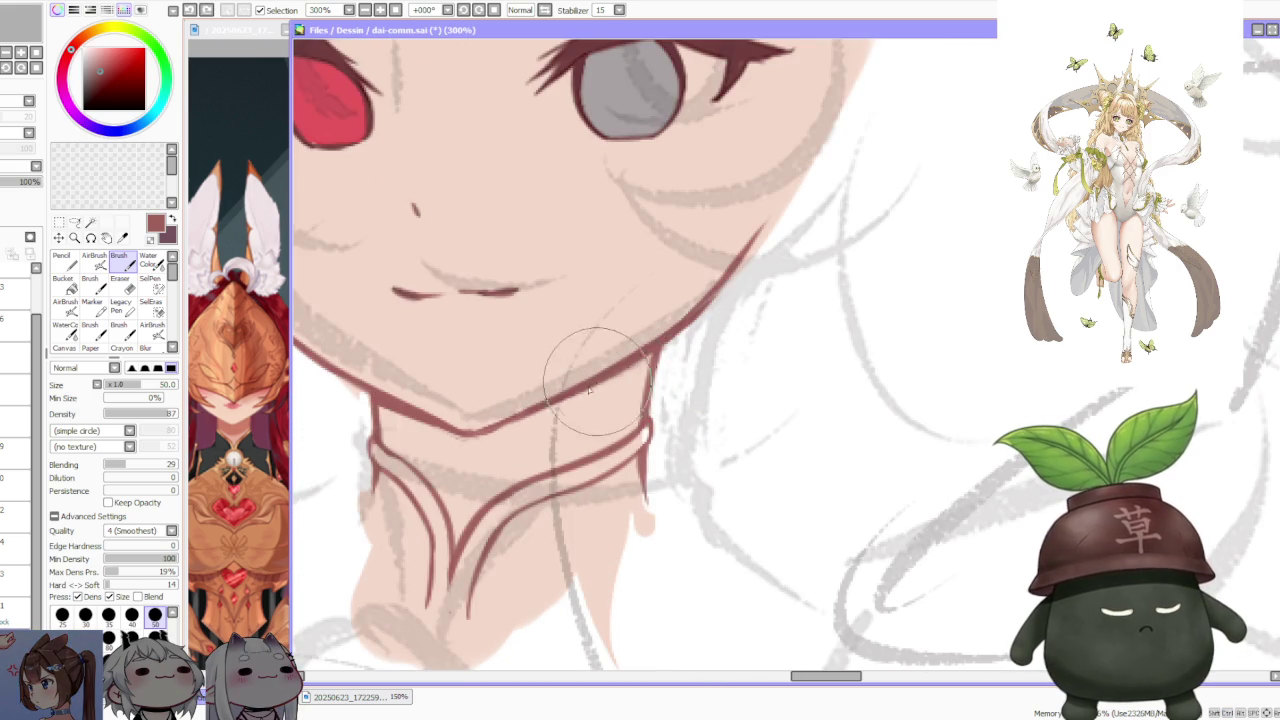
{"action": "scroll", "coordinate": [520, 425], "scroll_direction": "down", "scroll_amount": 3}
{"action": "scroll", "coordinate": [505, 437], "scroll_direction": "up", "scroll_amount": 4}
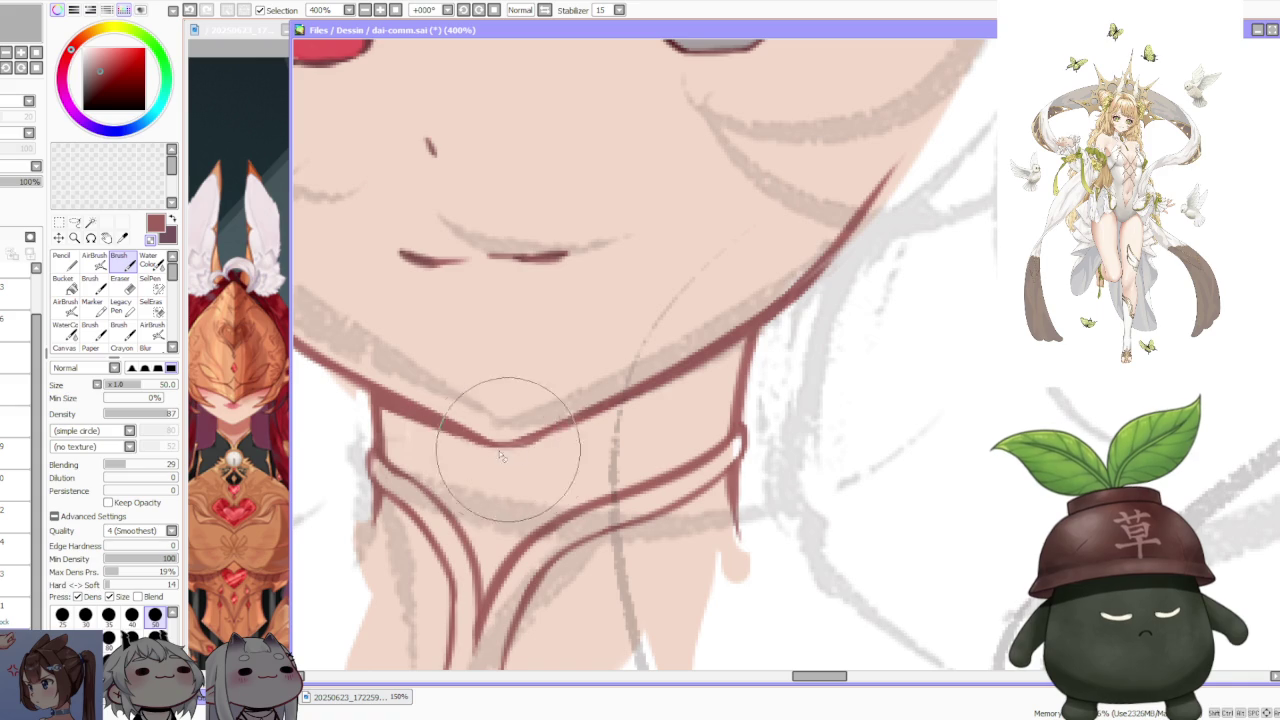
{"action": "scroll", "coordinate": [522, 457], "scroll_direction": "down", "scroll_amount": 3}
{"action": "scroll", "coordinate": [610, 305], "scroll_direction": "down", "scroll_amount": 2}
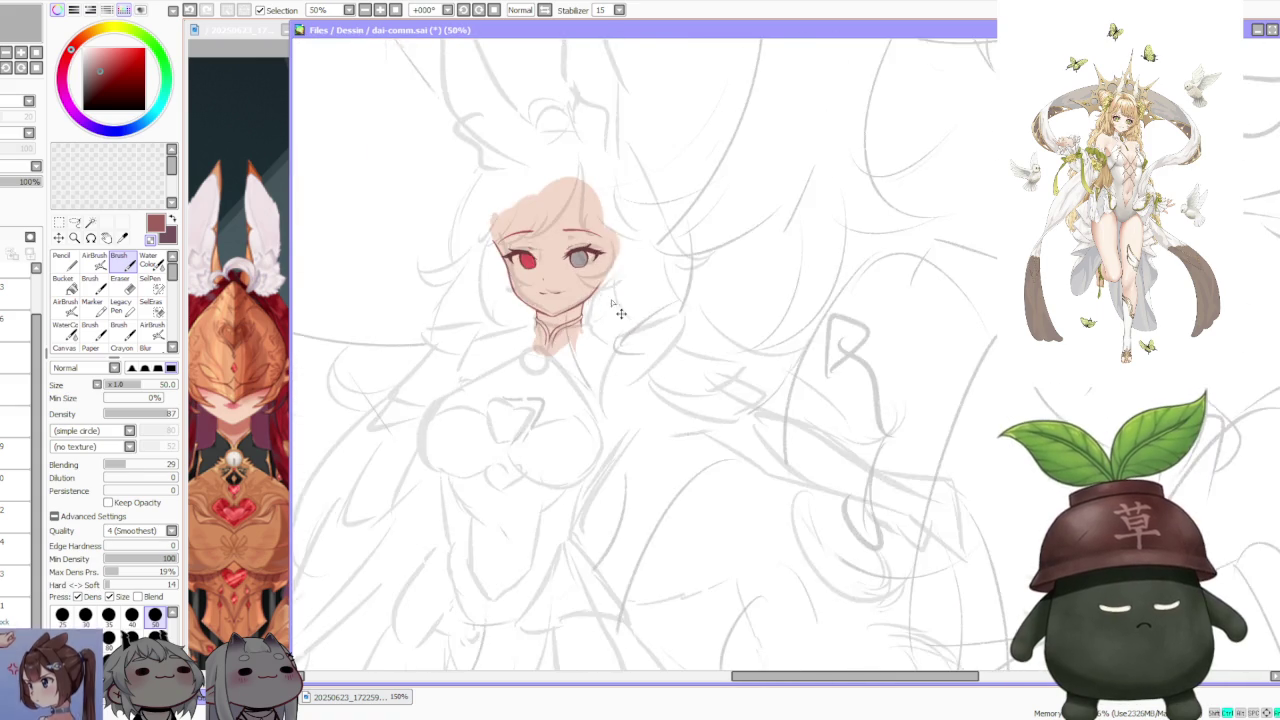
- Swap the two current colours and switch to the hard-edged Pencil tool
{"action": "scroll", "coordinate": [600, 235], "scroll_direction": "down", "scroll_amount": 2}
{"action": "scroll", "coordinate": [594, 229], "scroll_direction": "up", "scroll_amount": 2}
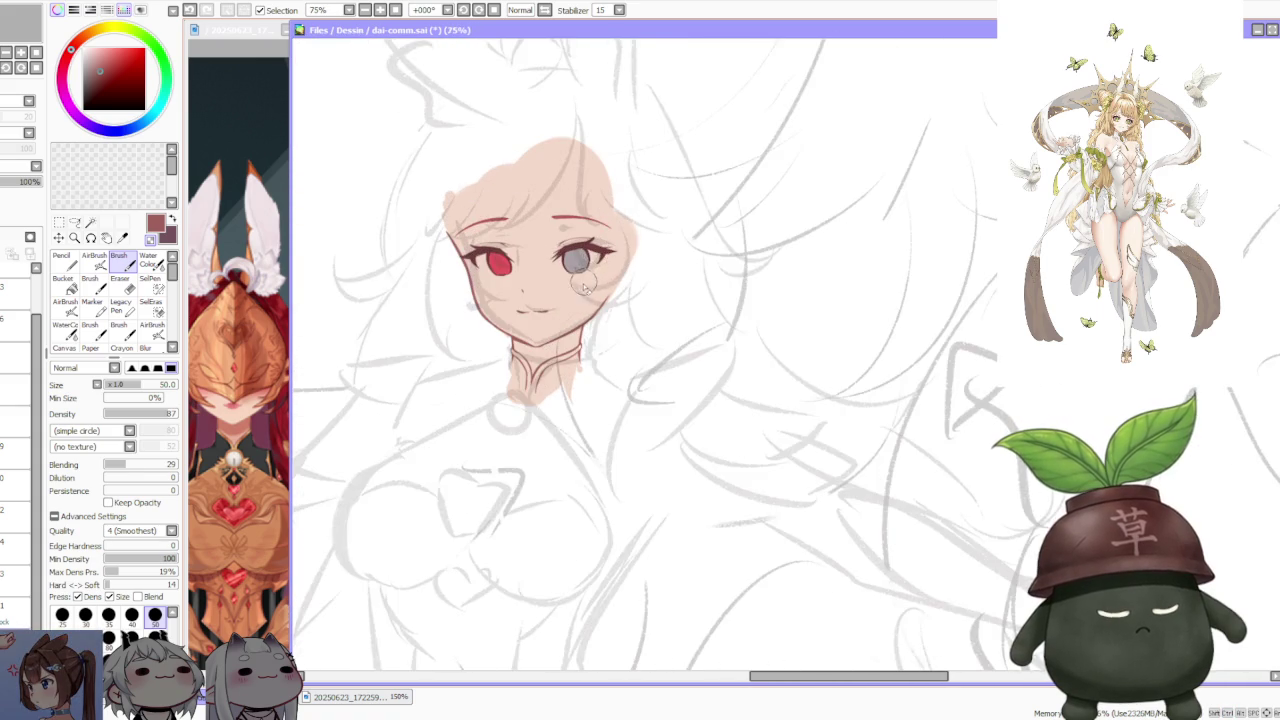
{"action": "scroll", "coordinate": [585, 285], "scroll_direction": "down", "scroll_amount": 2}
{"action": "scroll", "coordinate": [588, 292], "scroll_direction": "up", "scroll_amount": 2}
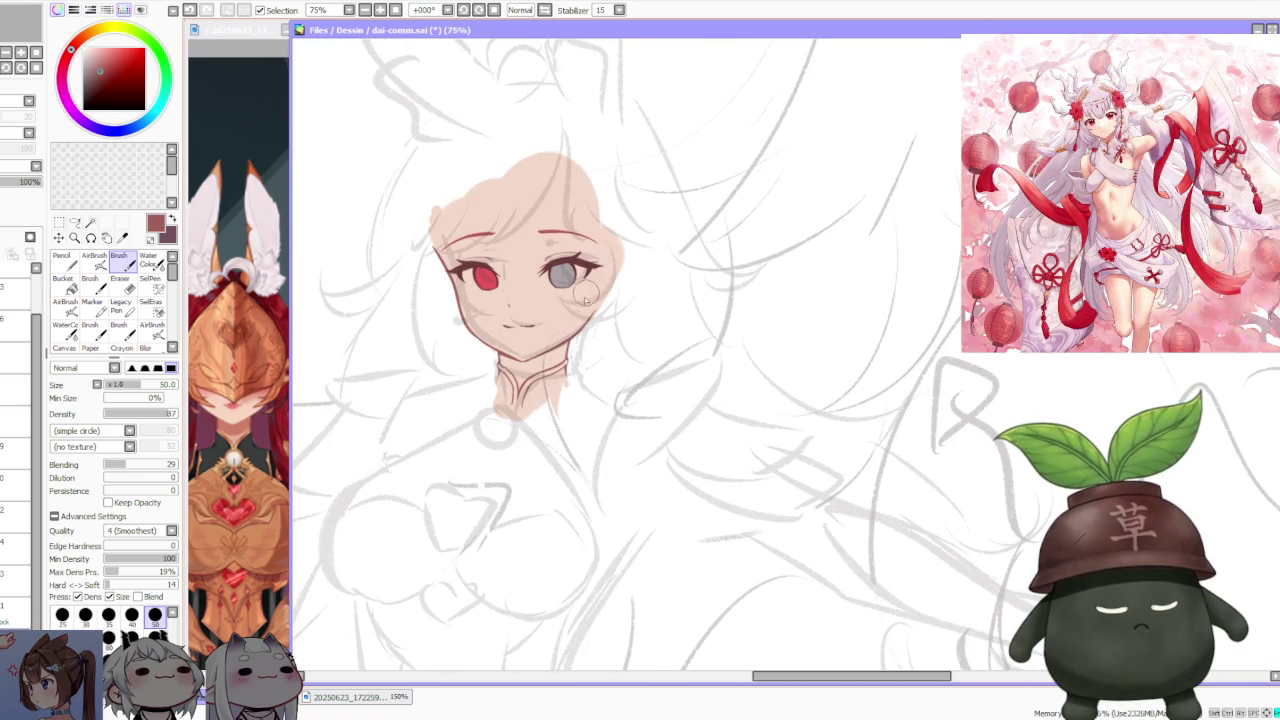
{"action": "scroll", "coordinate": [531, 313], "scroll_direction": "up", "scroll_amount": 1}
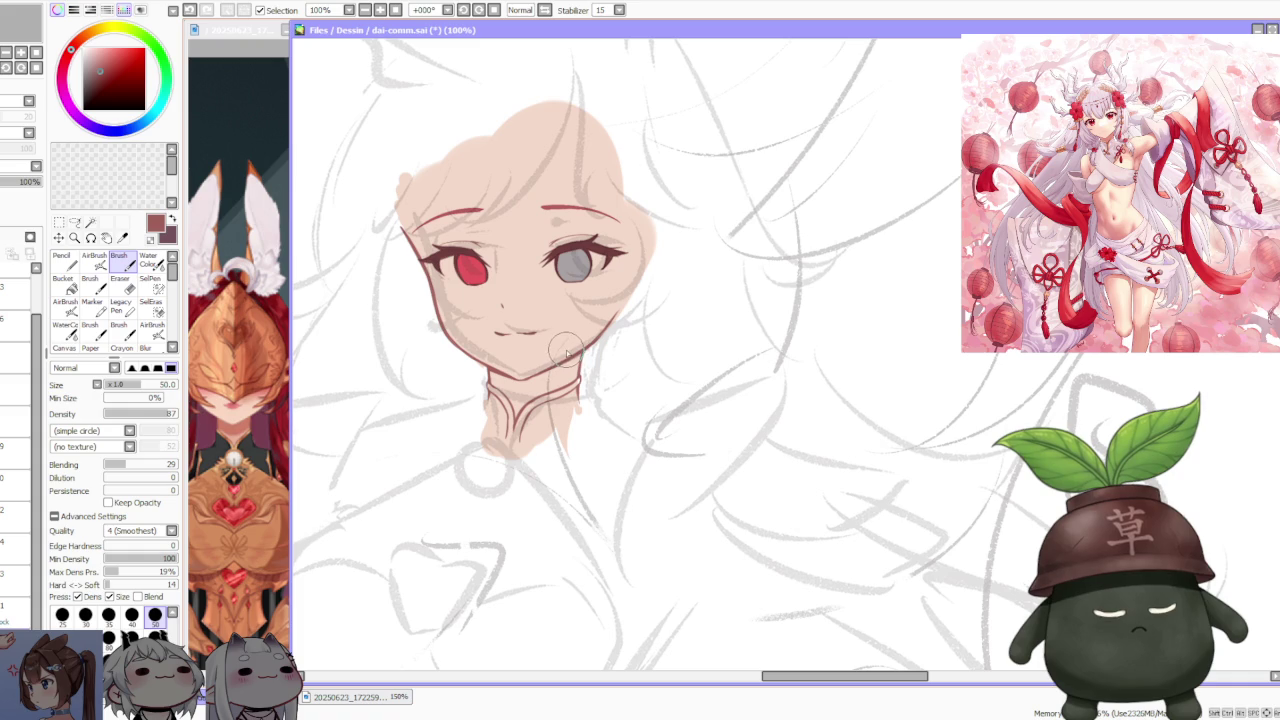
{"action": "scroll", "coordinate": [594, 347], "scroll_direction": "down", "scroll_amount": 3}
{"action": "scroll", "coordinate": [570, 330], "scroll_direction": "up", "scroll_amount": 1}
{"action": "scroll", "coordinate": [549, 315], "scroll_direction": "up", "scroll_amount": 2}
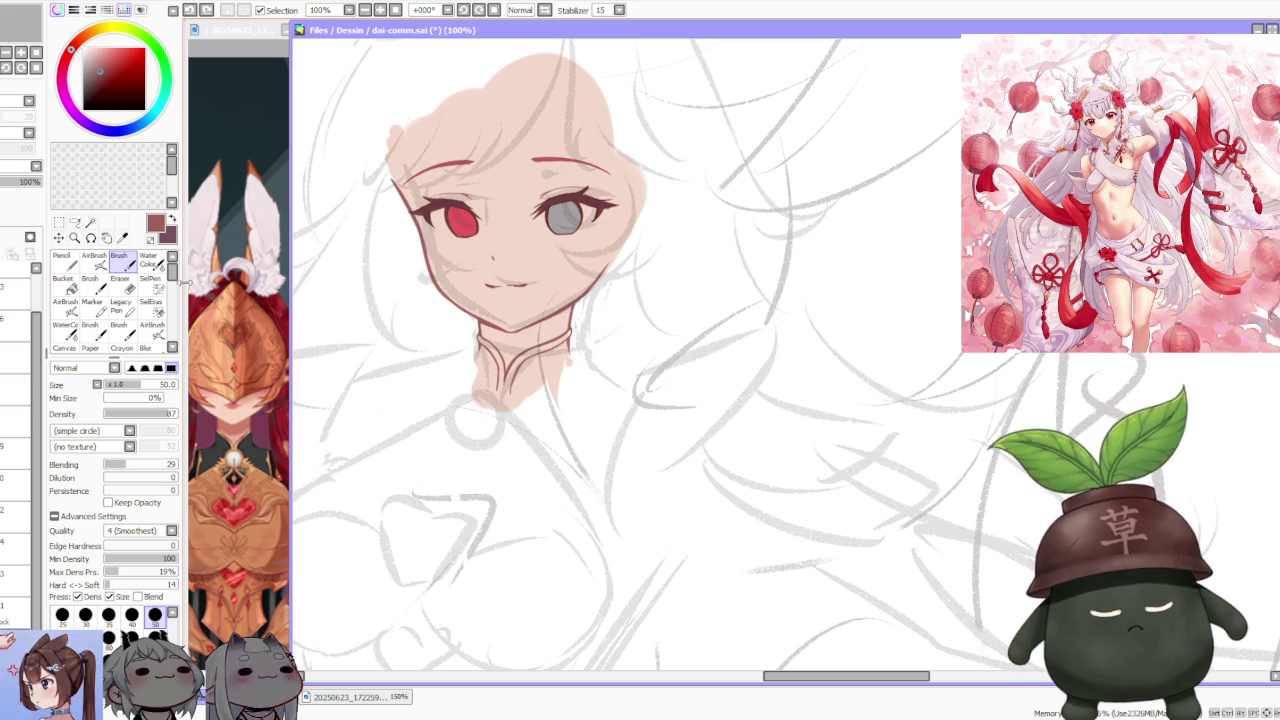
{"action": "left_click", "coordinate": [172, 221]}
{"action": "left_click", "coordinate": [62, 258]}
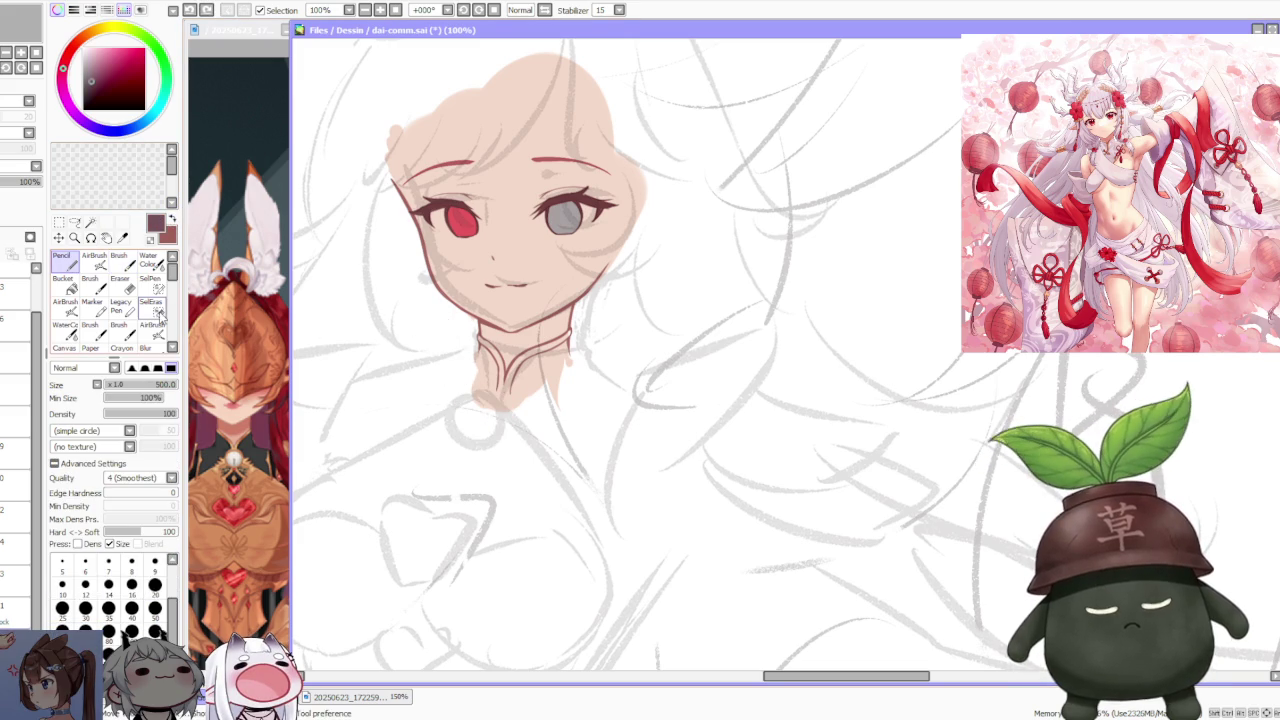
- Stamp a size-50 round grey dot just below the collar
{"action": "left_click", "coordinate": [155, 607]}
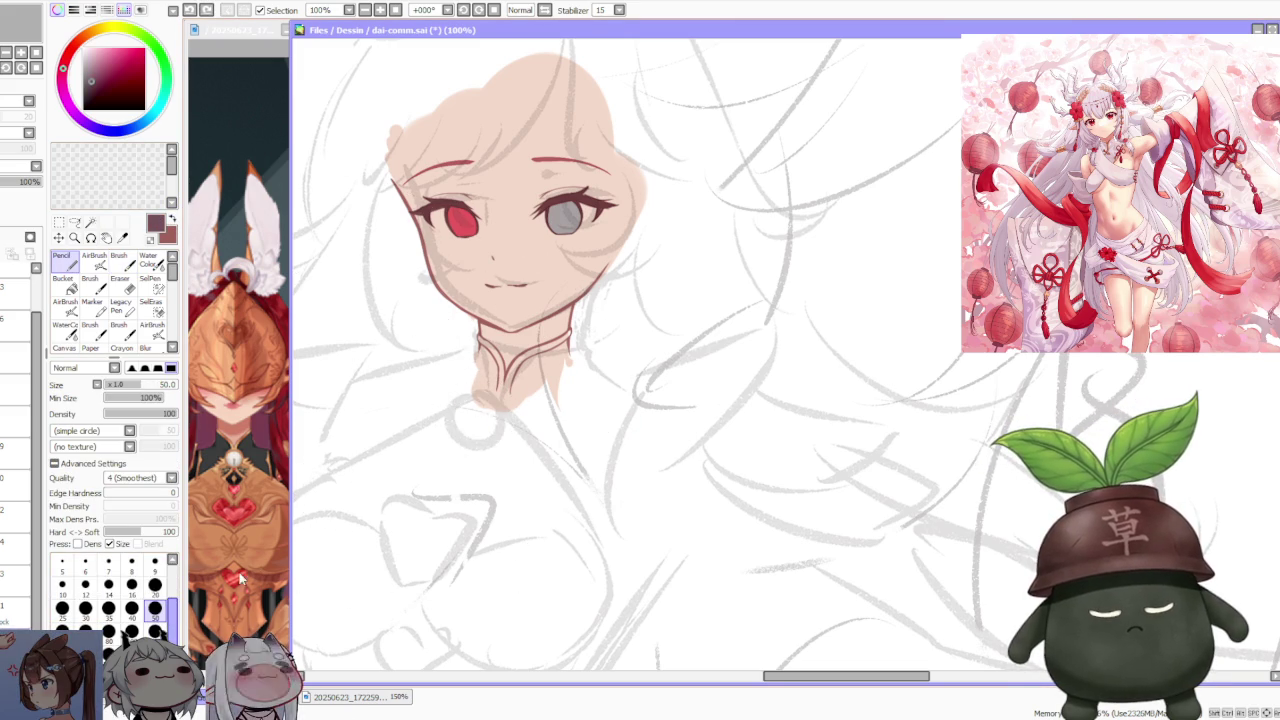
{"action": "left_click", "coordinate": [482, 428]}
{"action": "left_click", "coordinate": [119, 257]}
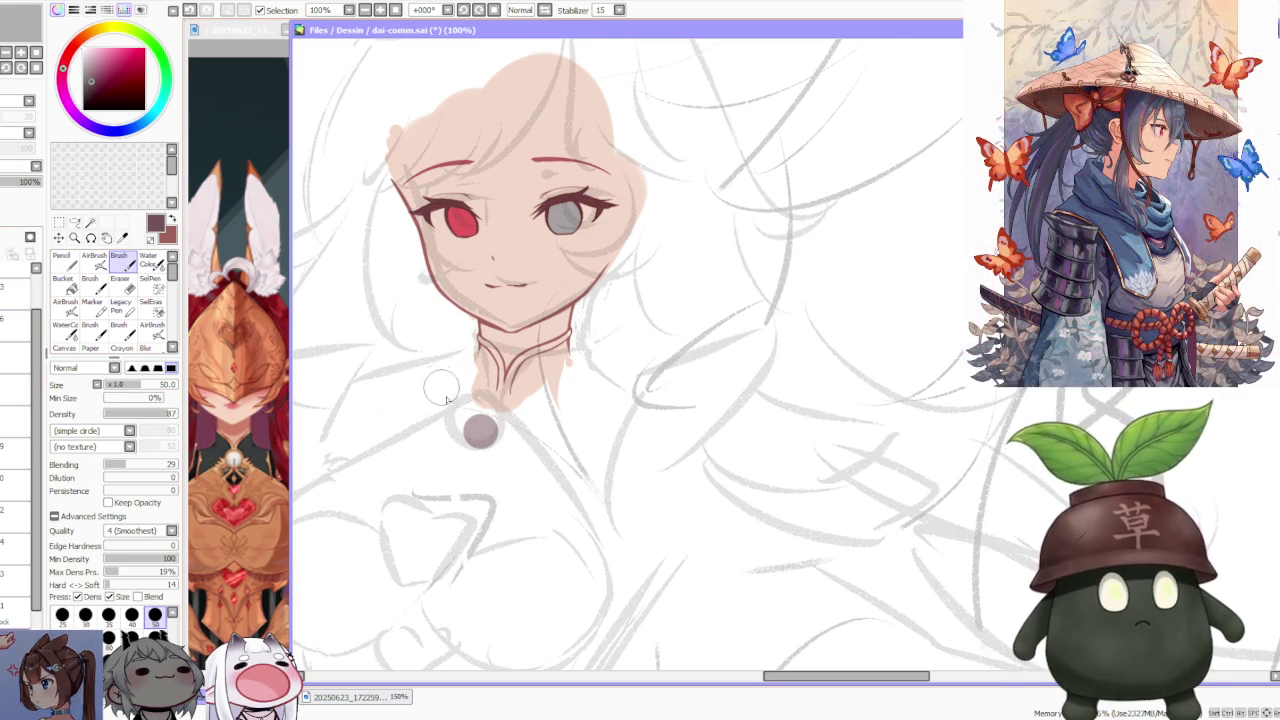
- Zoom to 200% and lightly blend shading onto the grey button with the Brush
{"action": "scroll", "coordinate": [470, 425], "scroll_direction": "up", "scroll_amount": 1}
{"action": "scroll", "coordinate": [482, 455], "scroll_direction": "up", "scroll_amount": 1}
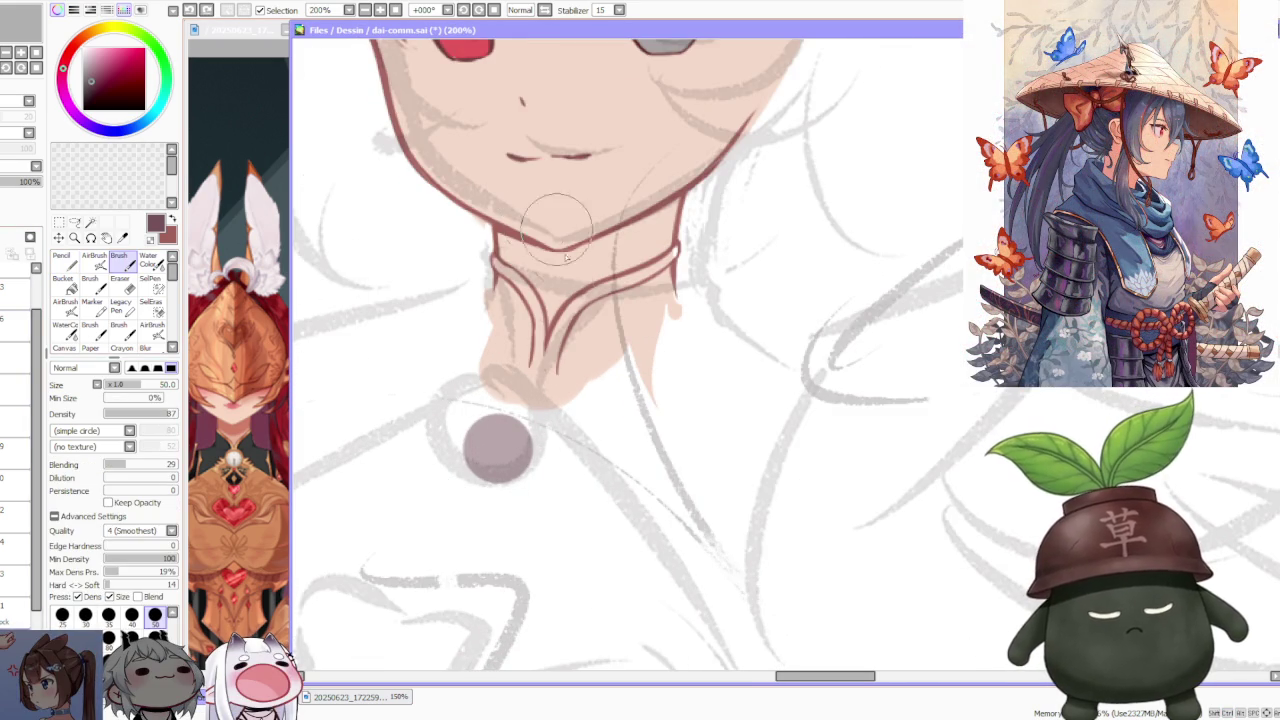
{"action": "scroll", "coordinate": [554, 290], "scroll_direction": "up", "scroll_amount": 1}
{"action": "scroll", "coordinate": [554, 290], "scroll_direction": "down", "scroll_amount": 1}
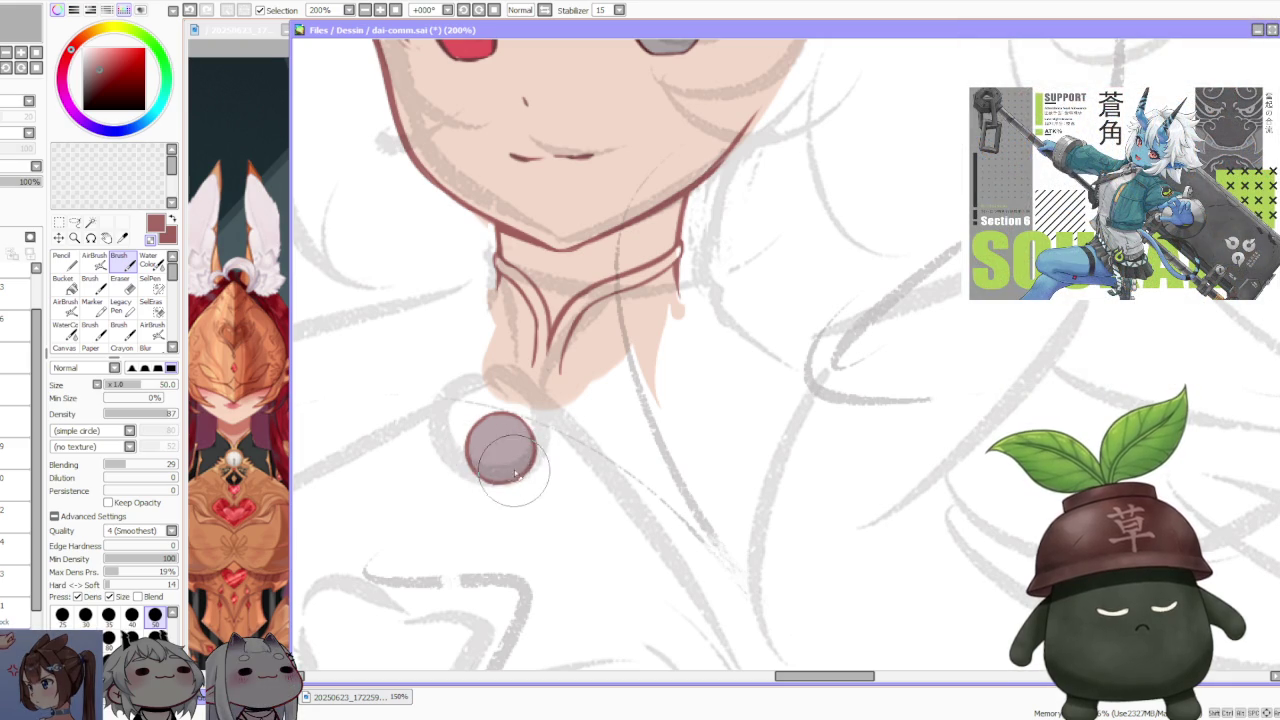
{"action": "scroll", "coordinate": [590, 423], "scroll_direction": "down", "scroll_amount": 3}
{"action": "scroll", "coordinate": [593, 423], "scroll_direction": "down", "scroll_amount": 1}
{"action": "scroll", "coordinate": [593, 423], "scroll_direction": "down", "scroll_amount": 1}
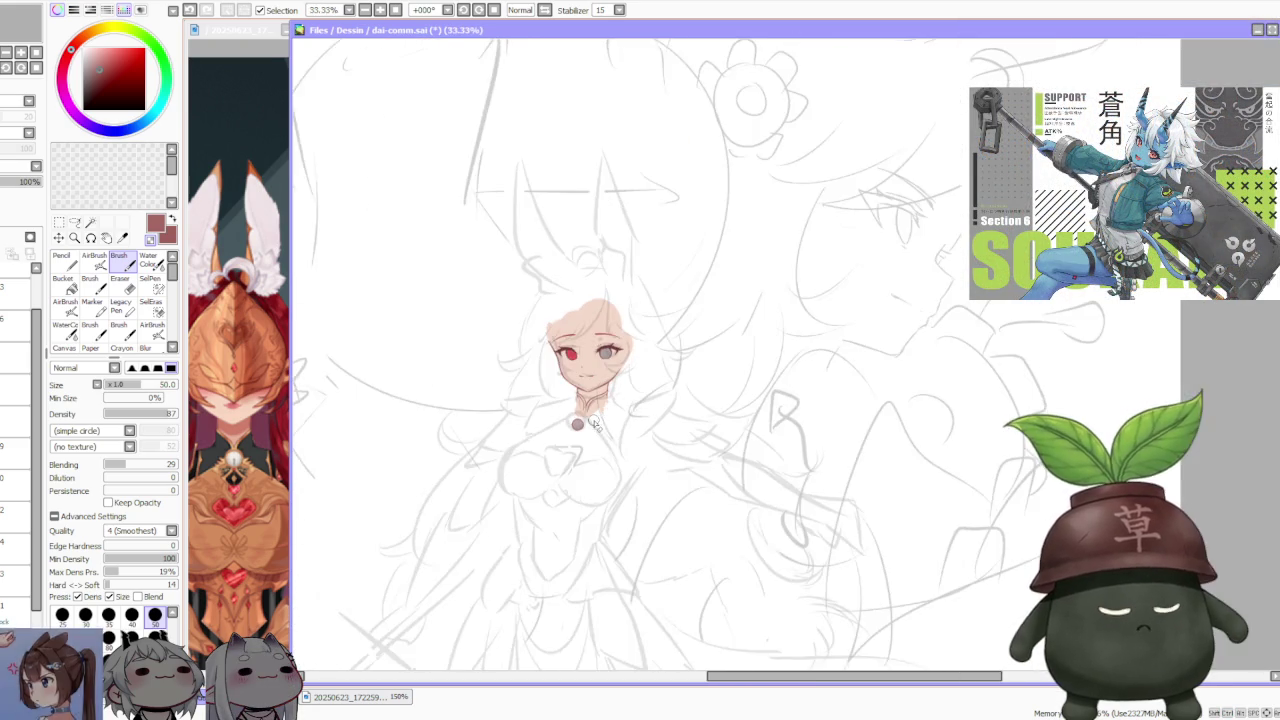
{"action": "scroll", "coordinate": [570, 400], "scroll_direction": "up", "scroll_amount": 2}
{"action": "left_click", "coordinate": [59, 222]}
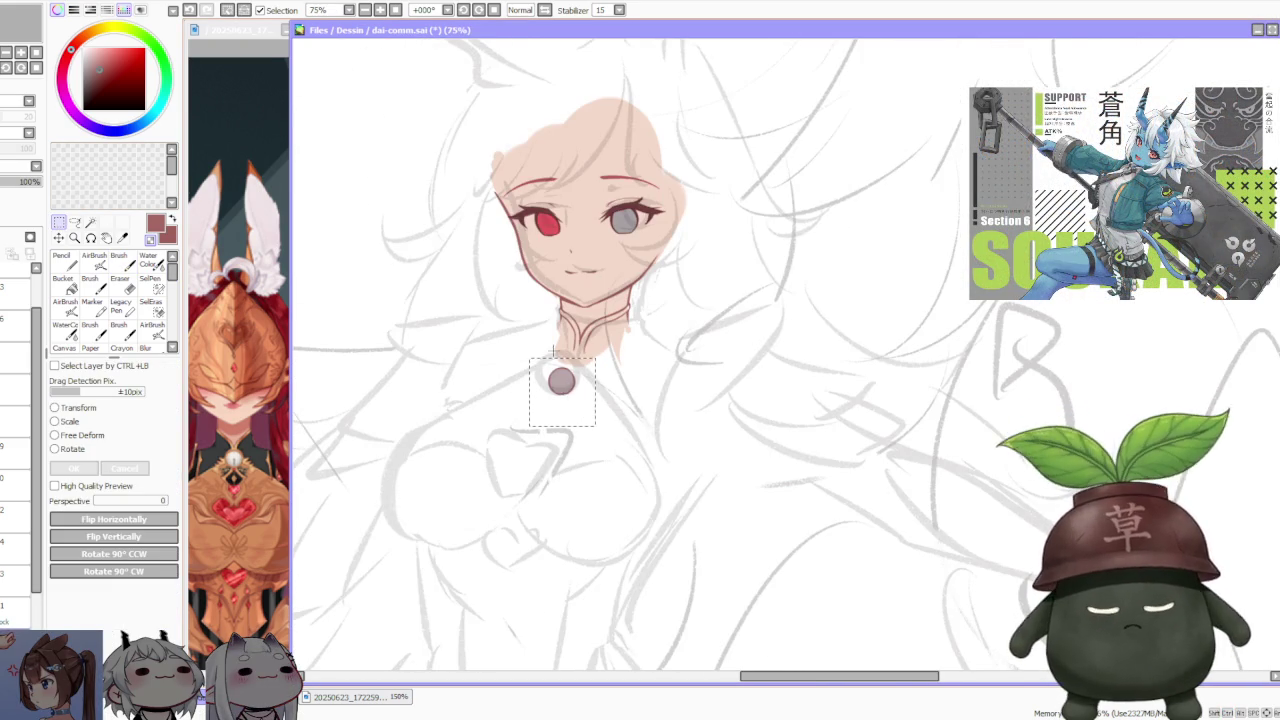
{"action": "scroll", "coordinate": [570, 400], "scroll_direction": "up", "scroll_amount": 2}
{"action": "left_click", "coordinate": [56, 421]}
{"action": "scroll", "coordinate": [565, 492], "scroll_direction": "up", "scroll_amount": 1}
{"action": "left_click_drag", "start_coordinate": [572, 466], "coordinate": [581, 456]}
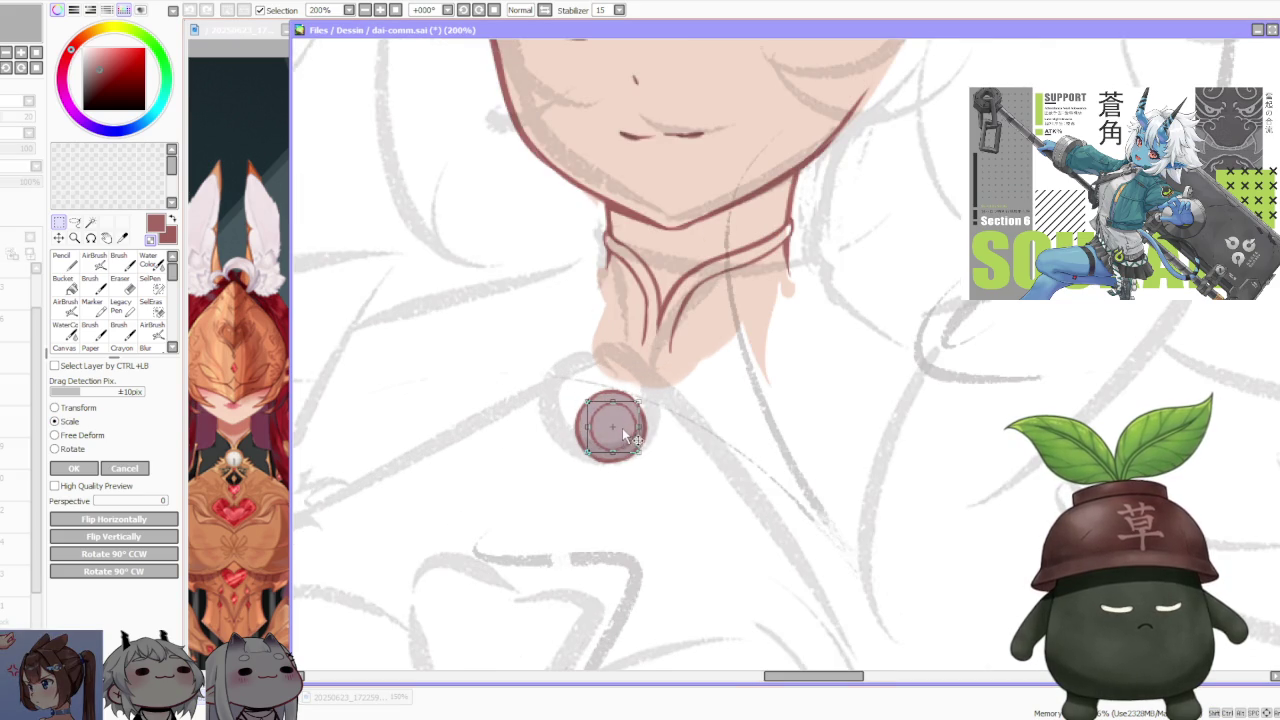
{"action": "left_click_drag", "start_coordinate": [591, 397], "coordinate": [583, 400]}
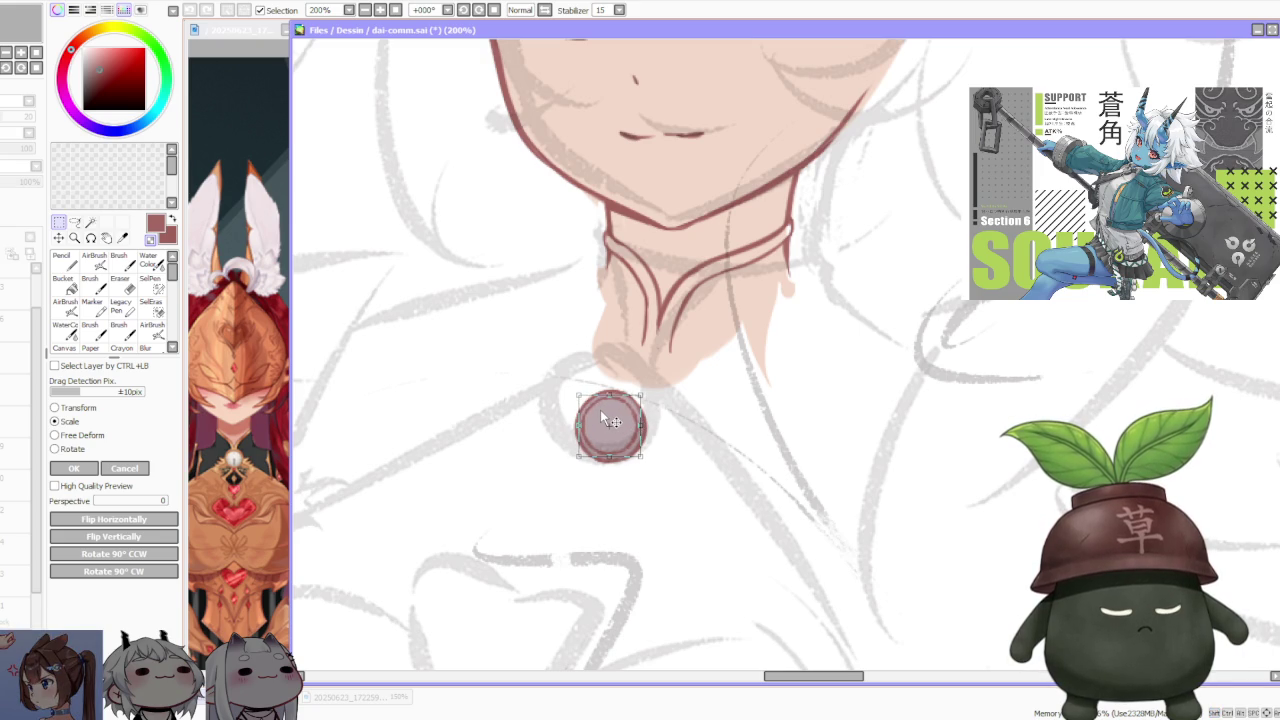
{"action": "left_click_drag", "start_coordinate": [599, 408], "coordinate": [599, 410]}
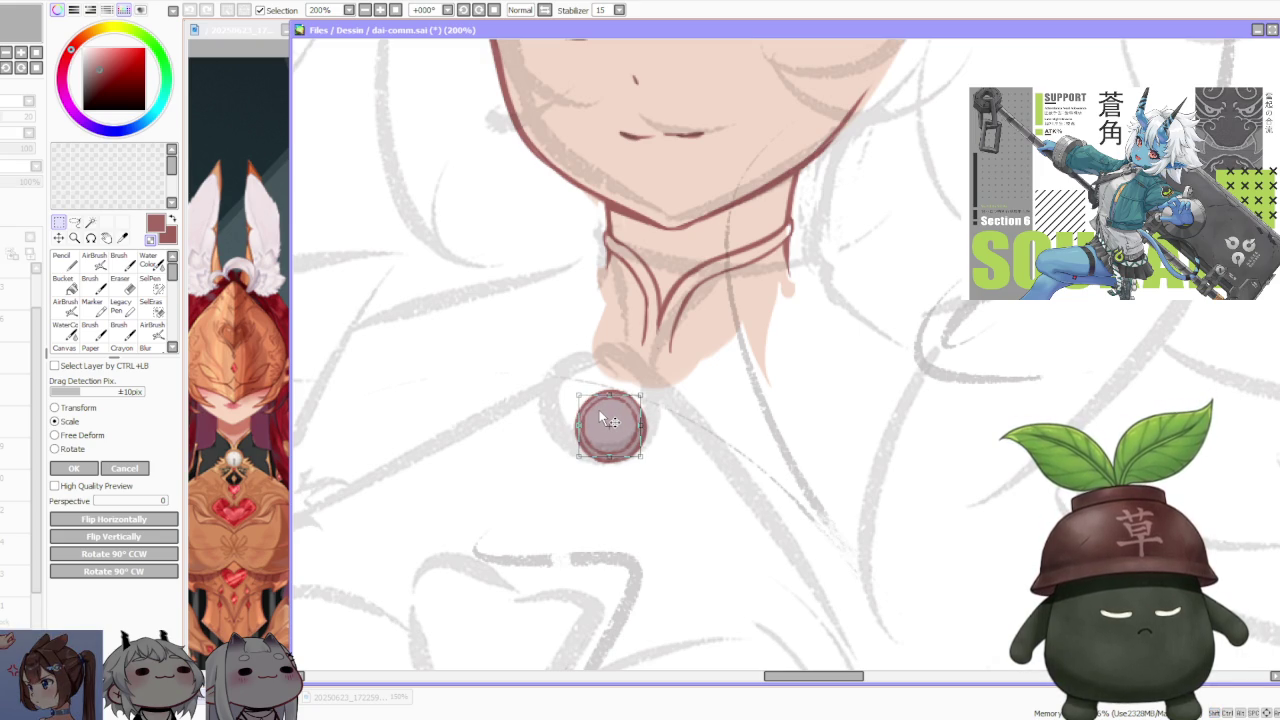
{"action": "left_click", "coordinate": [124, 468]}
{"action": "scroll", "coordinate": [556, 392], "scroll_direction": "down", "scroll_amount": 2}
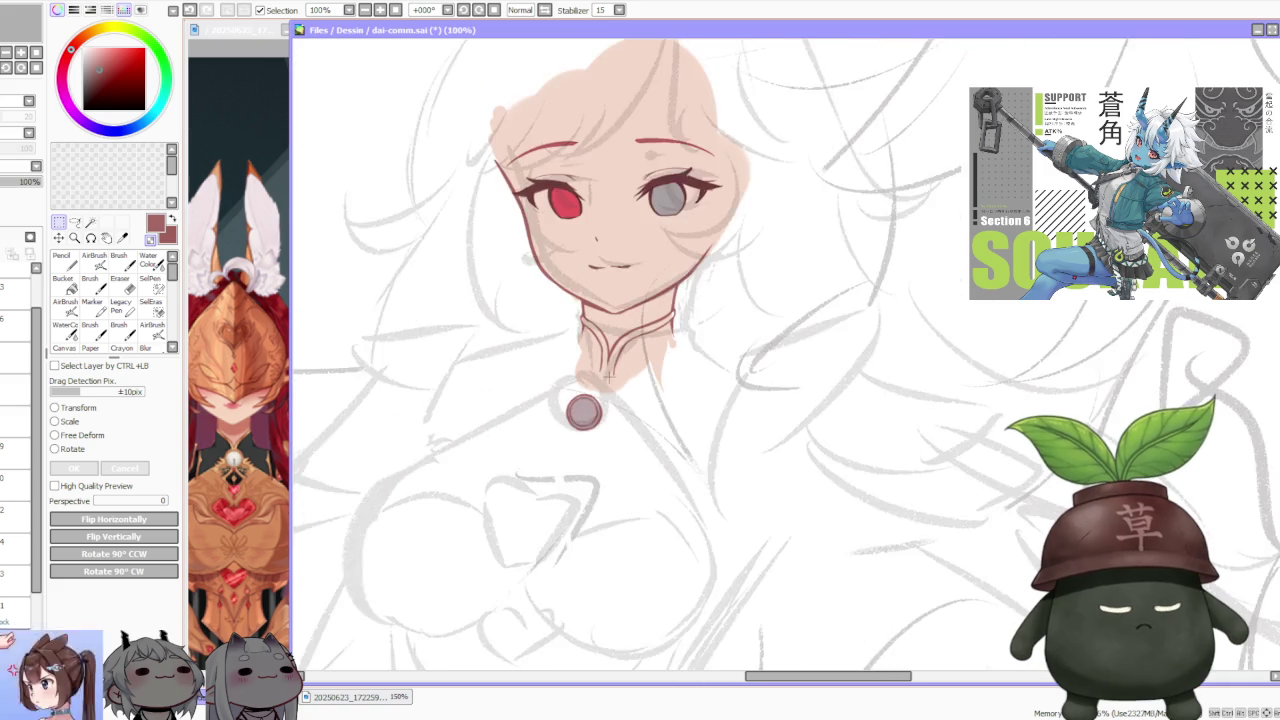
- Scale the red outline ring, move it up to the collar front as a clasp, and apply
{"action": "scroll", "coordinate": [583, 409], "scroll_direction": "up", "scroll_amount": 1}
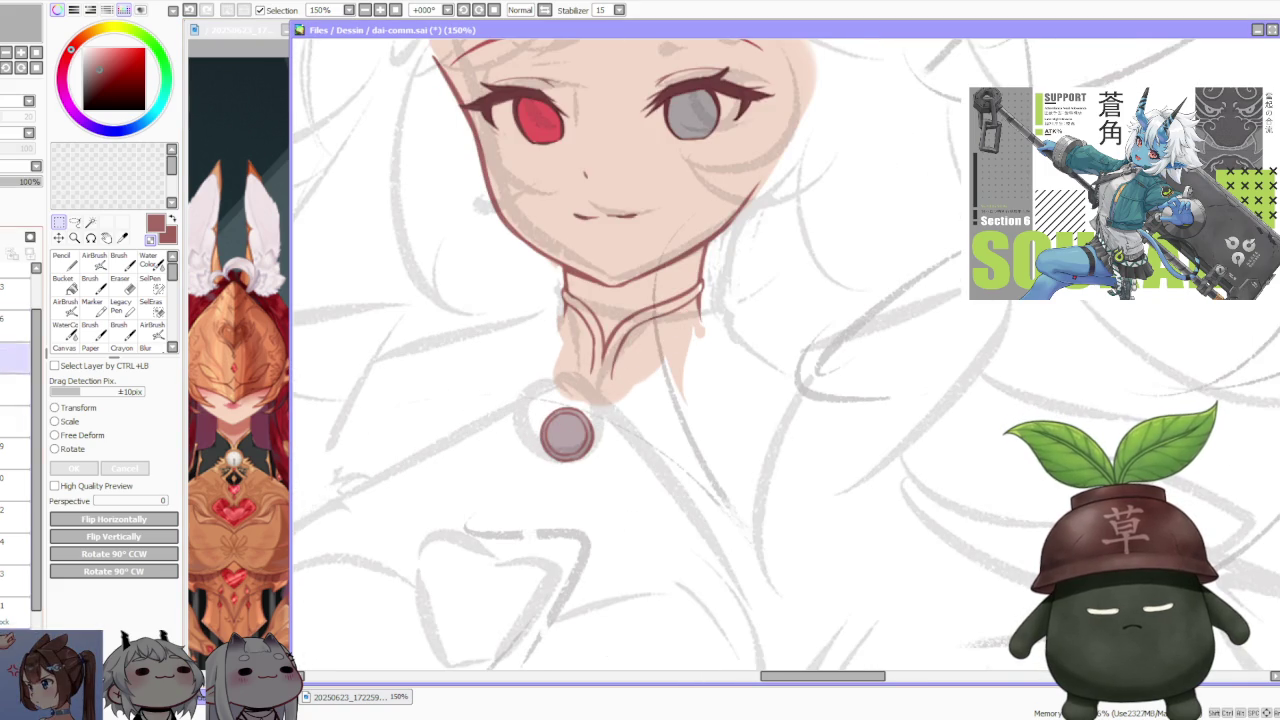
{"action": "left_click", "coordinate": [68, 421]}
{"action": "left_click_drag", "start_coordinate": [566, 444], "coordinate": [605, 392]}
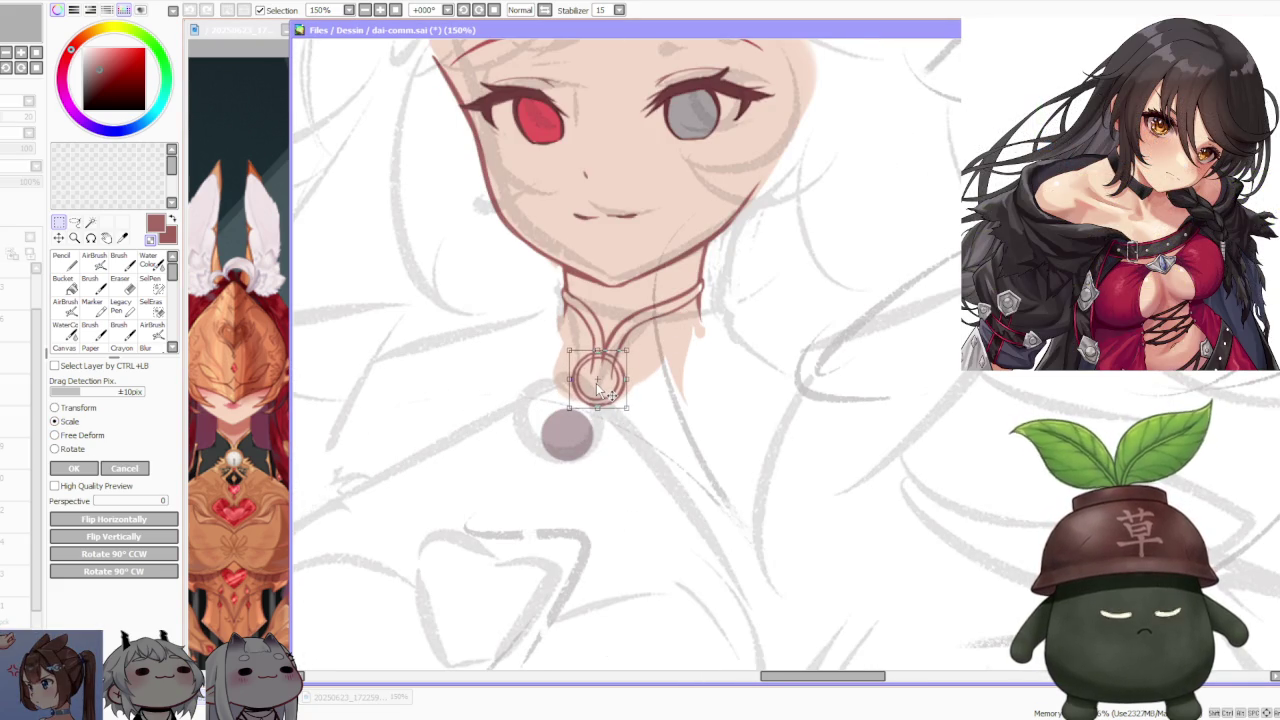
{"action": "scroll", "coordinate": [714, 418], "scroll_direction": "down", "scroll_amount": 3}
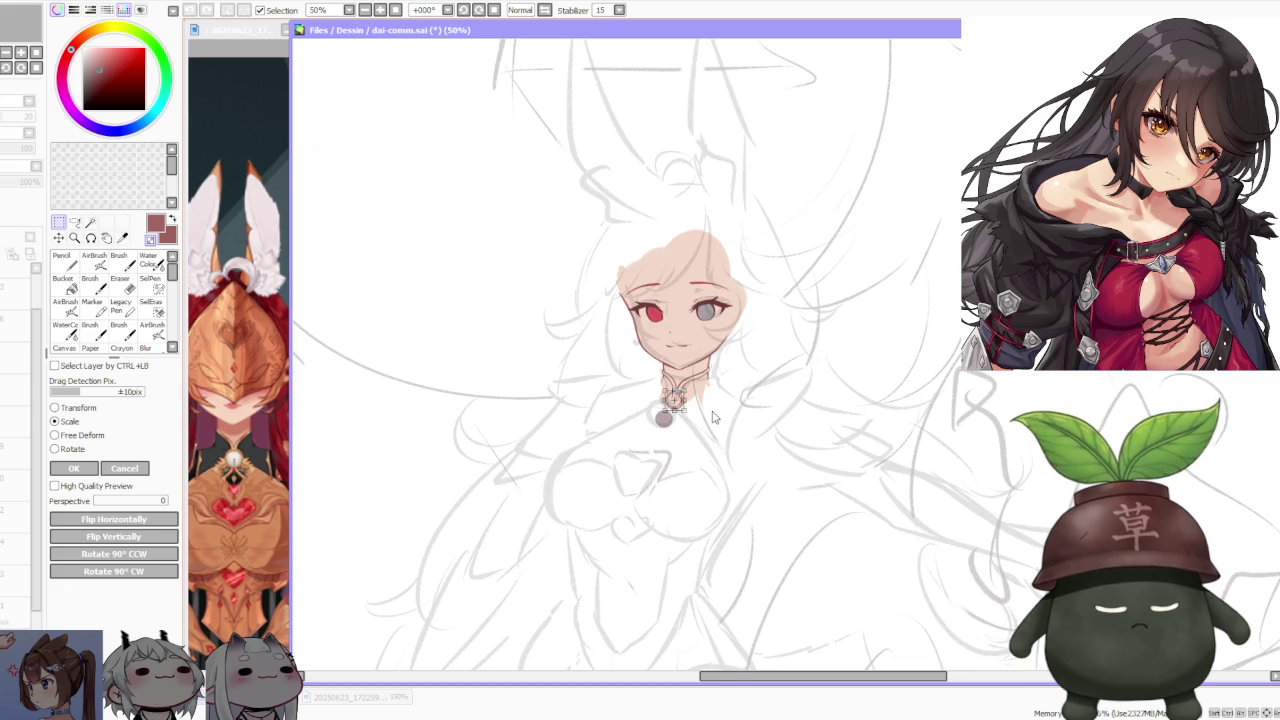
{"action": "scroll", "coordinate": [714, 418], "scroll_direction": "up", "scroll_amount": 2}
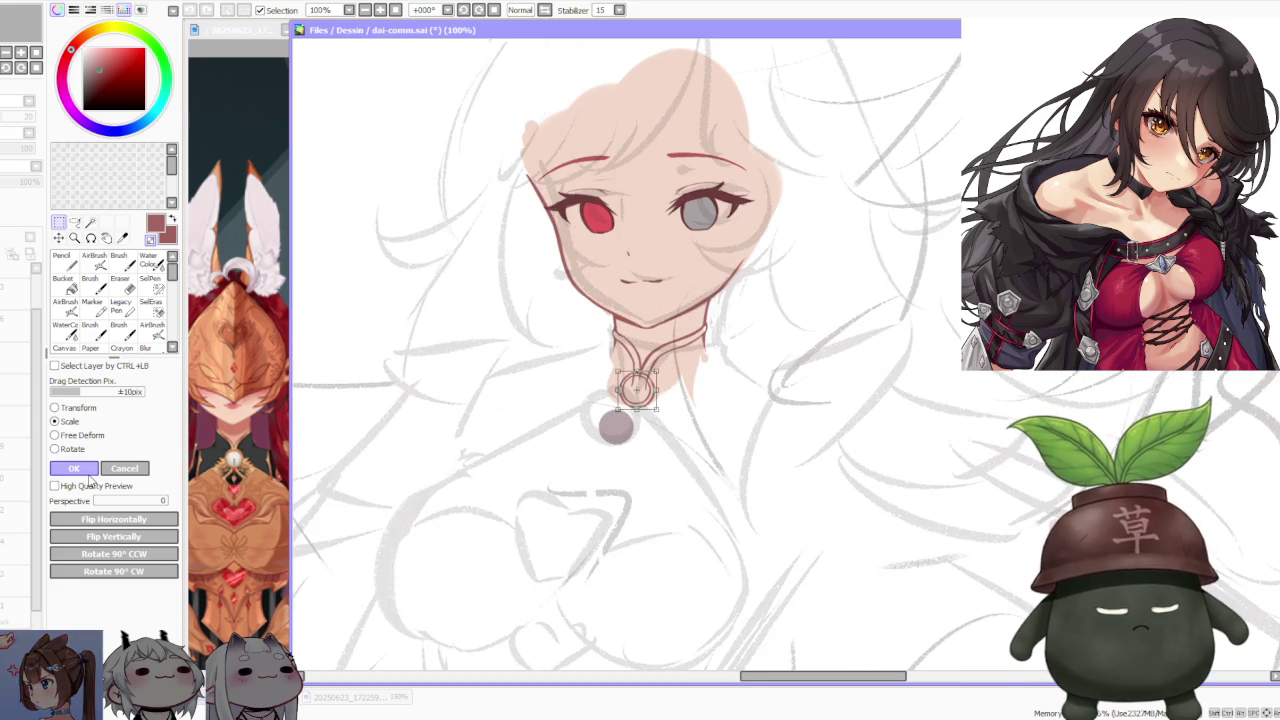
{"action": "scroll", "coordinate": [672, 388], "scroll_direction": "up", "scroll_amount": 1}
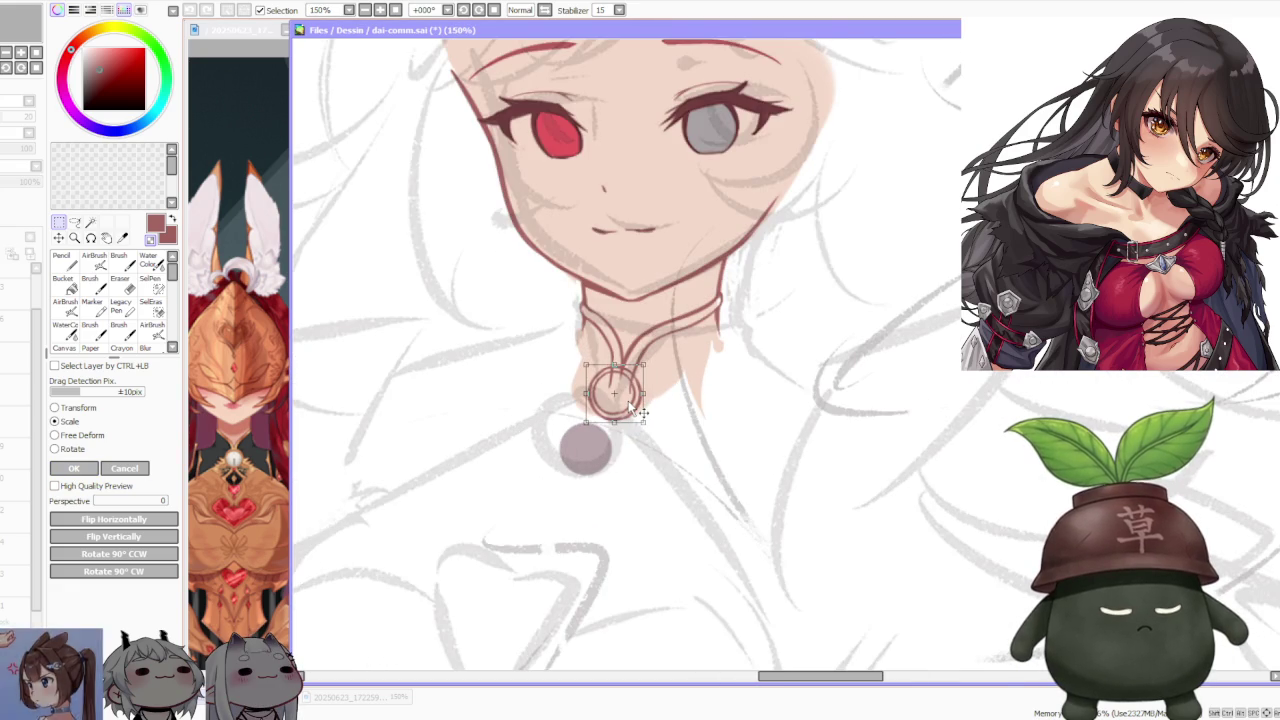
{"action": "left_click", "coordinate": [73, 468]}
{"action": "scroll", "coordinate": [573, 411], "scroll_direction": "down", "scroll_amount": 4}
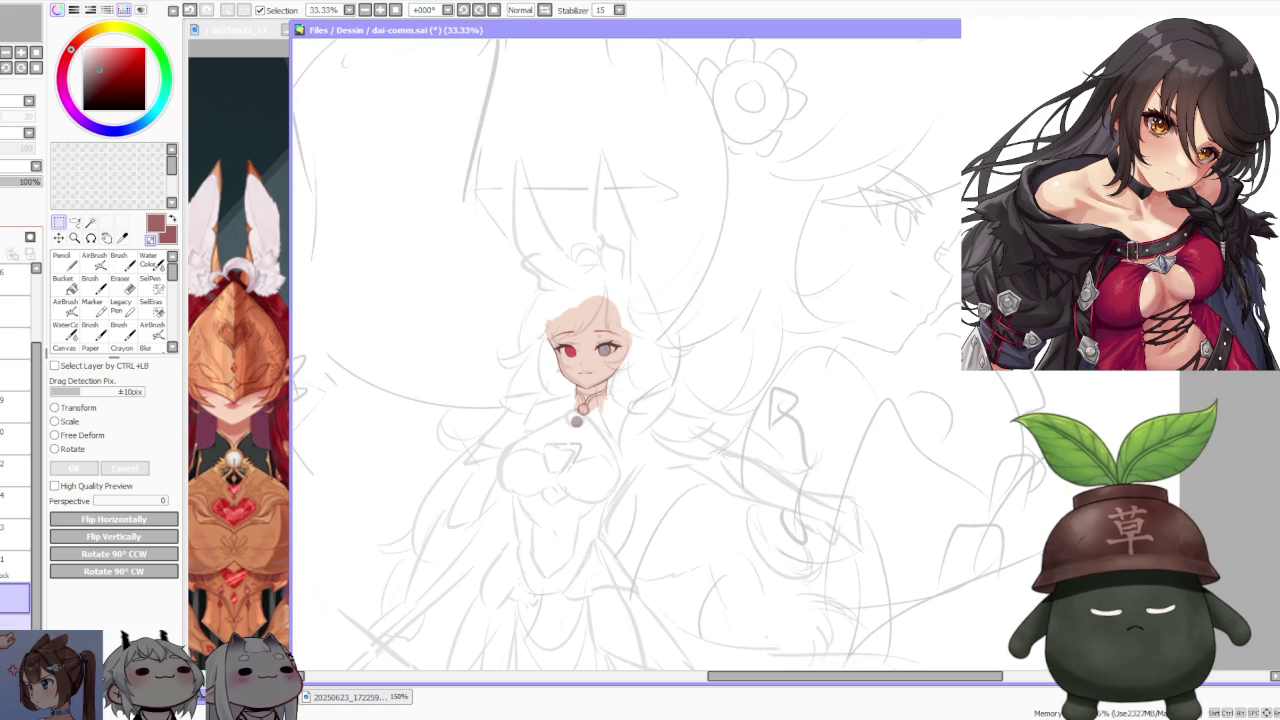
- Zoom to about 150% on the ring pendant and select the bottom layer
{"action": "scroll", "coordinate": [27, 290], "scroll_direction": "down", "scroll_amount": 1}
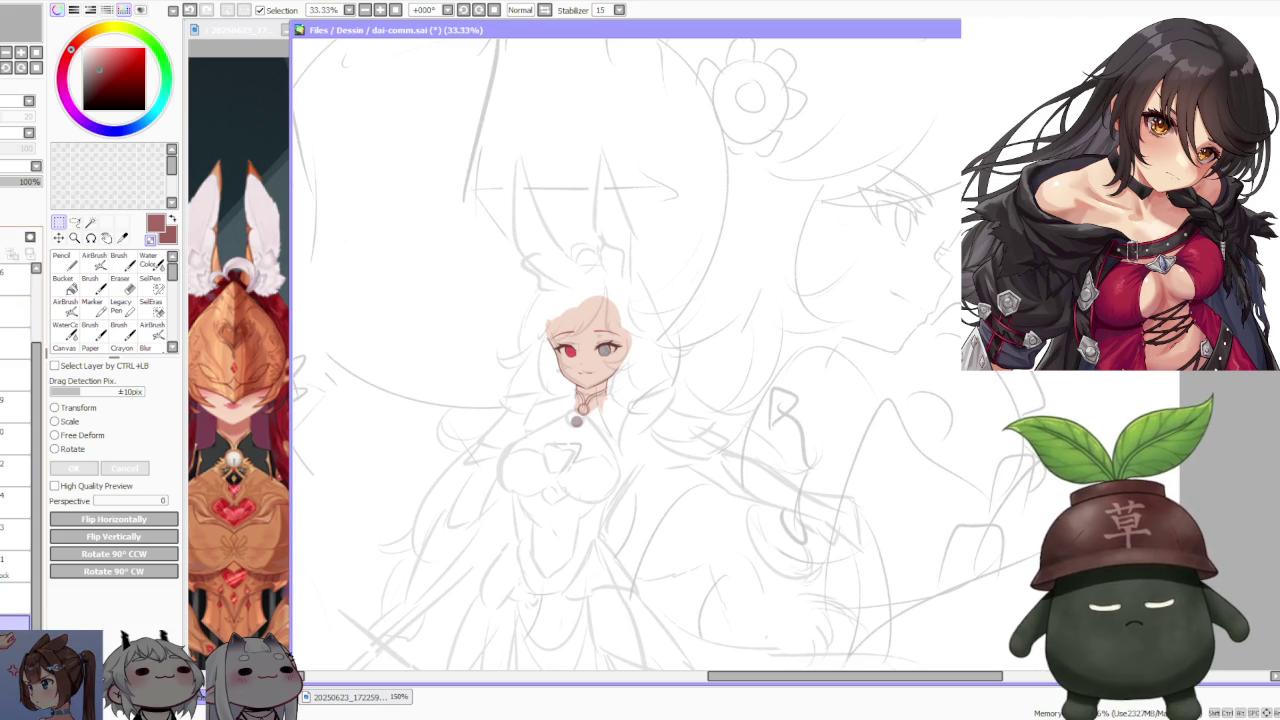
{"action": "scroll", "coordinate": [569, 295], "scroll_direction": "up", "scroll_amount": 1}
{"action": "scroll", "coordinate": [590, 314], "scroll_direction": "up", "scroll_amount": 2}
{"action": "scroll", "coordinate": [590, 314], "scroll_direction": "up", "scroll_amount": 1}
{"action": "scroll", "coordinate": [590, 314], "scroll_direction": "down", "scroll_amount": 1}
{"action": "scroll", "coordinate": [592, 315], "scroll_direction": "down", "scroll_amount": 2}
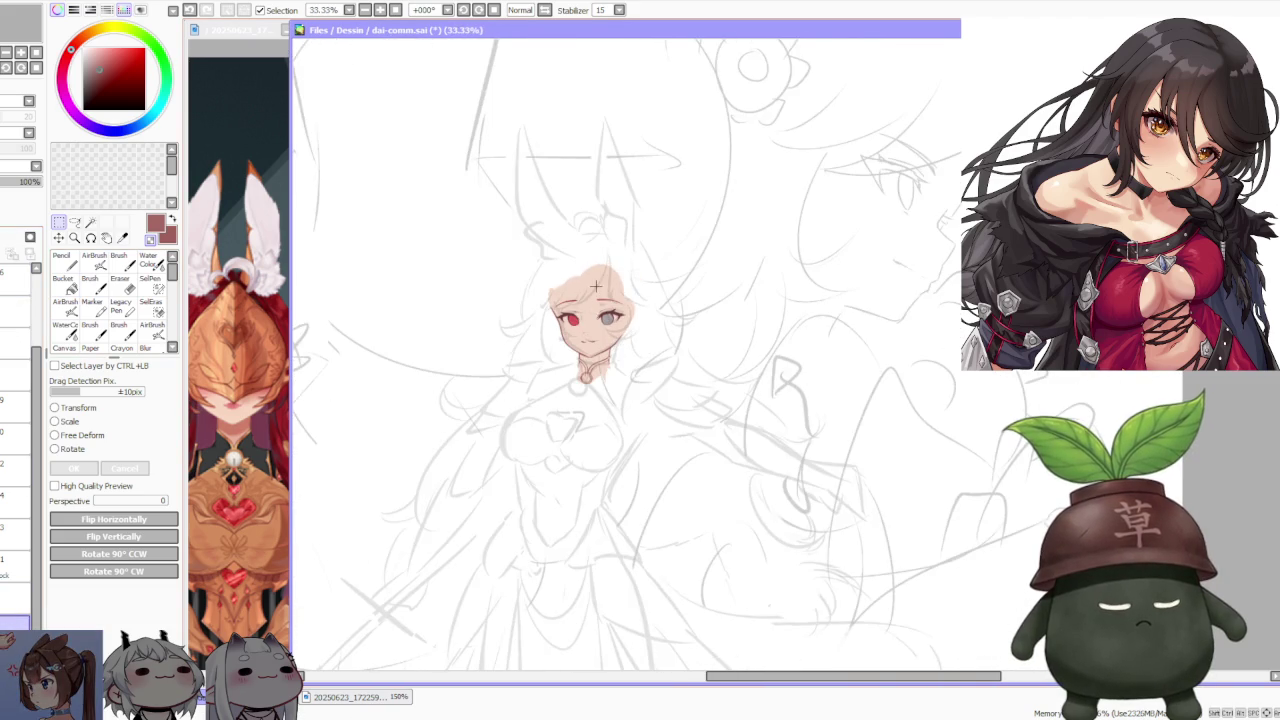
{"action": "scroll", "coordinate": [595, 287], "scroll_direction": "up", "scroll_amount": 3}
{"action": "left_click", "coordinate": [15, 623]}
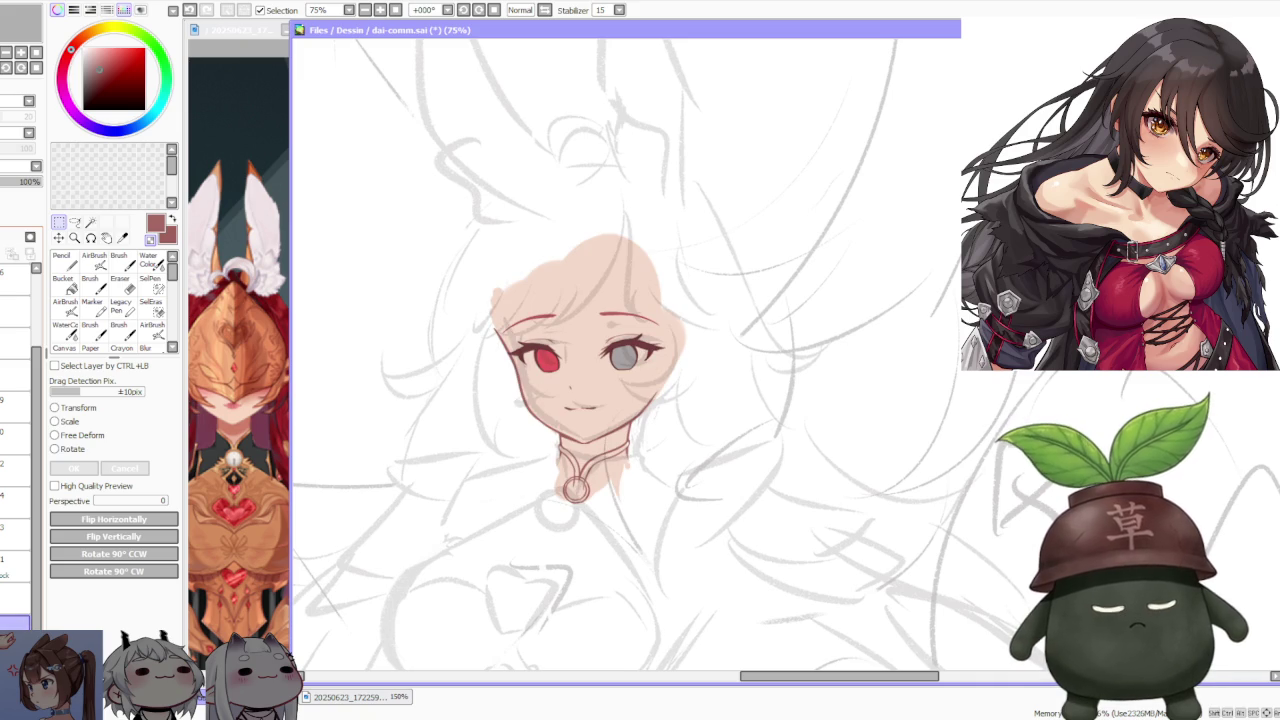
- Lasso the left cheek and red-eye area and slightly reshape it with a free deform
{"action": "left_click", "coordinate": [74, 222]}
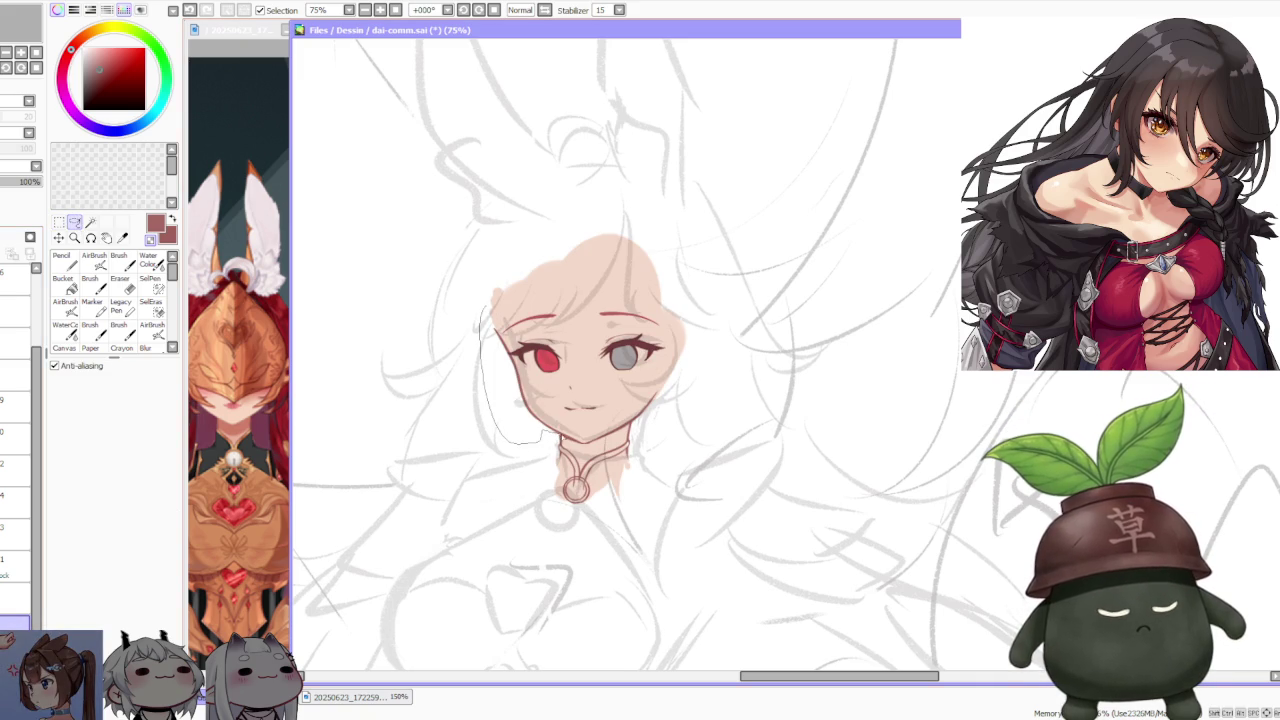
{"action": "key", "text": "ctrl+t"}
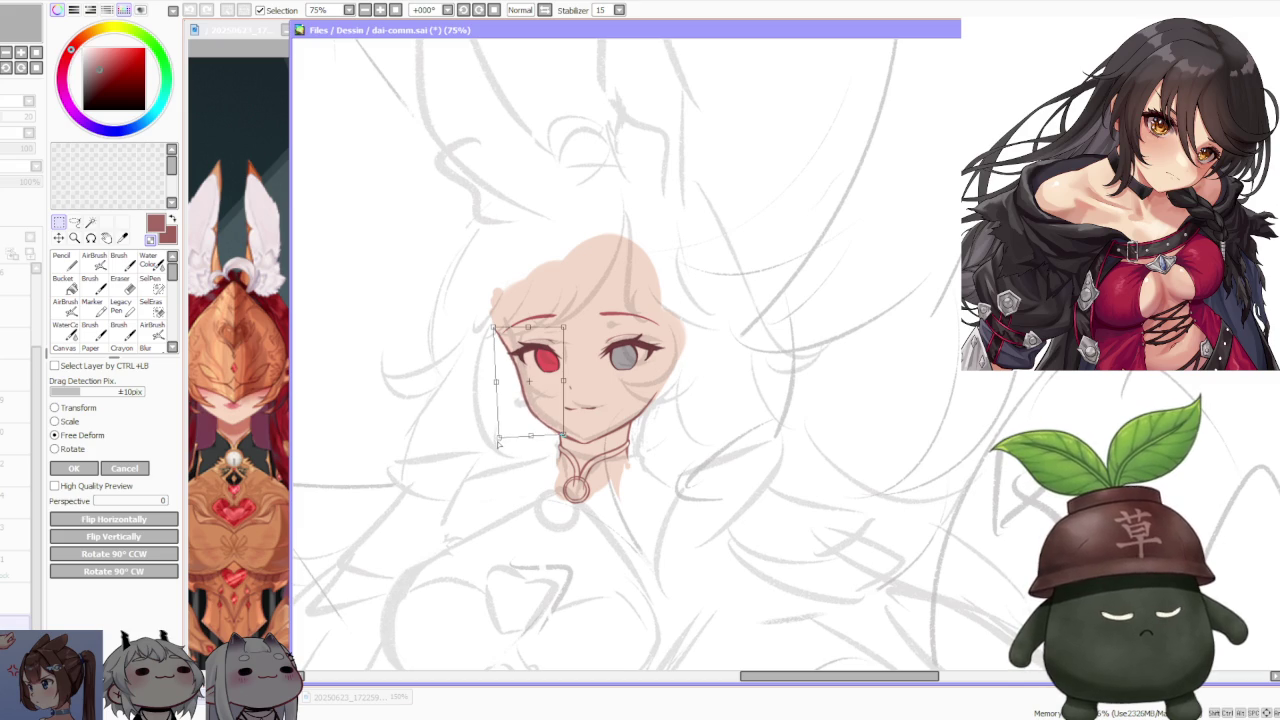
{"action": "left_click_drag", "start_coordinate": [563, 327], "coordinate": [559, 330]}
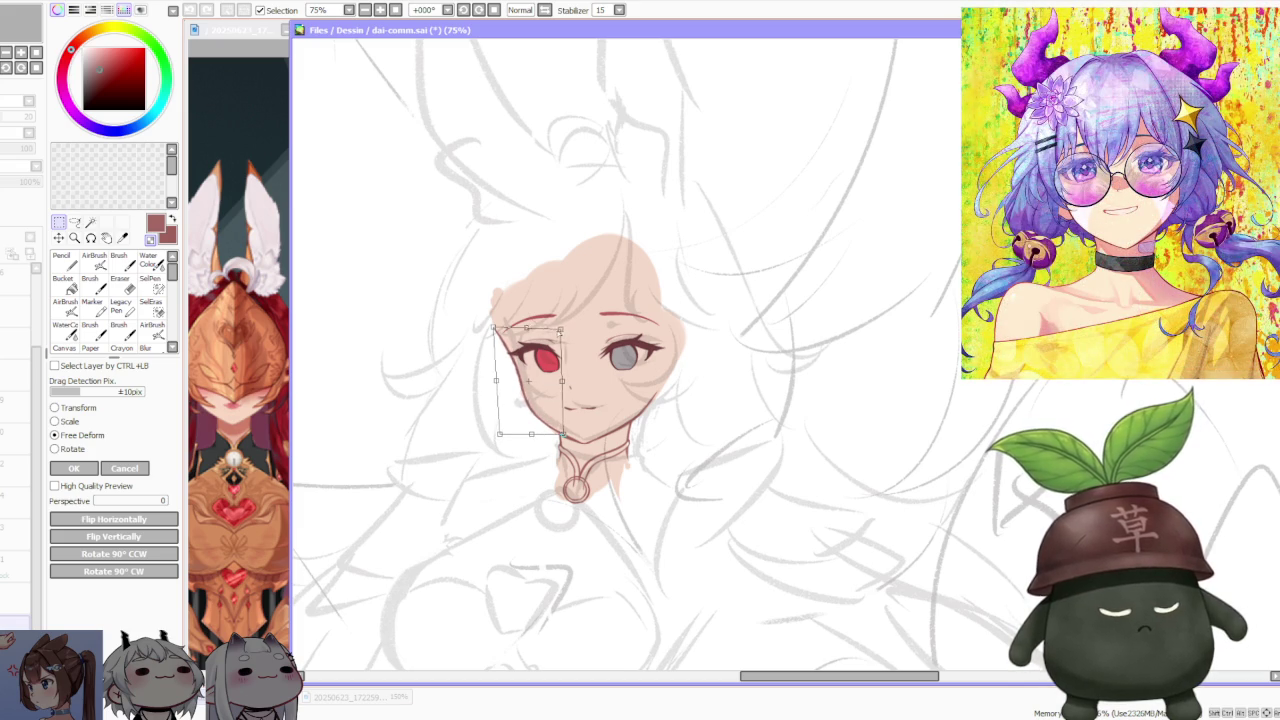
{"action": "left_click", "coordinate": [124, 468]}
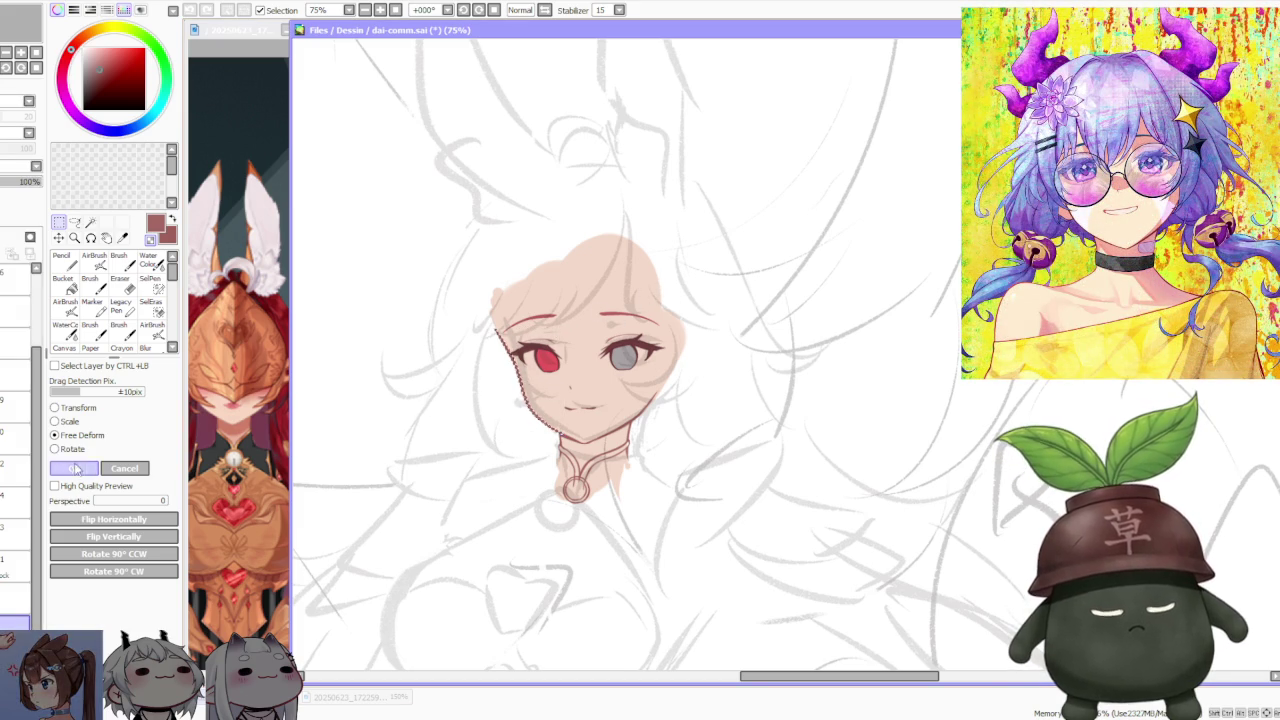
- Select a different layer and switch back to the Brush for painting
{"action": "scroll", "coordinate": [490, 477], "scroll_direction": "down", "scroll_amount": 3}
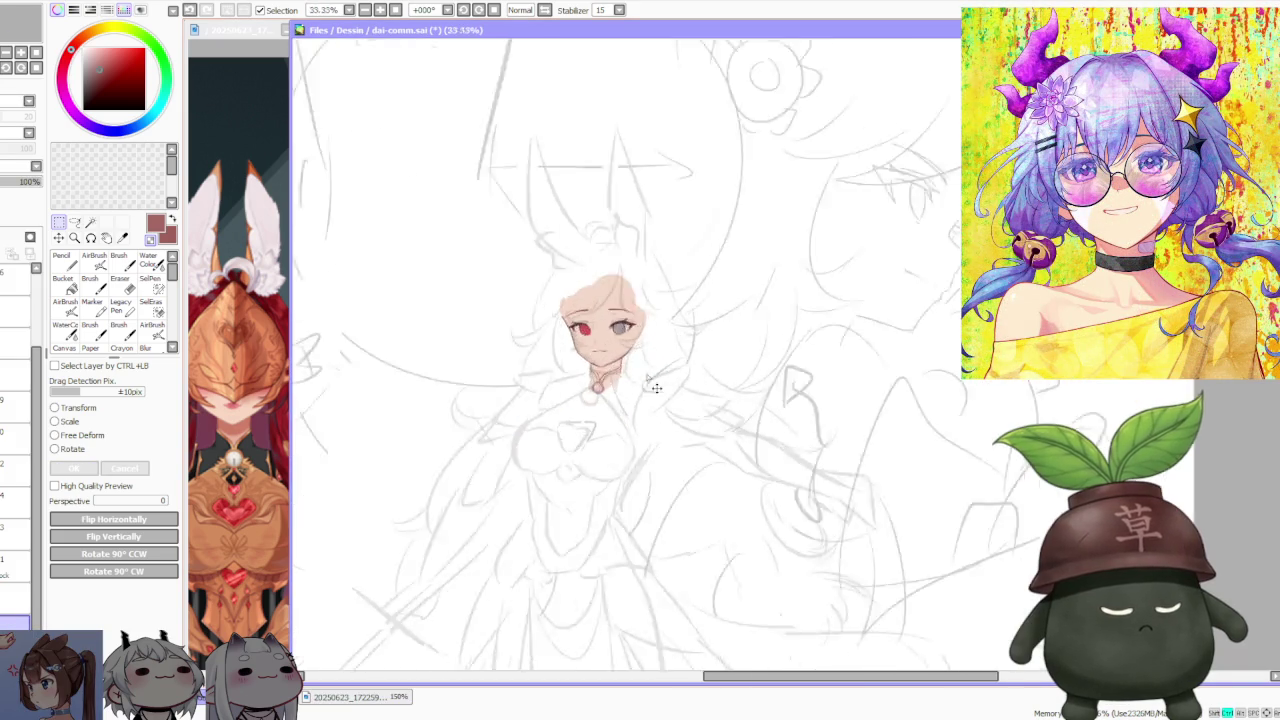
{"action": "scroll", "coordinate": [644, 363], "scroll_direction": "up", "scroll_amount": 3}
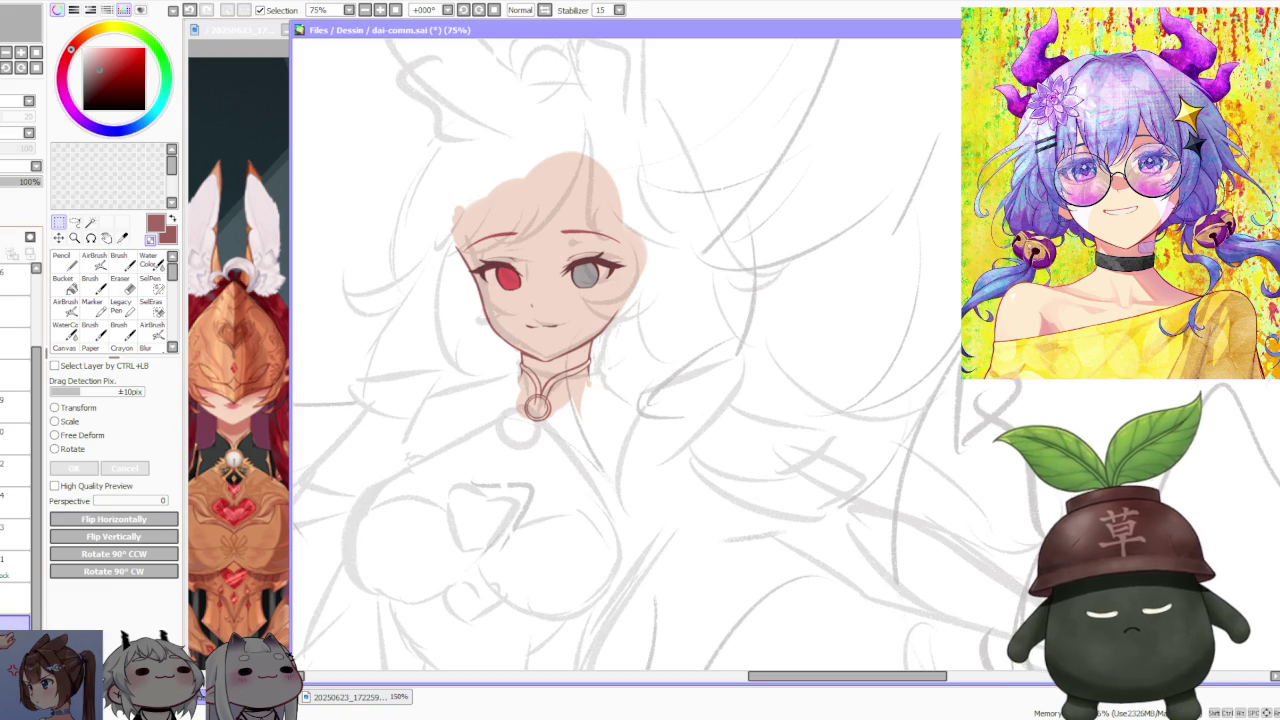
{"action": "left_click", "coordinate": [20, 466]}
{"action": "scroll", "coordinate": [552, 425], "scroll_direction": "up", "scroll_amount": 2}
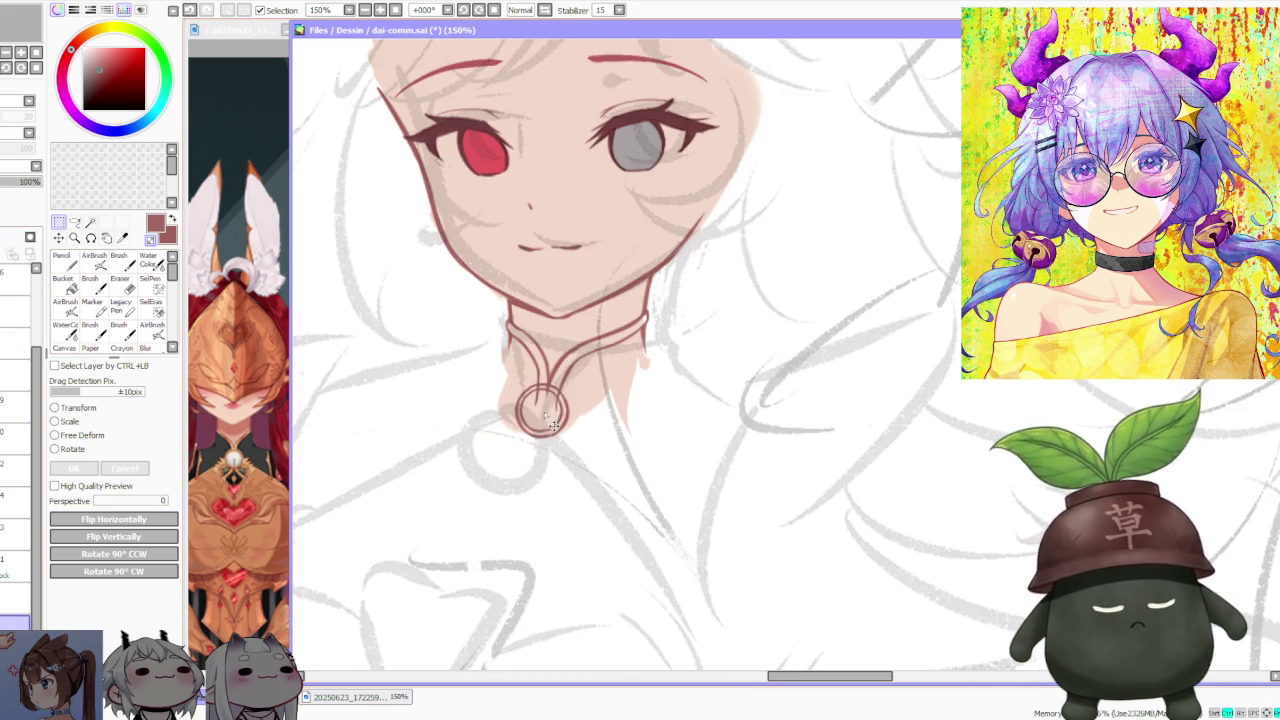
{"action": "left_click", "coordinate": [119, 262]}
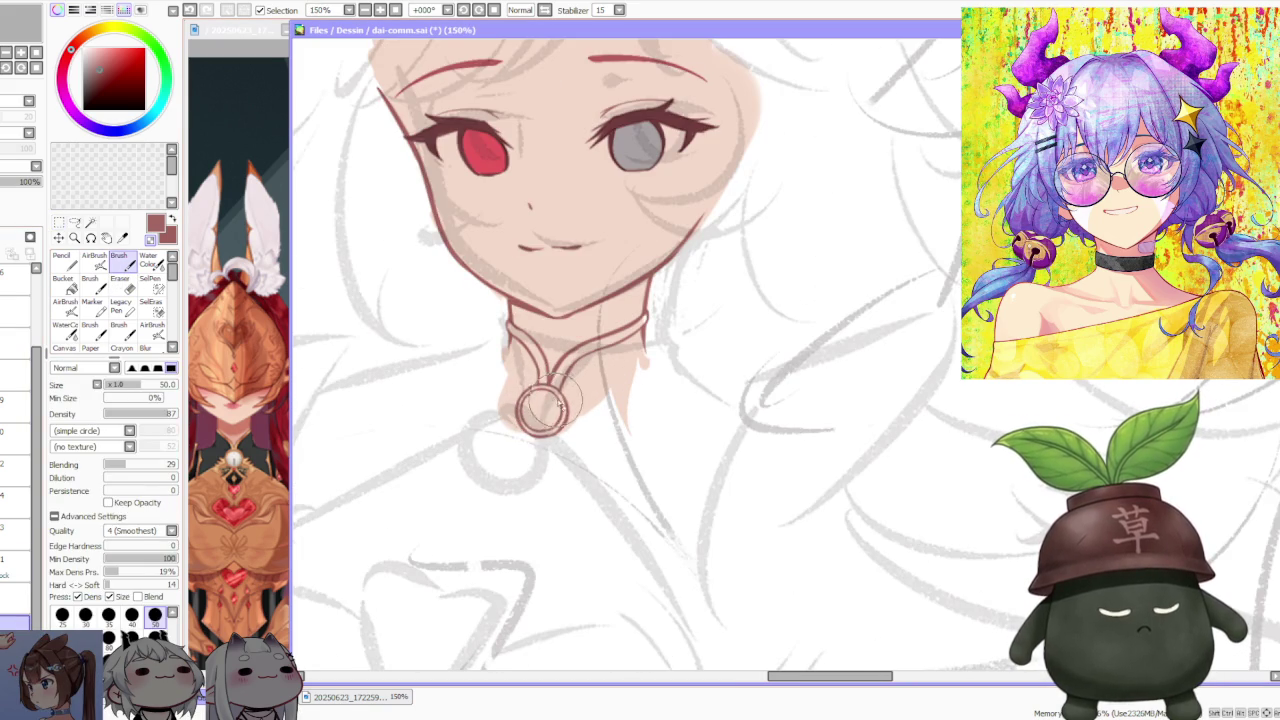
- Undo the short red stroke beside the neck
{"action": "scroll", "coordinate": [560, 360], "scroll_direction": "down", "scroll_amount": 3}
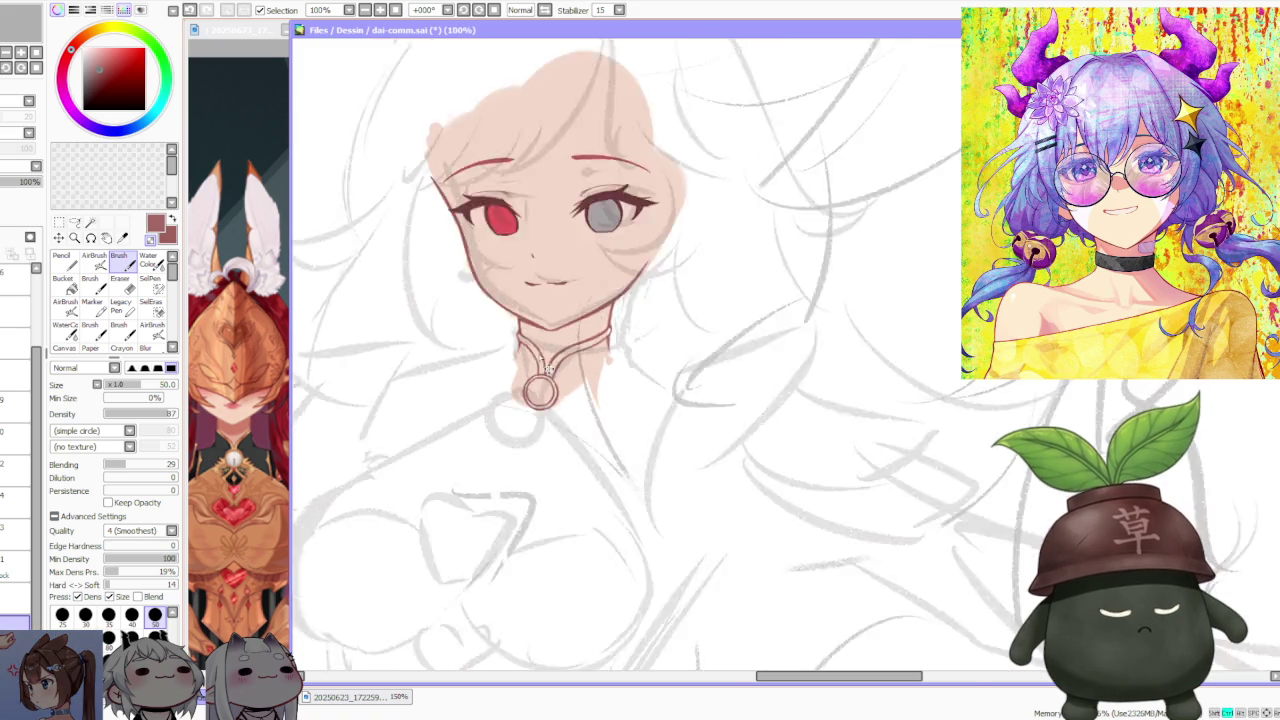
{"action": "scroll", "coordinate": [643, 320], "scroll_direction": "down", "scroll_amount": 2}
{"action": "scroll", "coordinate": [660, 275], "scroll_direction": "down", "scroll_amount": 1}
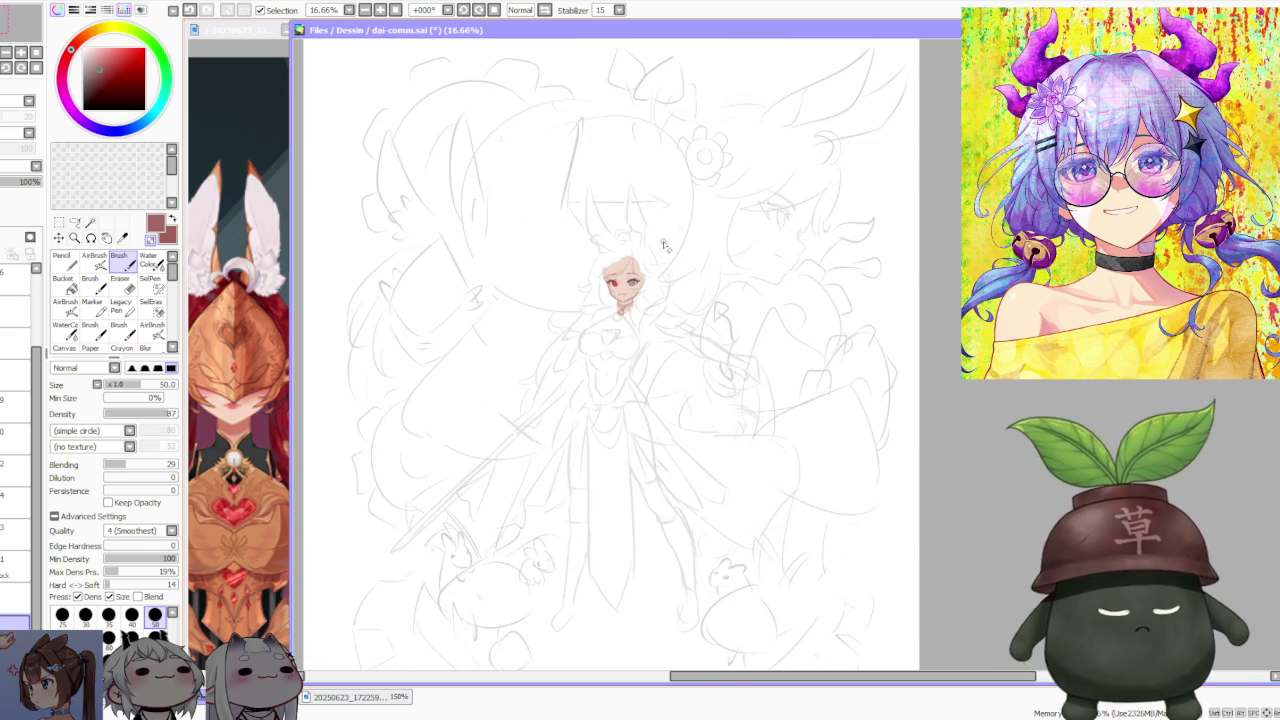
{"action": "scroll", "coordinate": [662, 245], "scroll_direction": "up", "scroll_amount": 3}
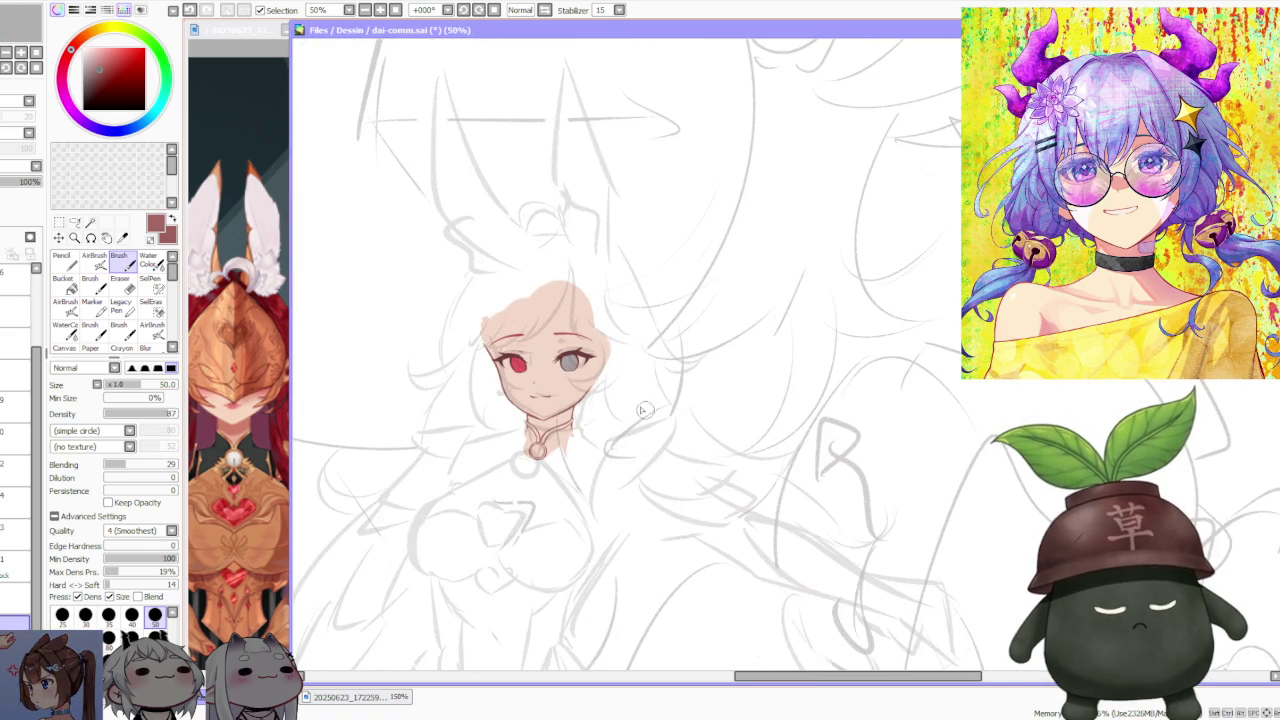
{"action": "scroll", "coordinate": [570, 412], "scroll_direction": "up", "scroll_amount": 2}
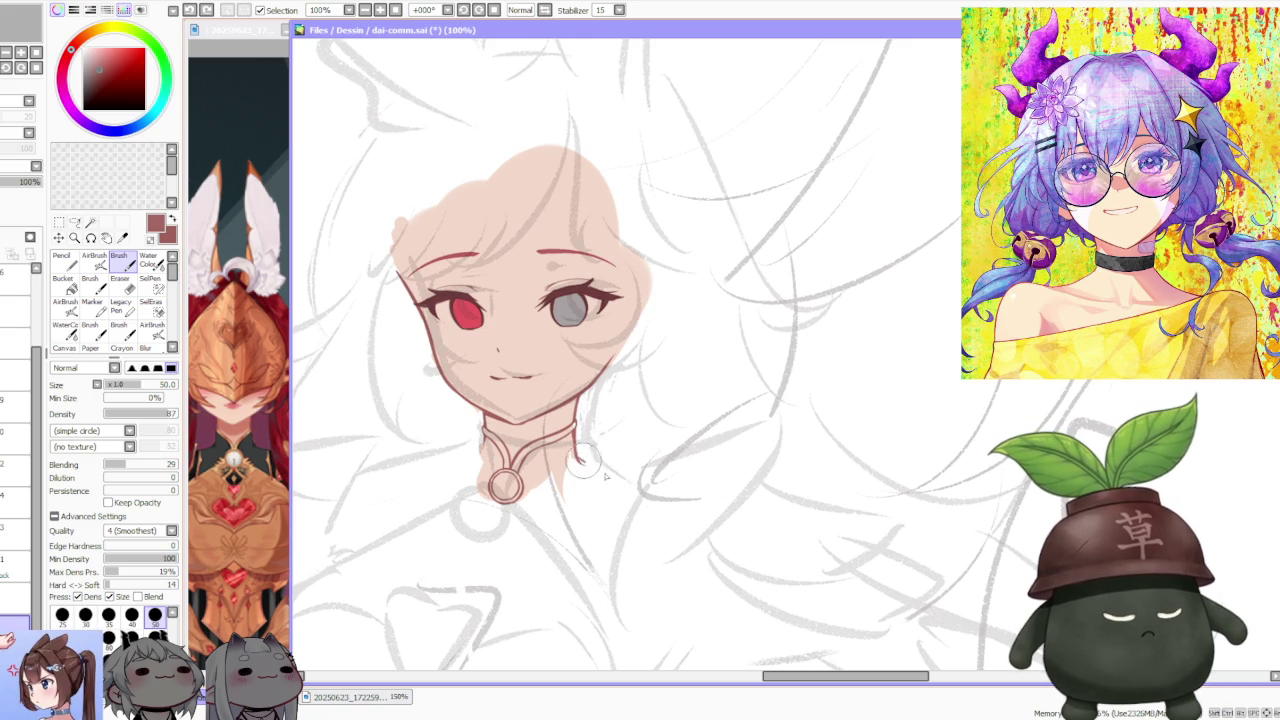
{"action": "key", "text": "ctrl+z"}
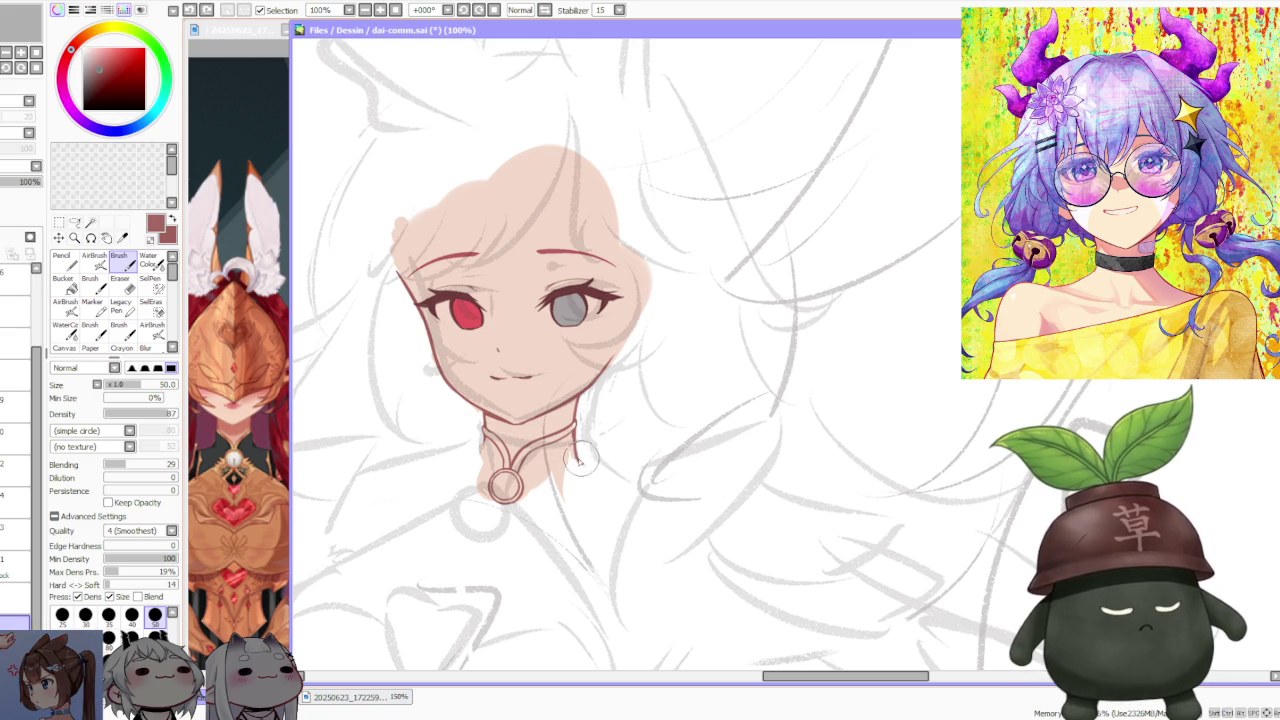
- Draw a longer dark red shoulder line from the right side of the neck
{"action": "scroll", "coordinate": [640, 488], "scroll_direction": "down", "scroll_amount": 2}
{"action": "scroll", "coordinate": [608, 409], "scroll_direction": "down", "scroll_amount": 1}
{"action": "scroll", "coordinate": [548, 428], "scroll_direction": "up", "scroll_amount": 3}
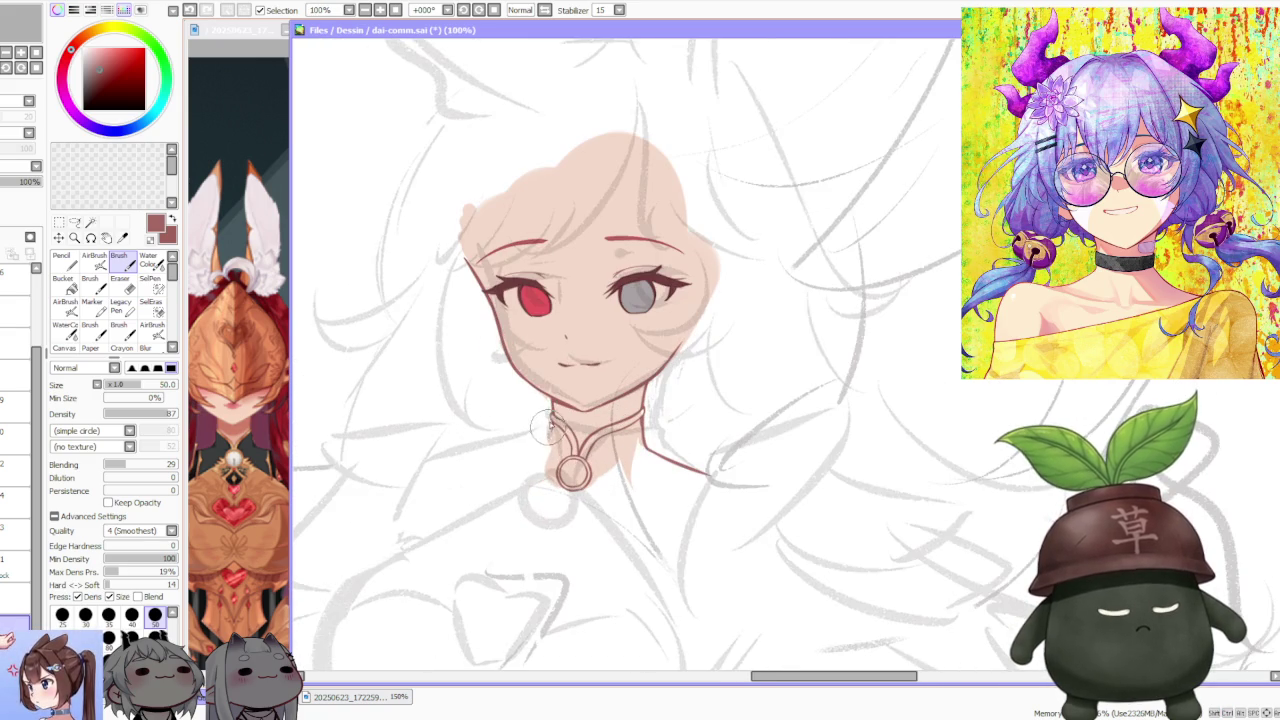
{"action": "scroll", "coordinate": [549, 432], "scroll_direction": "down", "scroll_amount": 3}
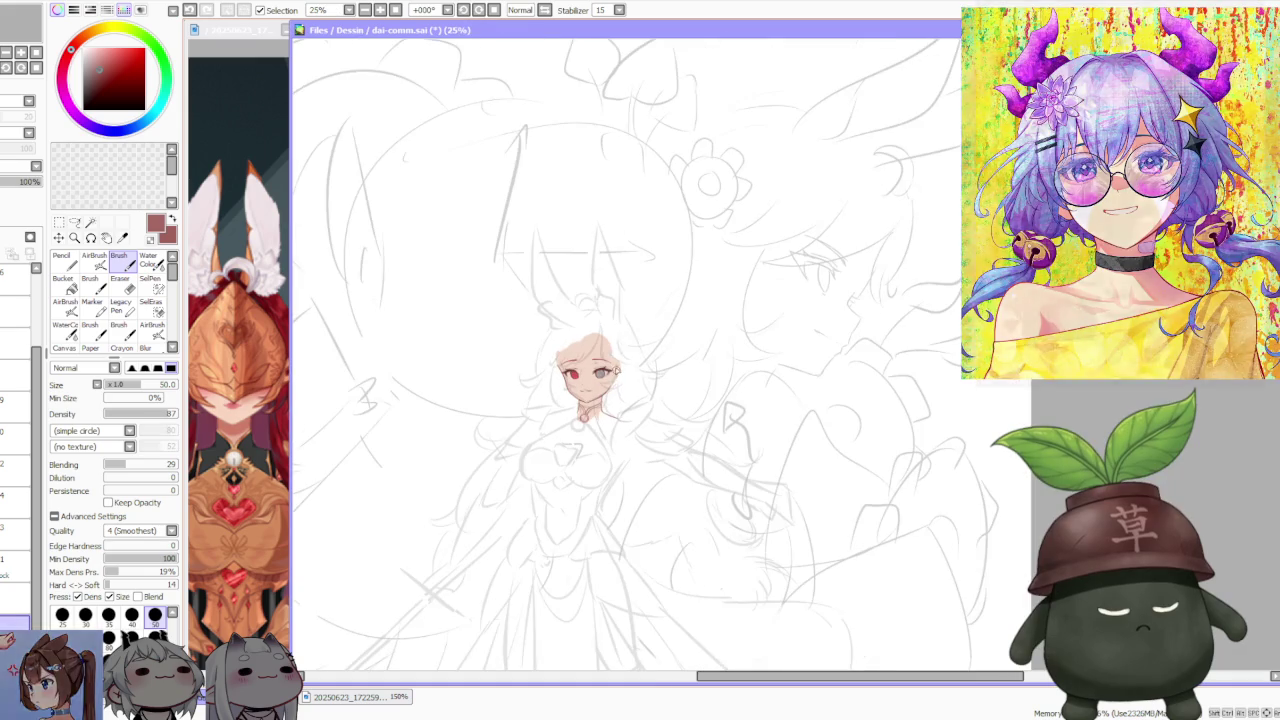
{"action": "scroll", "coordinate": [585, 408], "scroll_direction": "up", "scroll_amount": 2}
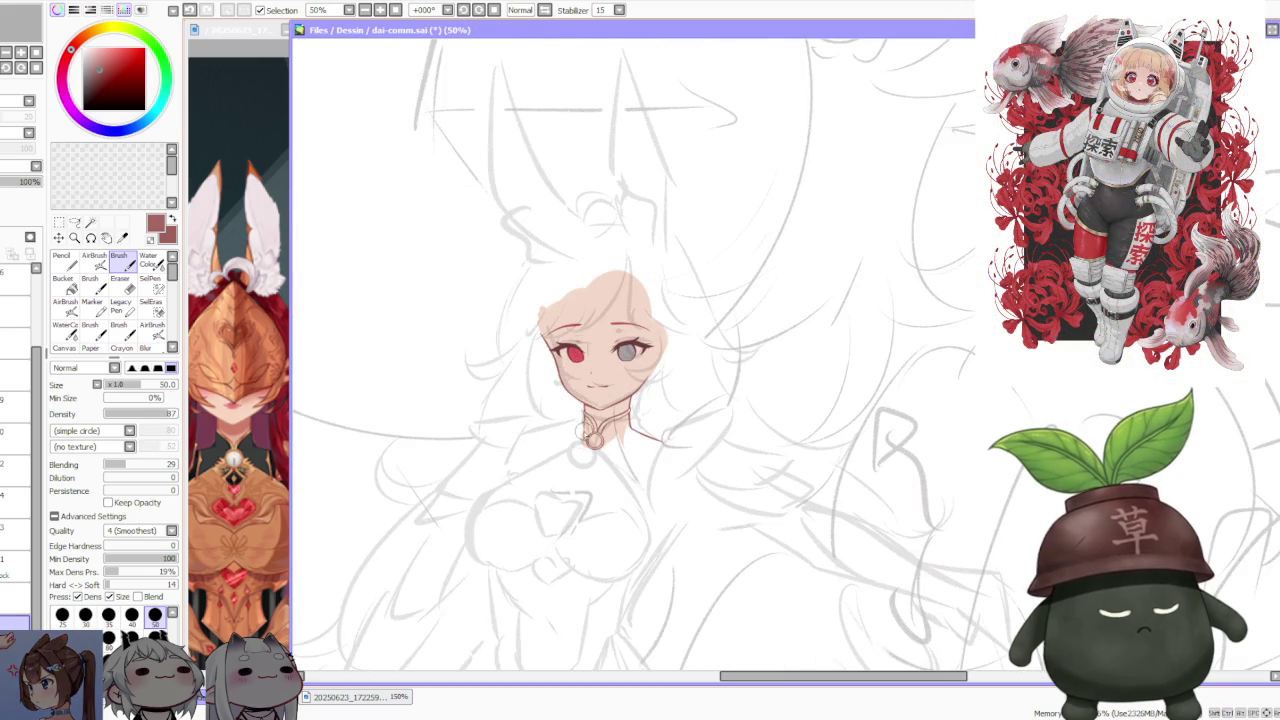
{"action": "scroll", "coordinate": [600, 430], "scroll_direction": "up", "scroll_amount": 2}
{"action": "scroll", "coordinate": [620, 425], "scroll_direction": "up", "scroll_amount": 1}
{"action": "scroll", "coordinate": [660, 415], "scroll_direction": "up", "scroll_amount": 1}
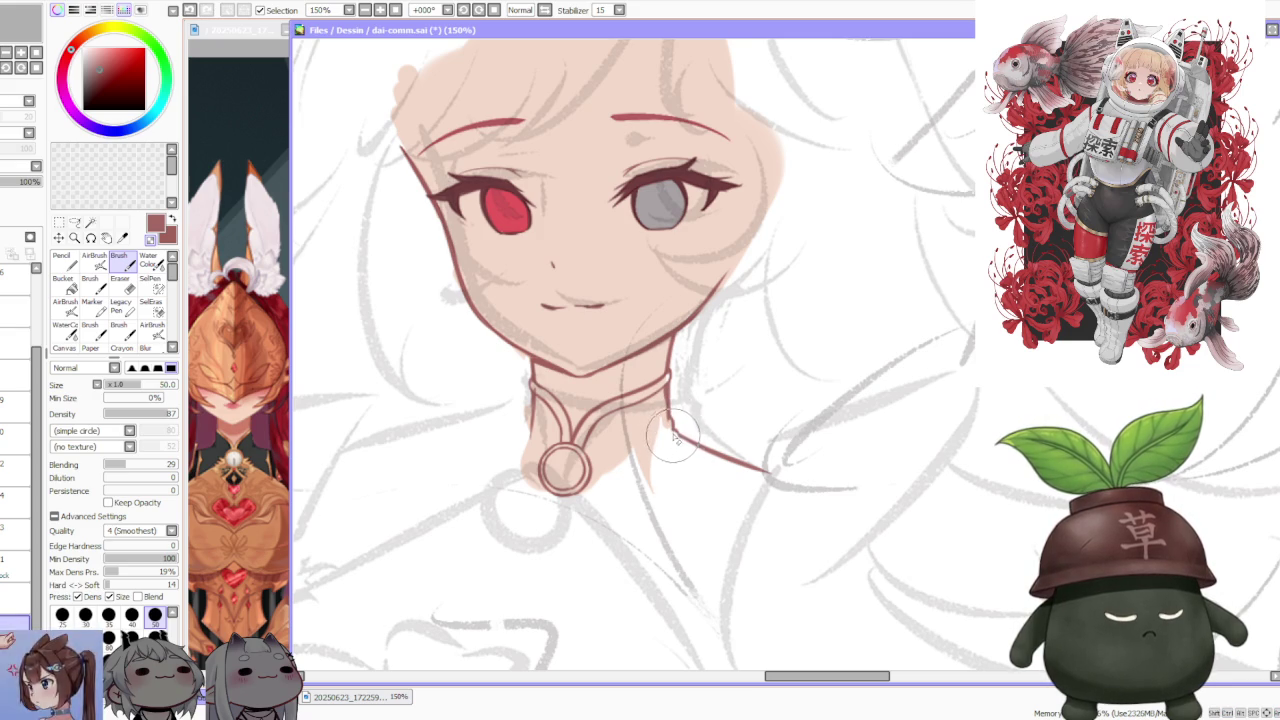
- Look over the collar area and check the reference image before drawing
{"action": "scroll", "coordinate": [672, 435], "scroll_direction": "down", "scroll_amount": 2}
{"action": "scroll", "coordinate": [672, 420], "scroll_direction": "up", "scroll_amount": 2}
{"action": "scroll", "coordinate": [672, 410], "scroll_direction": "up", "scroll_amount": 2}
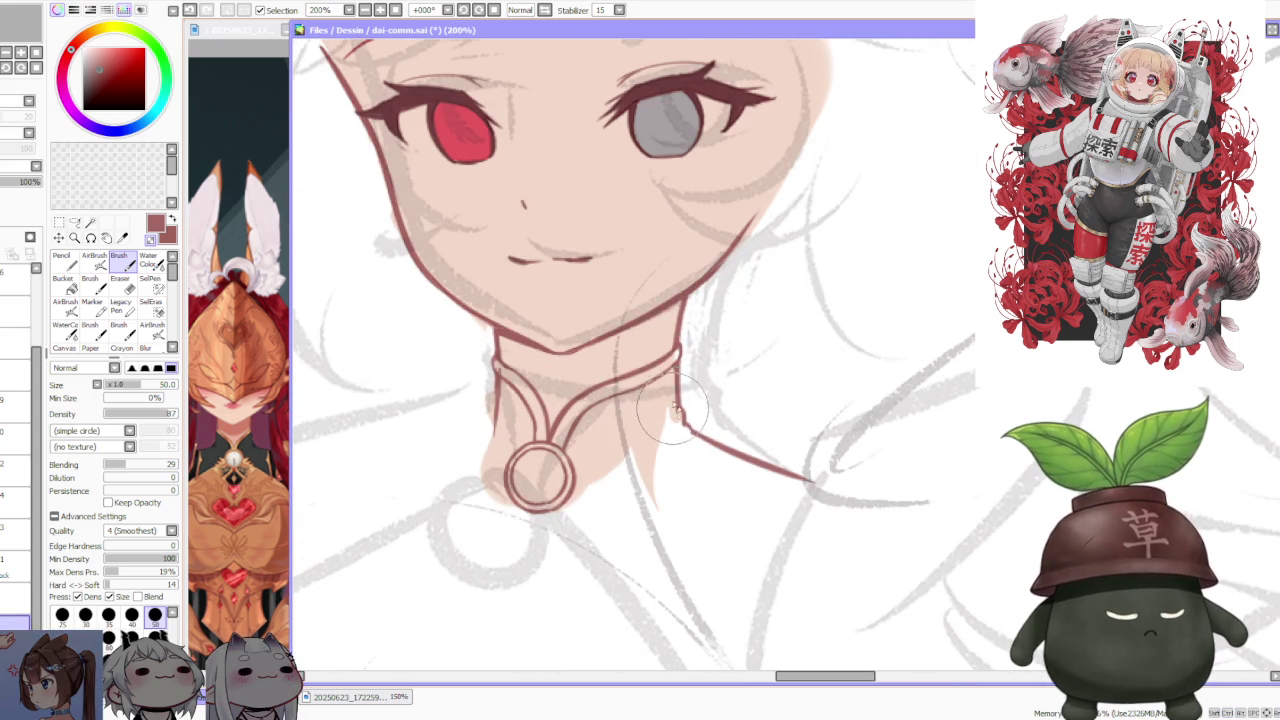
{"action": "scroll", "coordinate": [688, 390], "scroll_direction": "down", "scroll_amount": 1}
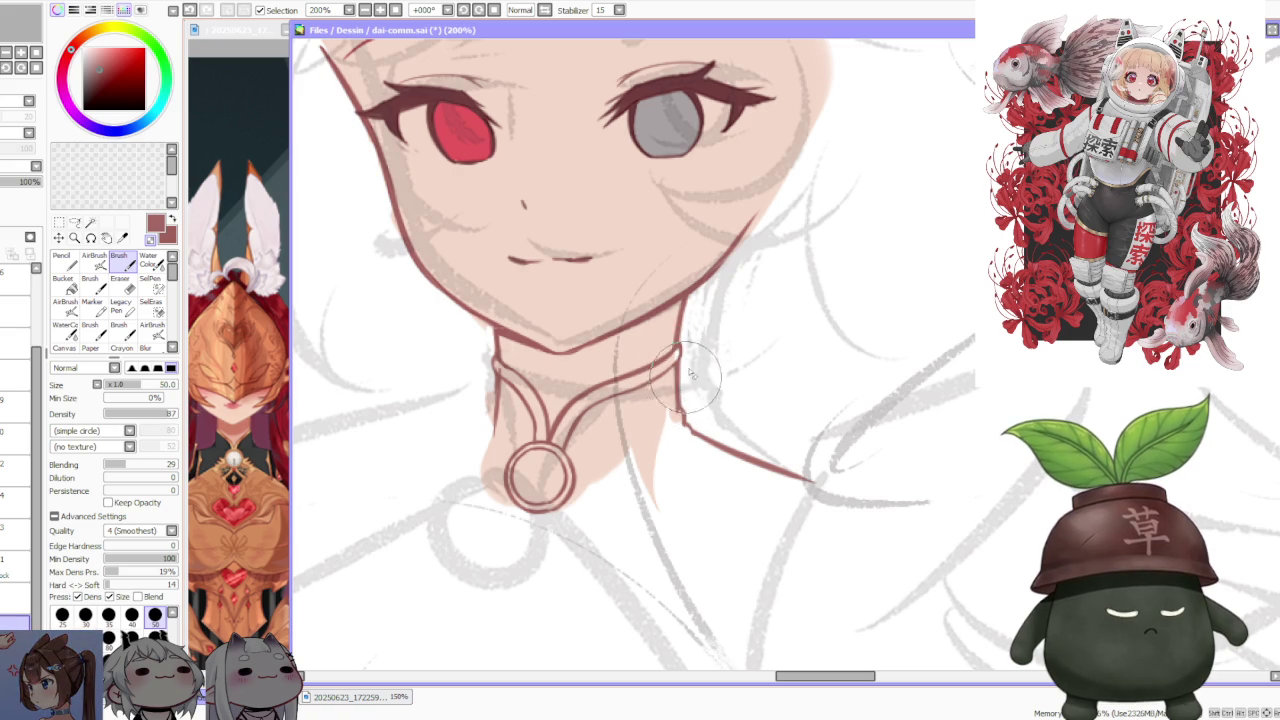
{"action": "scroll", "coordinate": [688, 392], "scroll_direction": "down", "scroll_amount": 1}
{"action": "scroll", "coordinate": [688, 398], "scroll_direction": "up", "scroll_amount": 2}
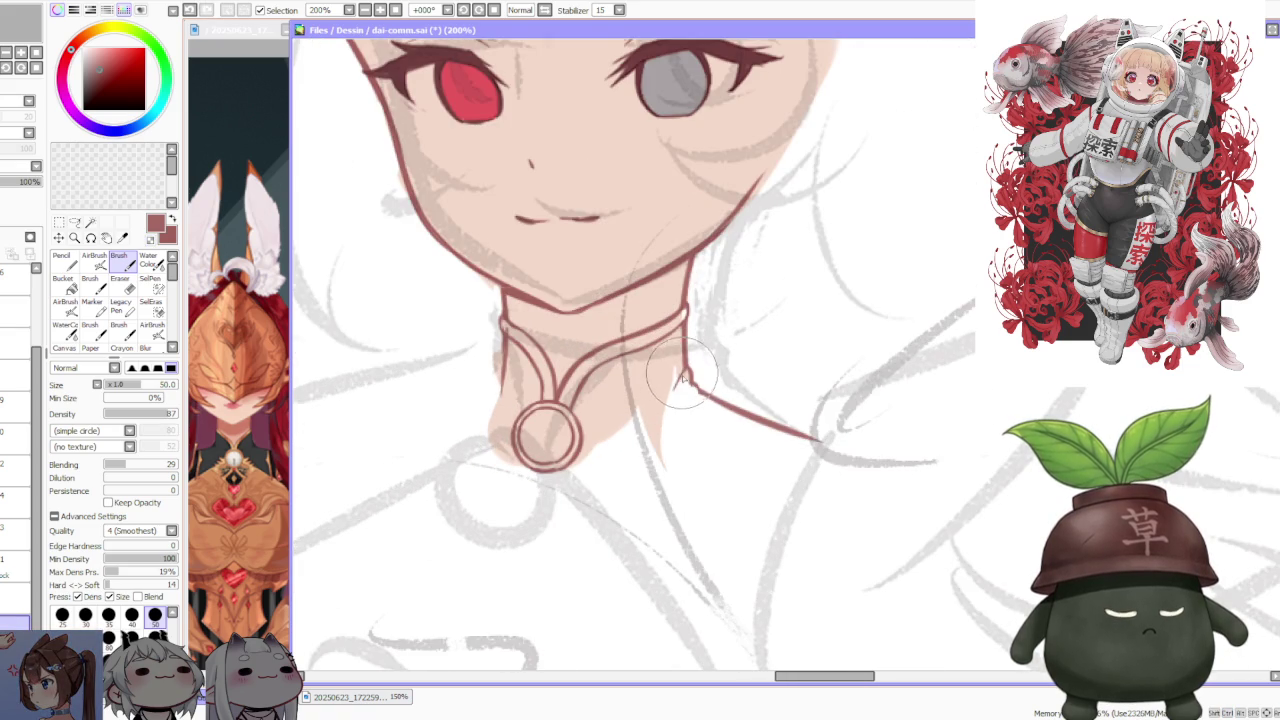
{"action": "scroll", "coordinate": [716, 340], "scroll_direction": "down", "scroll_amount": 5}
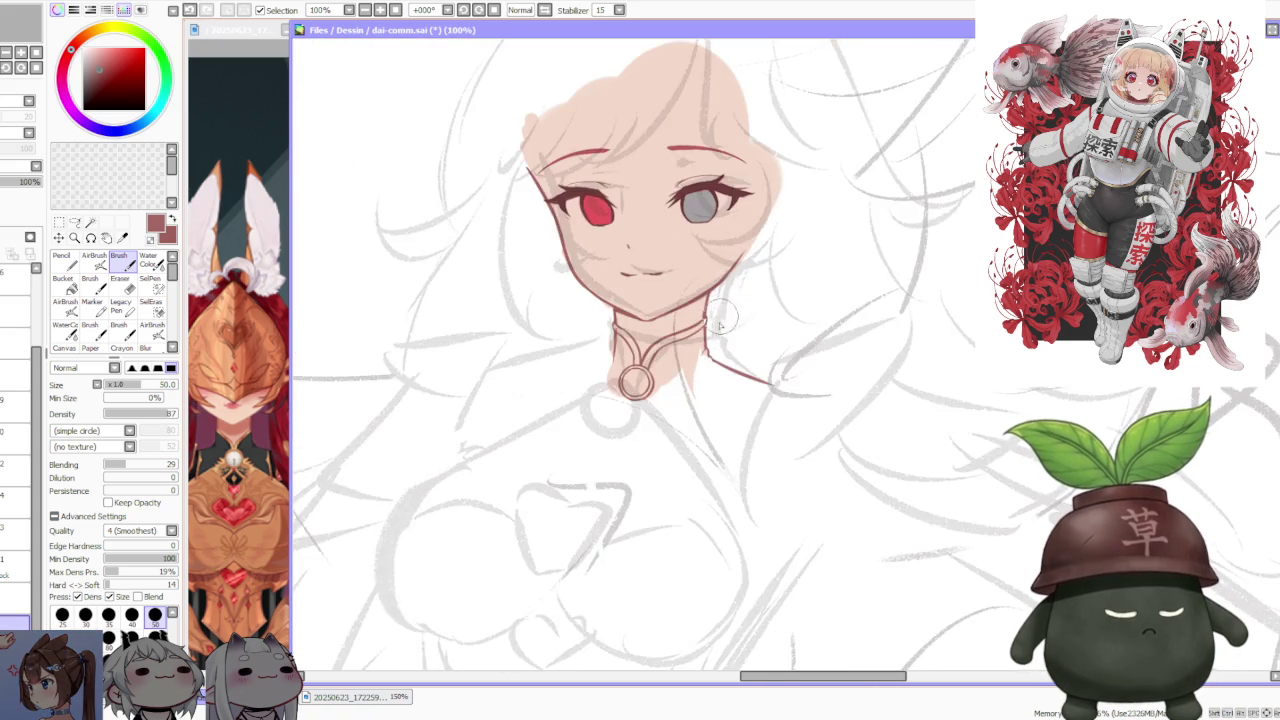
{"action": "scroll", "coordinate": [712, 330], "scroll_direction": "up", "scroll_amount": 6}
{"action": "scroll", "coordinate": [706, 317], "scroll_direction": "down", "scroll_amount": 6}
{"action": "scroll", "coordinate": [706, 317], "scroll_direction": "down", "scroll_amount": 2}
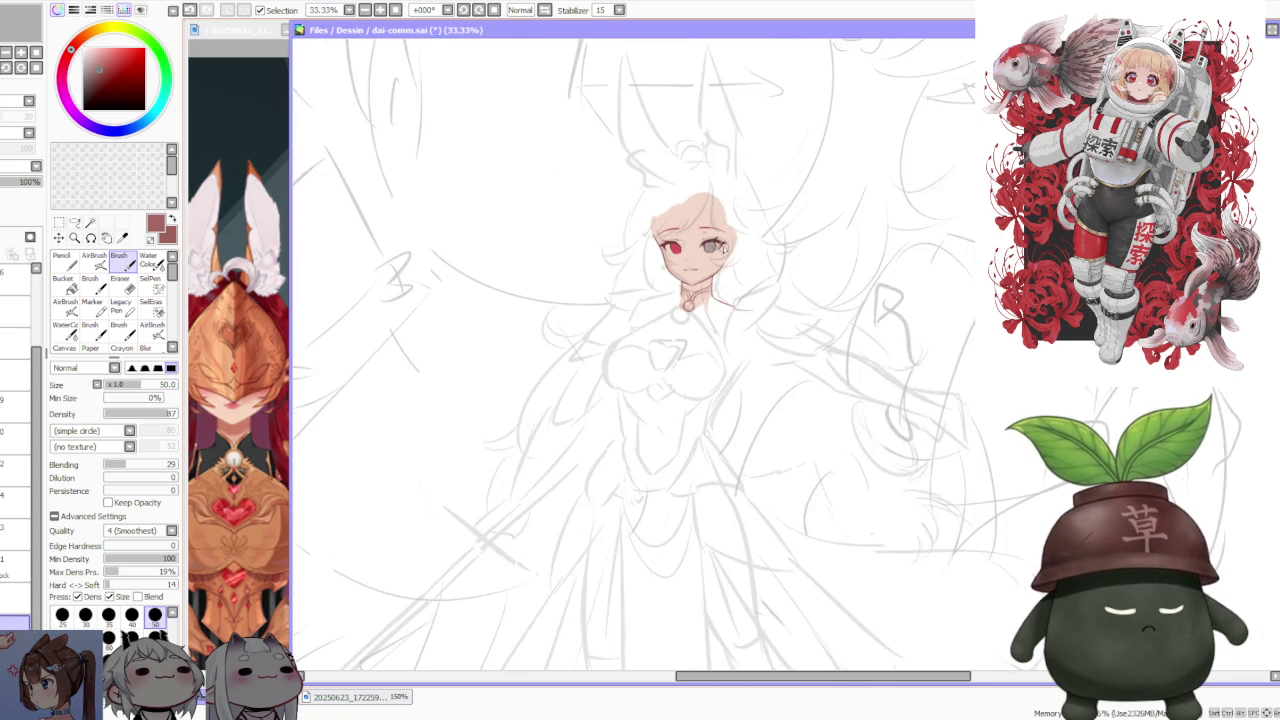
{"action": "scroll", "coordinate": [680, 370], "scroll_direction": "up", "scroll_amount": 3}
{"action": "scroll", "coordinate": [652, 413], "scroll_direction": "up", "scroll_amount": 1}
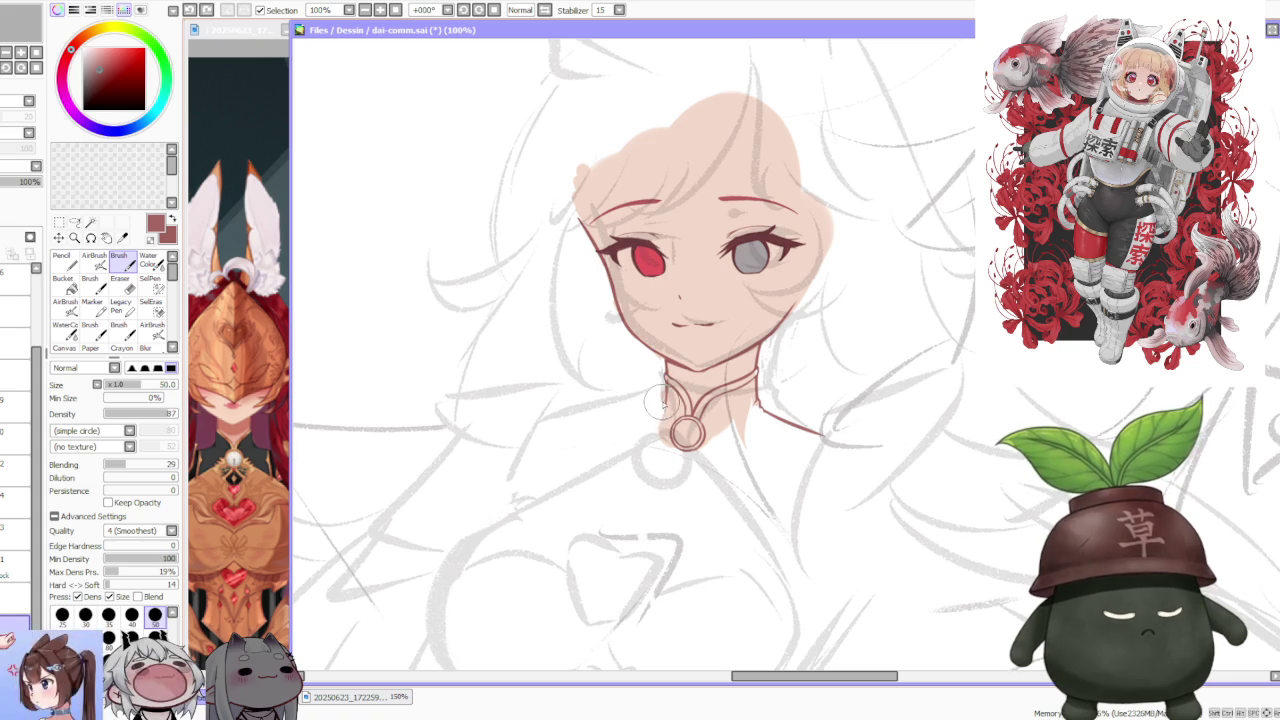
{"action": "scroll", "coordinate": [740, 352], "scroll_direction": "down", "scroll_amount": 1}
{"action": "scroll", "coordinate": [745, 354], "scroll_direction": "down", "scroll_amount": 3}
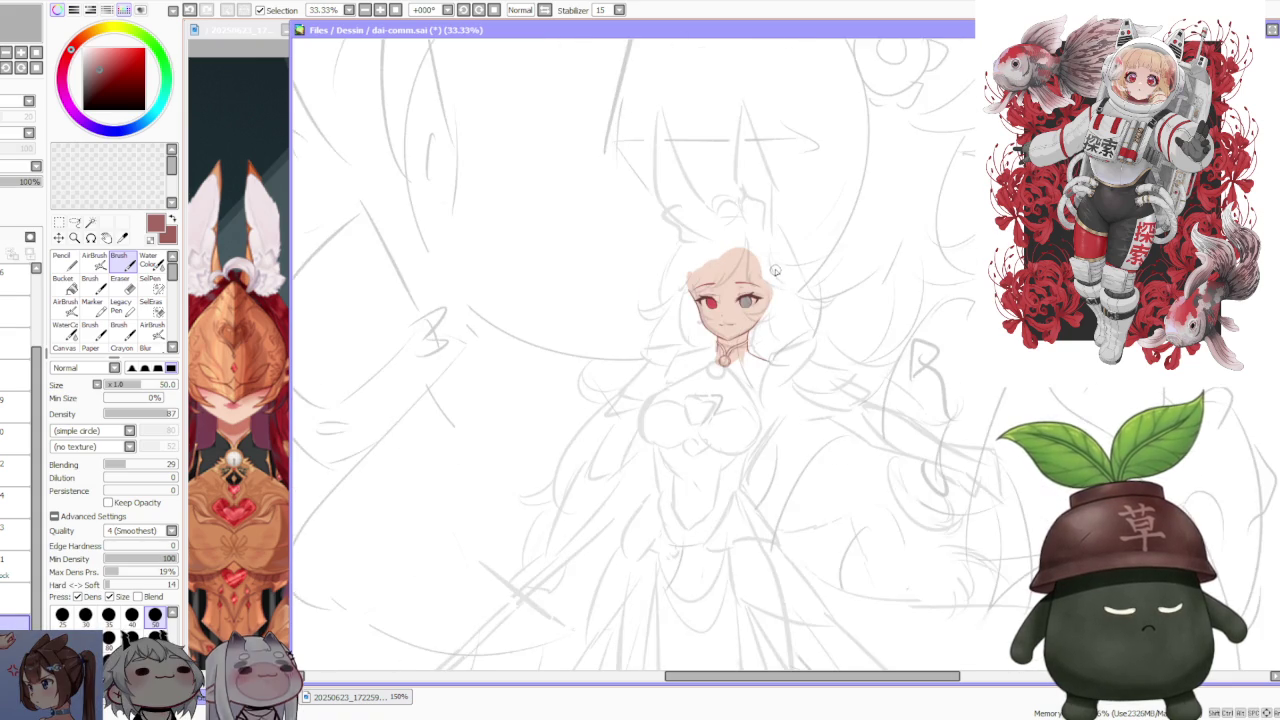
{"action": "scroll", "coordinate": [790, 300], "scroll_direction": "down", "scroll_amount": 1}
{"action": "scroll", "coordinate": [820, 292], "scroll_direction": "up", "scroll_amount": 1}
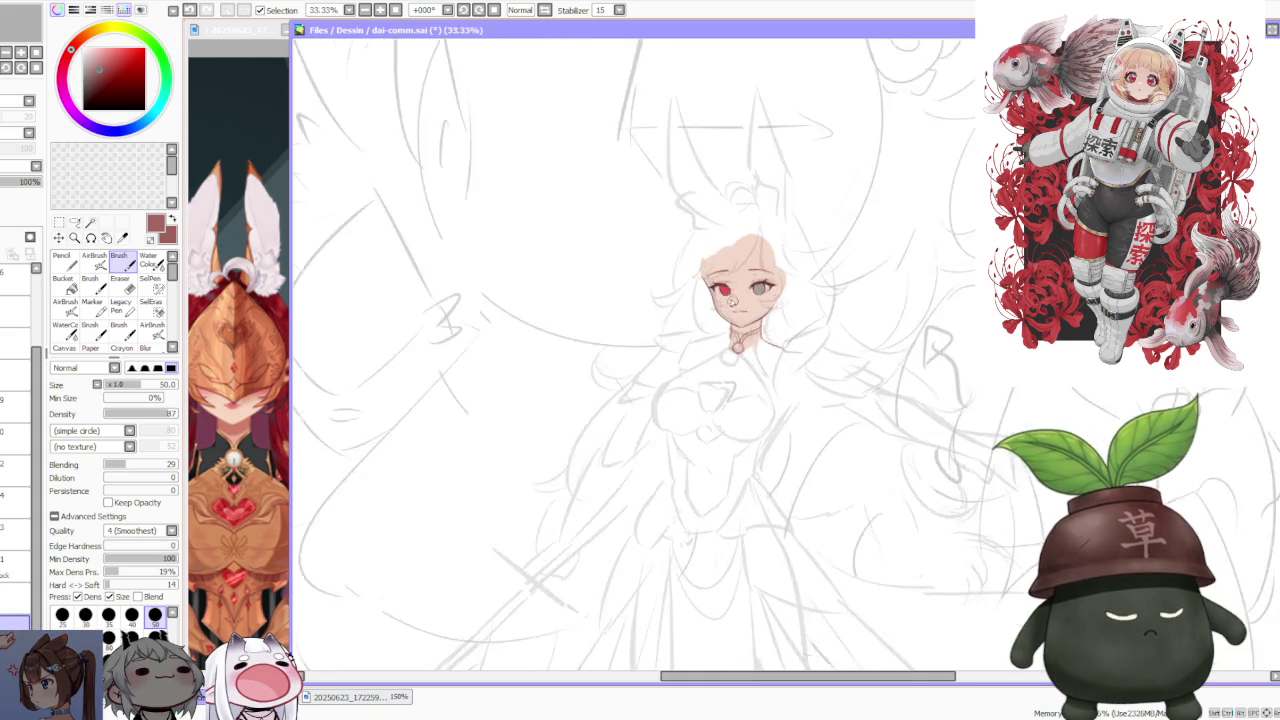
{"action": "scroll", "coordinate": [800, 300], "scroll_direction": "up", "scroll_amount": 2}
{"action": "left_click", "coordinate": [240, 510]}
{"action": "scroll", "coordinate": [236, 520], "scroll_direction": "down", "scroll_amount": 1}
{"action": "left_click", "coordinate": [558, 453]}
{"action": "scroll", "coordinate": [705, 425], "scroll_direction": "up", "scroll_amount": 1}
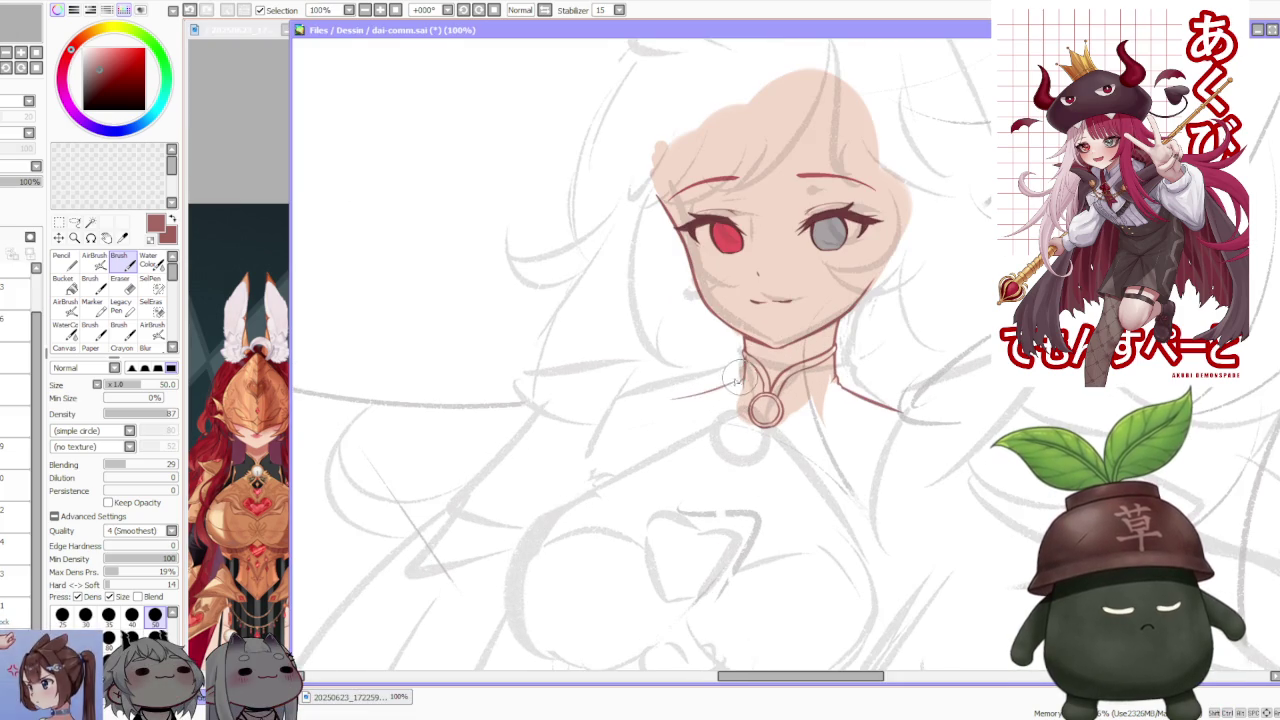
- Draw and extend a red shoulder line on the left side of the collar
{"action": "left_click_drag", "start_coordinate": [672, 398], "coordinate": [738, 382]}
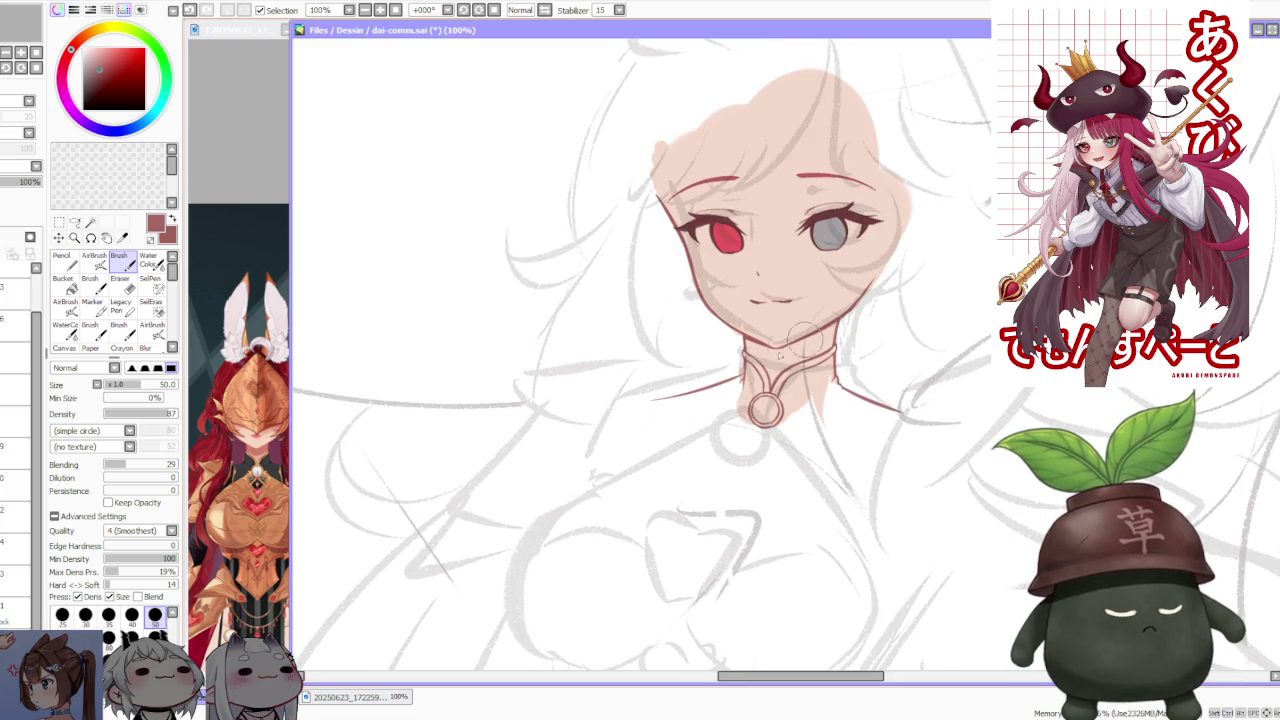
{"action": "left_click_drag", "start_coordinate": [655, 397], "coordinate": [744, 368]}
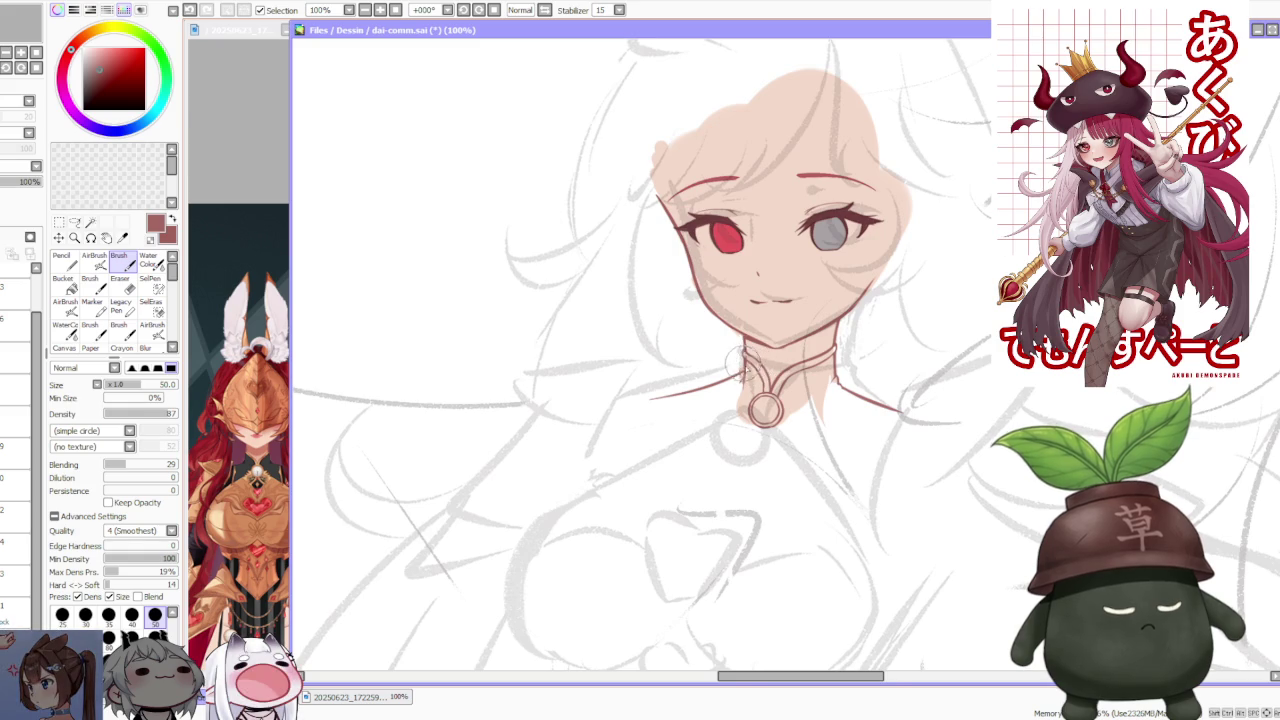
{"action": "scroll", "coordinate": [748, 364], "scroll_direction": "up", "scroll_amount": 1}
{"action": "scroll", "coordinate": [750, 372], "scroll_direction": "down", "scroll_amount": 1}
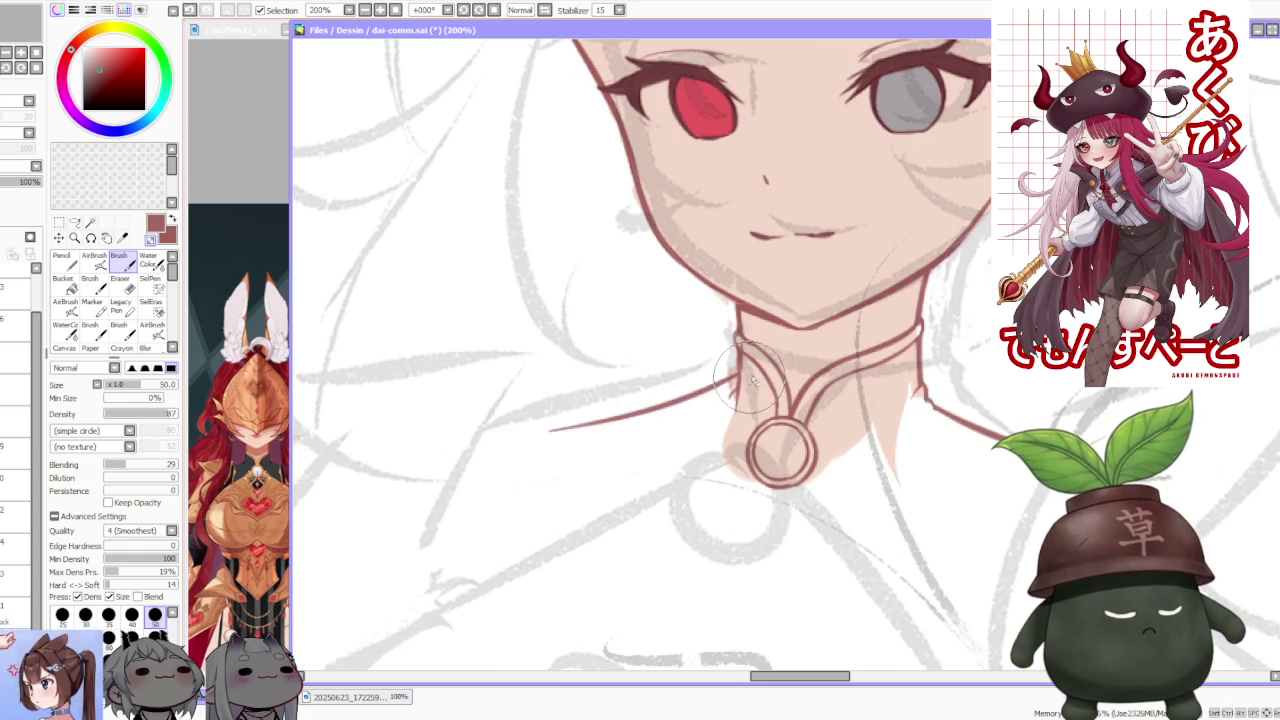
{"action": "scroll", "coordinate": [857, 300], "scroll_direction": "down", "scroll_amount": 3}
{"action": "scroll", "coordinate": [870, 305], "scroll_direction": "down", "scroll_amount": 2}
{"action": "scroll", "coordinate": [870, 305], "scroll_direction": "up", "scroll_amount": 4}
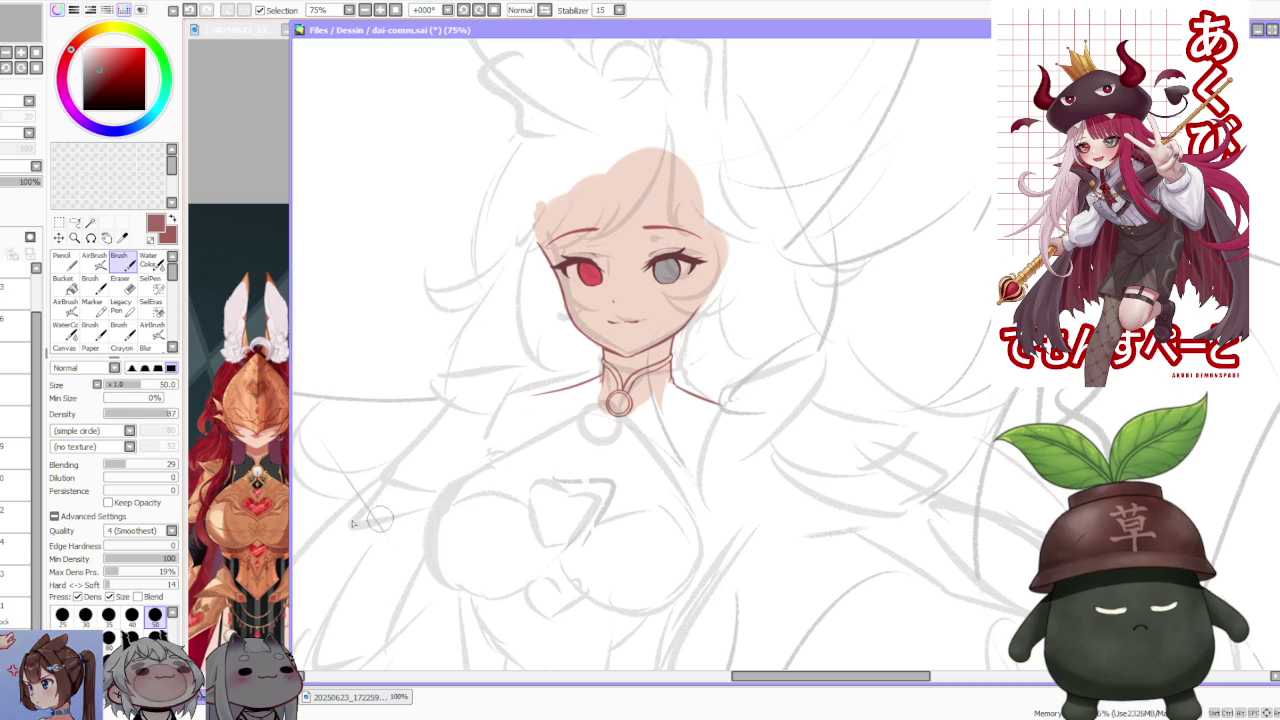
- Check the new left shoulder line against the reference image
{"action": "left_click", "coordinate": [260, 500]}
{"action": "left_click", "coordinate": [472, 474]}
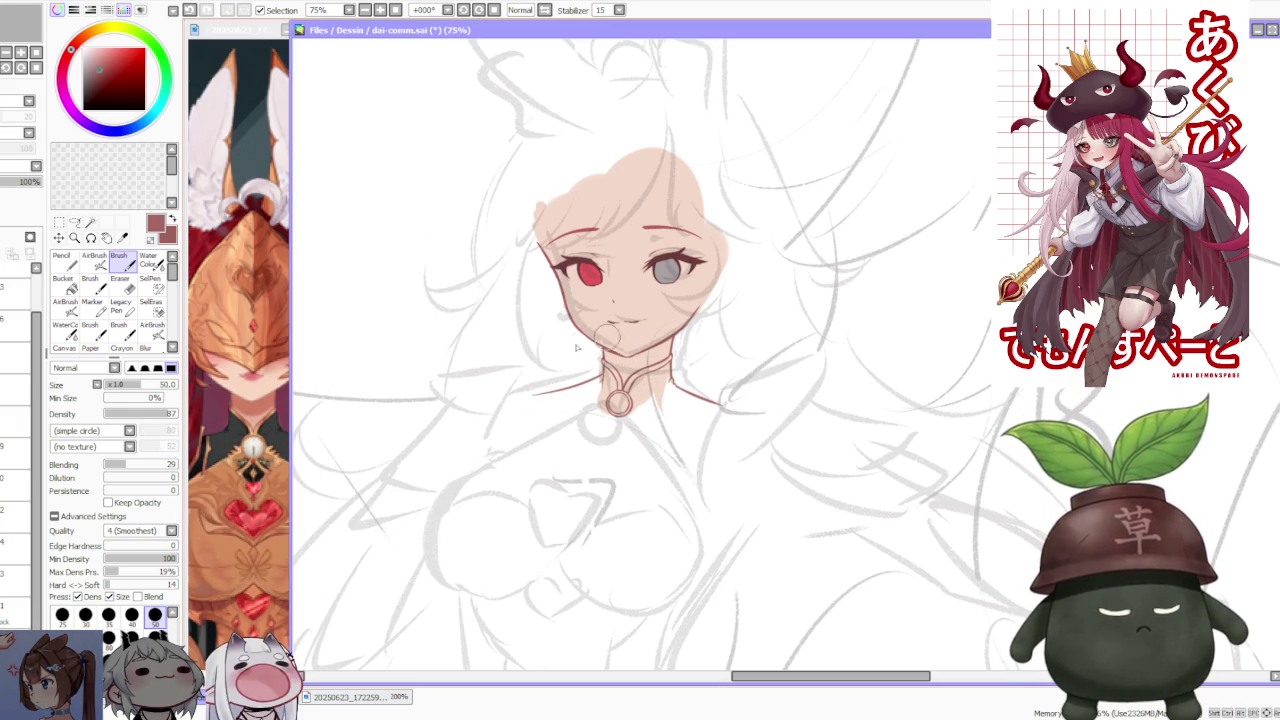
{"action": "left_click", "coordinate": [279, 515]}
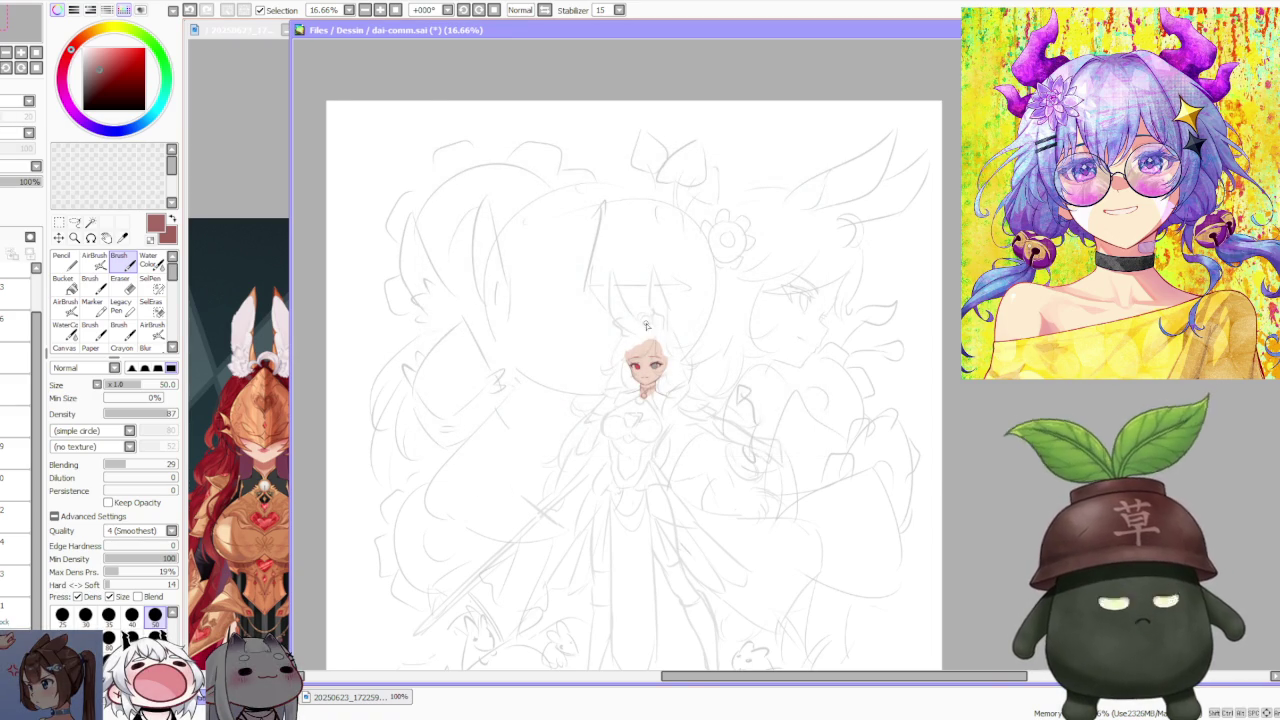
- Sample a dark maroon-mauve from the crane-and-fox reference artwork as the painting colour
{"action": "scroll", "coordinate": [646, 325], "scroll_direction": "up", "scroll_amount": 2}
{"action": "scroll", "coordinate": [646, 325], "scroll_direction": "up", "scroll_amount": 1}
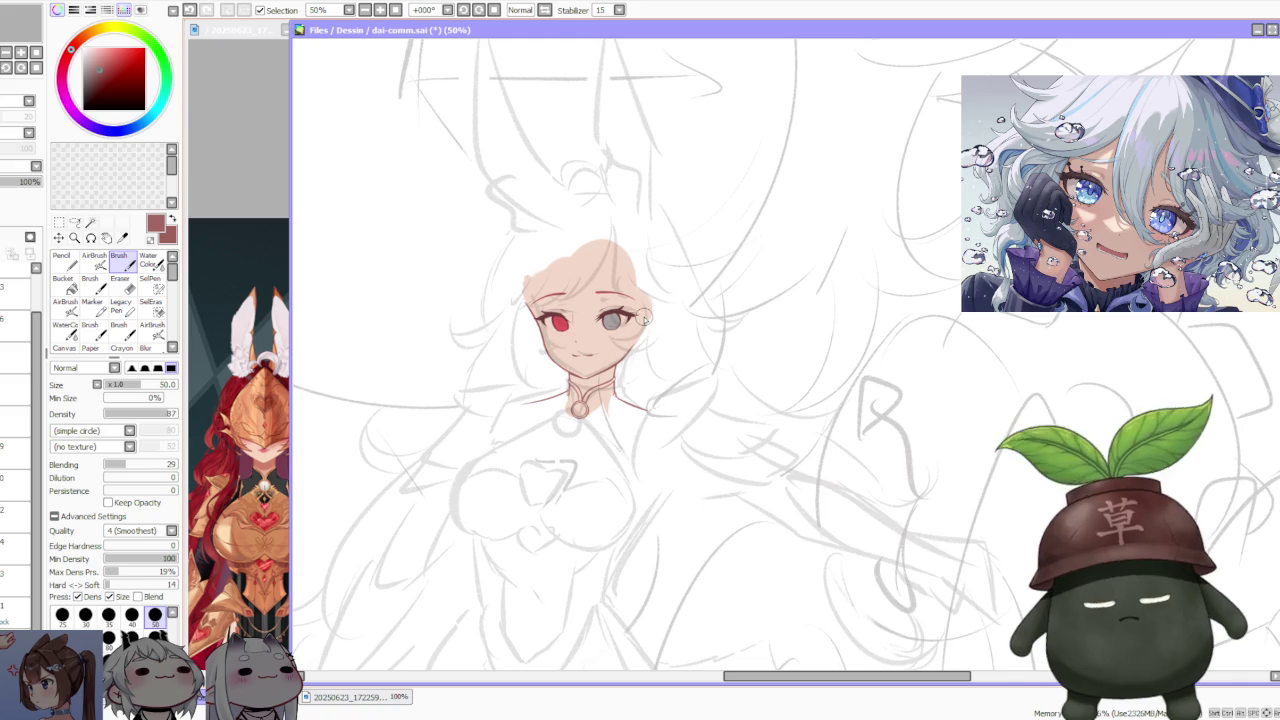
{"action": "key", "text": "alt+Tab"}
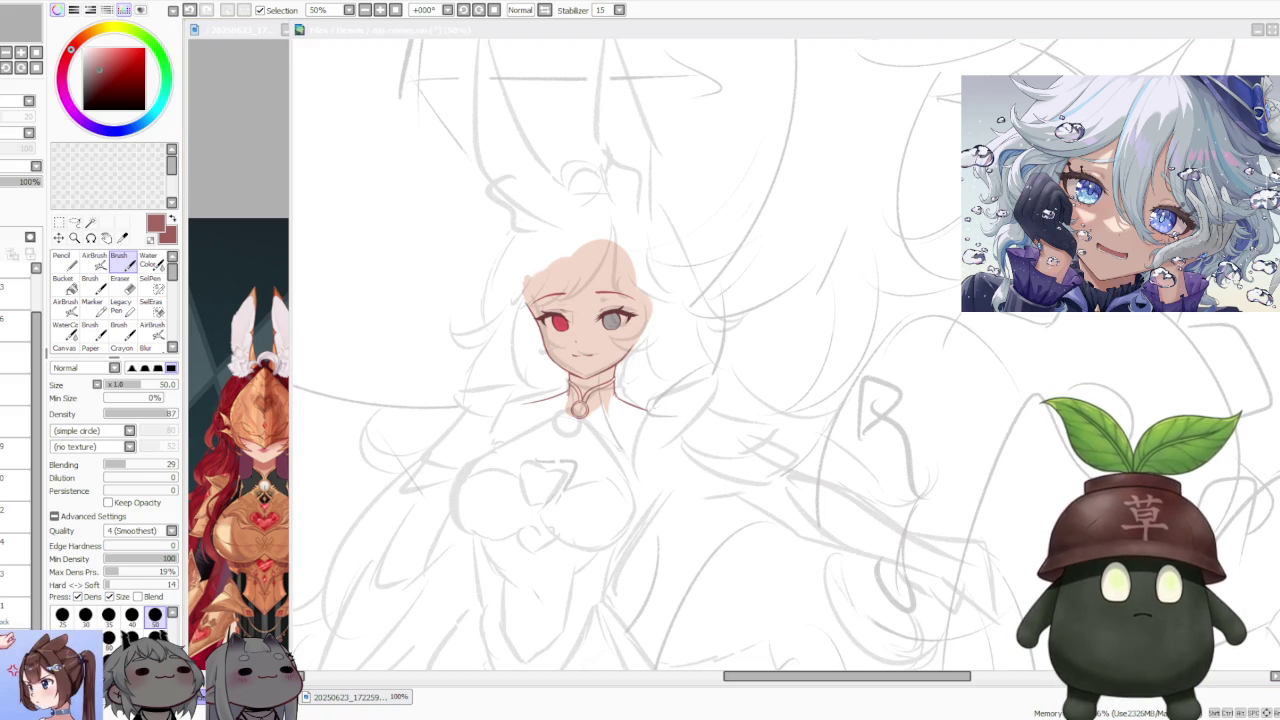
{"action": "key", "text": "alt+Tab"}
{"action": "scroll", "coordinate": [703, 458], "scroll_direction": "down", "scroll_amount": 2}
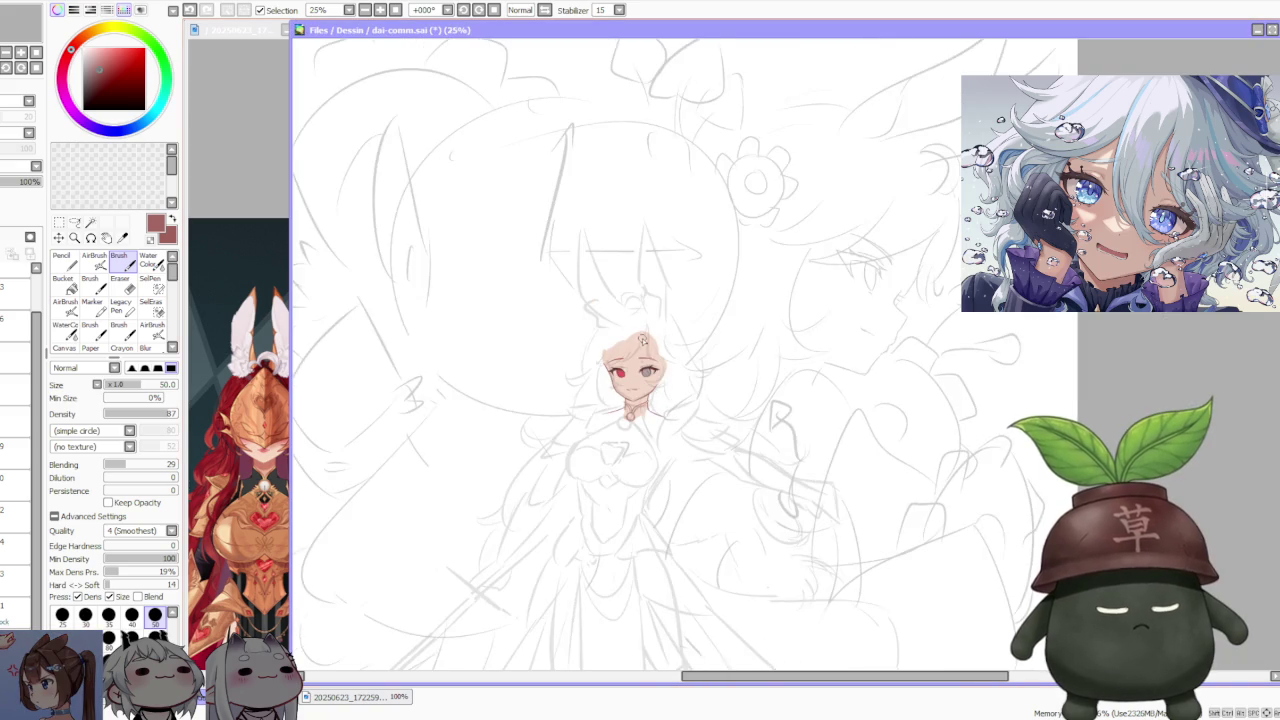
{"action": "scroll", "coordinate": [704, 455], "scroll_direction": "down", "scroll_amount": 1}
{"action": "scroll", "coordinate": [706, 447], "scroll_direction": "down", "scroll_amount": 2}
{"action": "scroll", "coordinate": [672, 350], "scroll_direction": "up", "scroll_amount": 1}
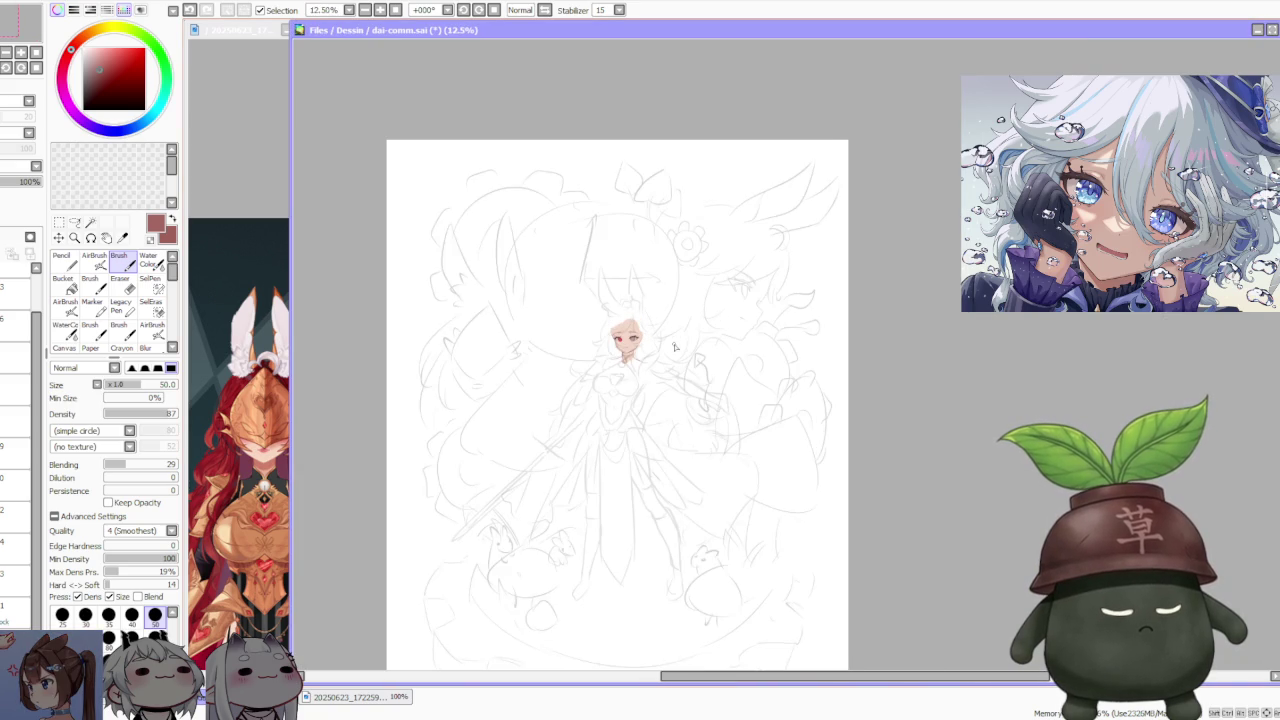
{"action": "scroll", "coordinate": [666, 340], "scroll_direction": "up", "scroll_amount": 1}
{"action": "scroll", "coordinate": [664, 336], "scroll_direction": "up", "scroll_amount": 1}
{"action": "scroll", "coordinate": [663, 331], "scroll_direction": "up", "scroll_amount": 1}
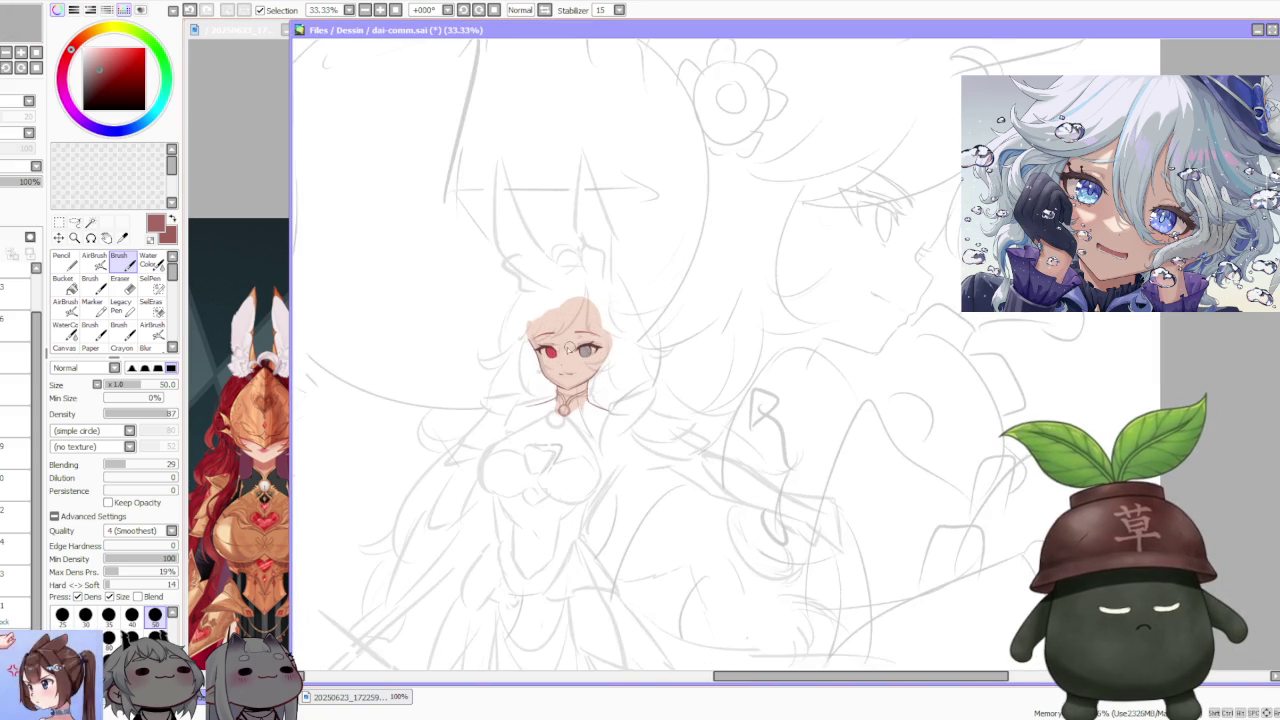
{"action": "scroll", "coordinate": [30, 463], "scroll_direction": "down", "scroll_amount": 1}
{"action": "scroll", "coordinate": [25, 540], "scroll_direction": "down", "scroll_amount": 1}
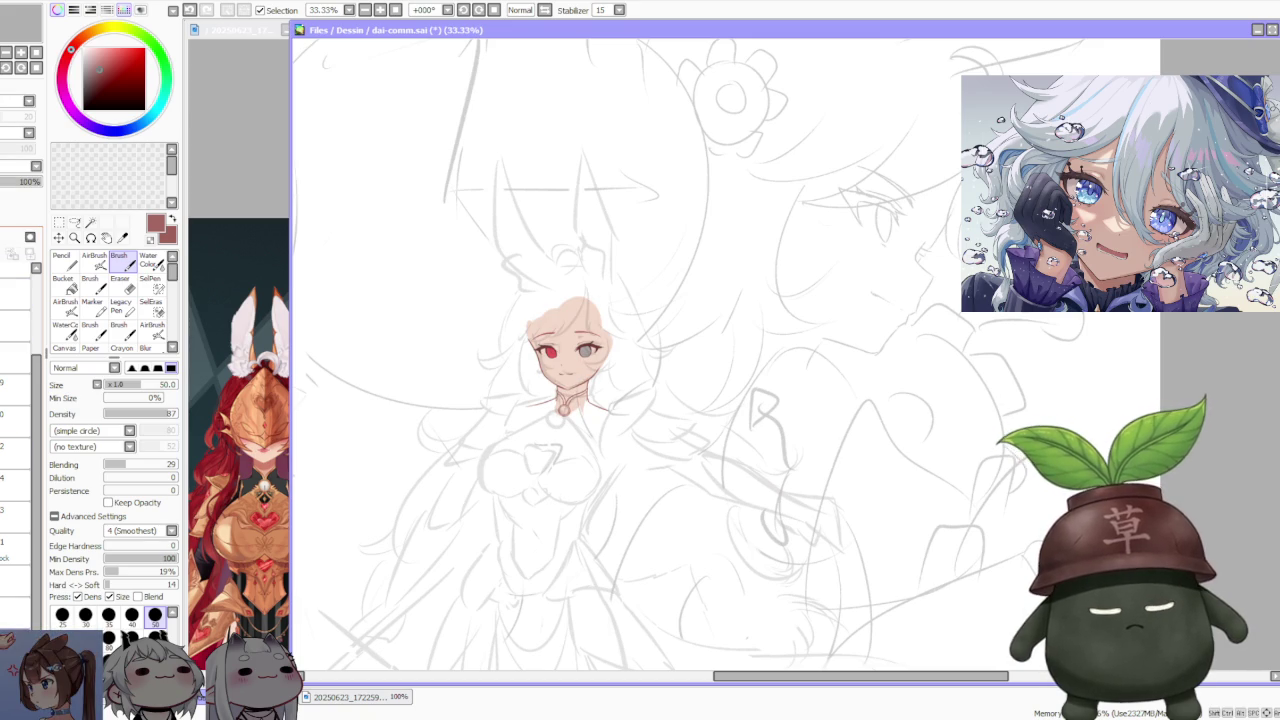
{"action": "left_click", "coordinate": [272, 486], "text": "alt"}
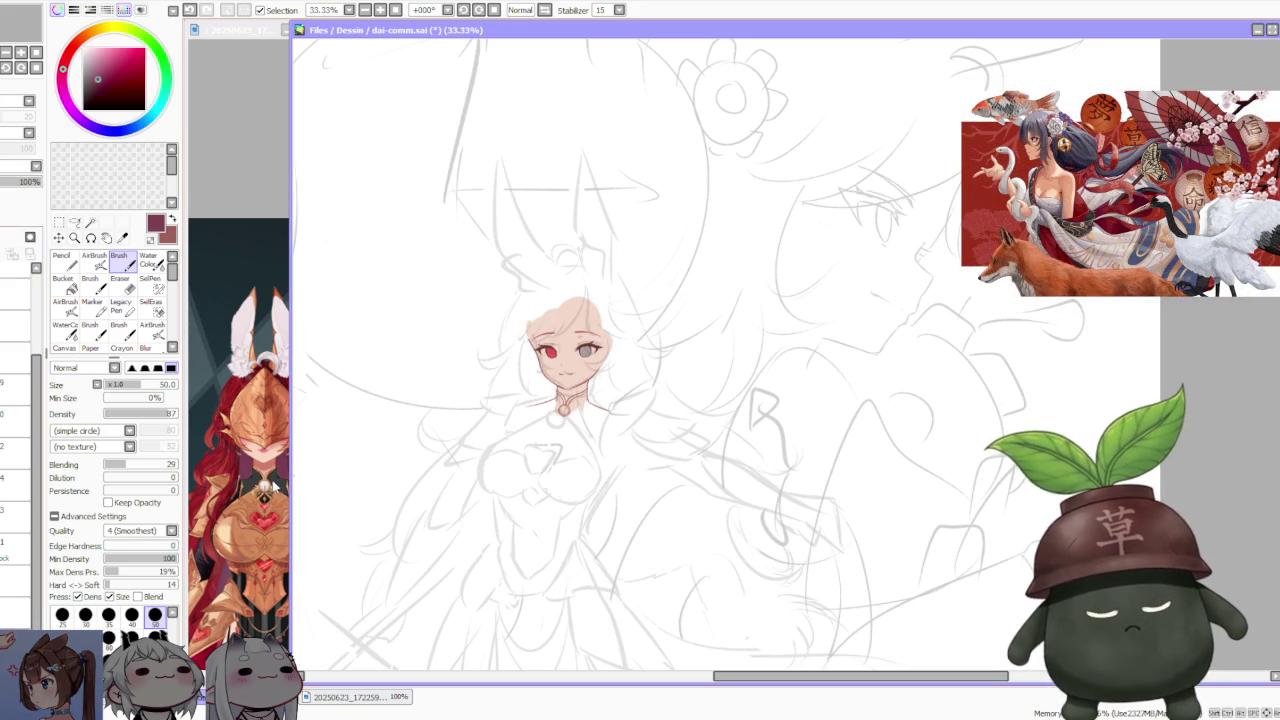
- Pick a dark grey from the reference image and darken it slightly
{"action": "left_click", "coordinate": [263, 425], "text": "alt"}
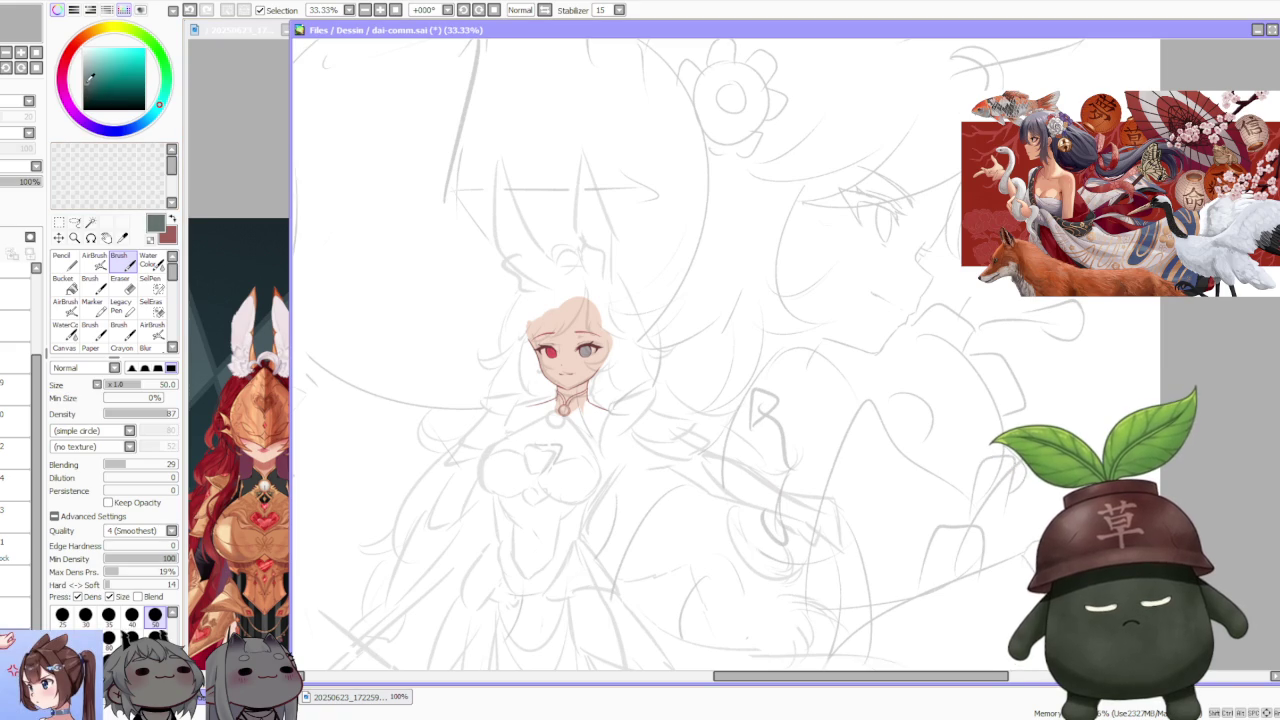
{"action": "left_click", "coordinate": [82, 85]}
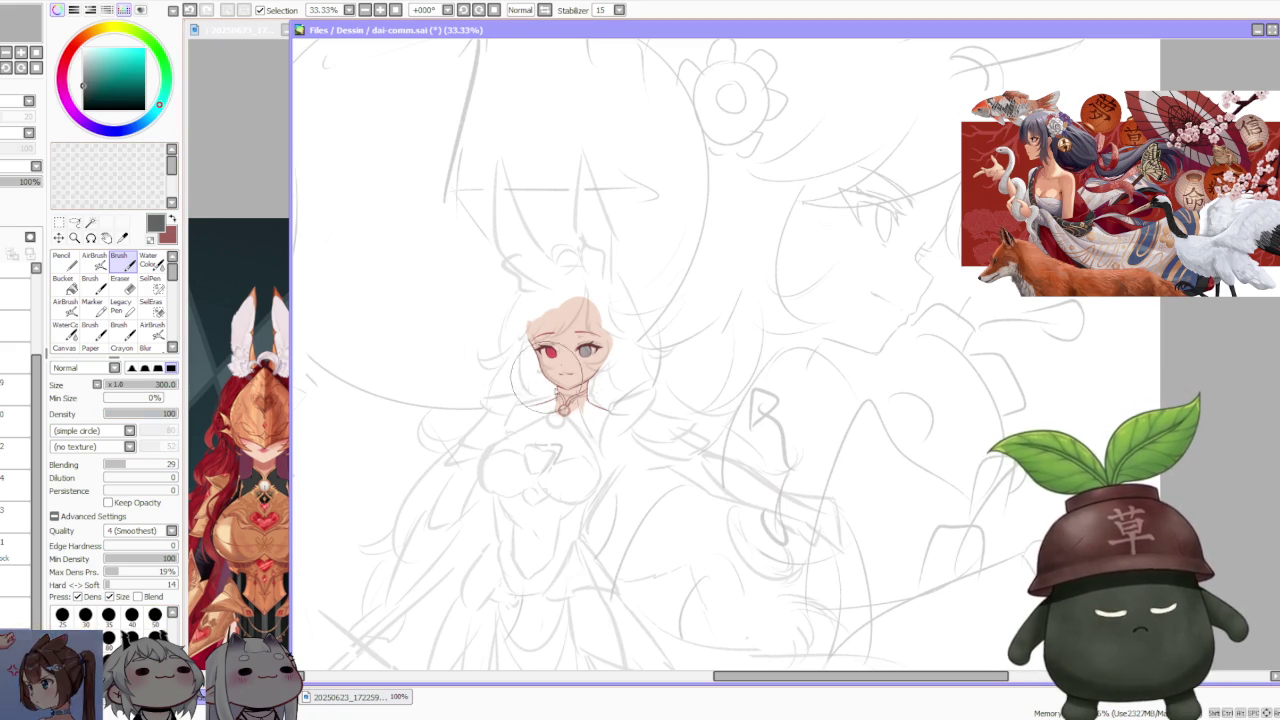
{"action": "scroll", "coordinate": [575, 428], "scroll_direction": "up", "scroll_amount": 1}
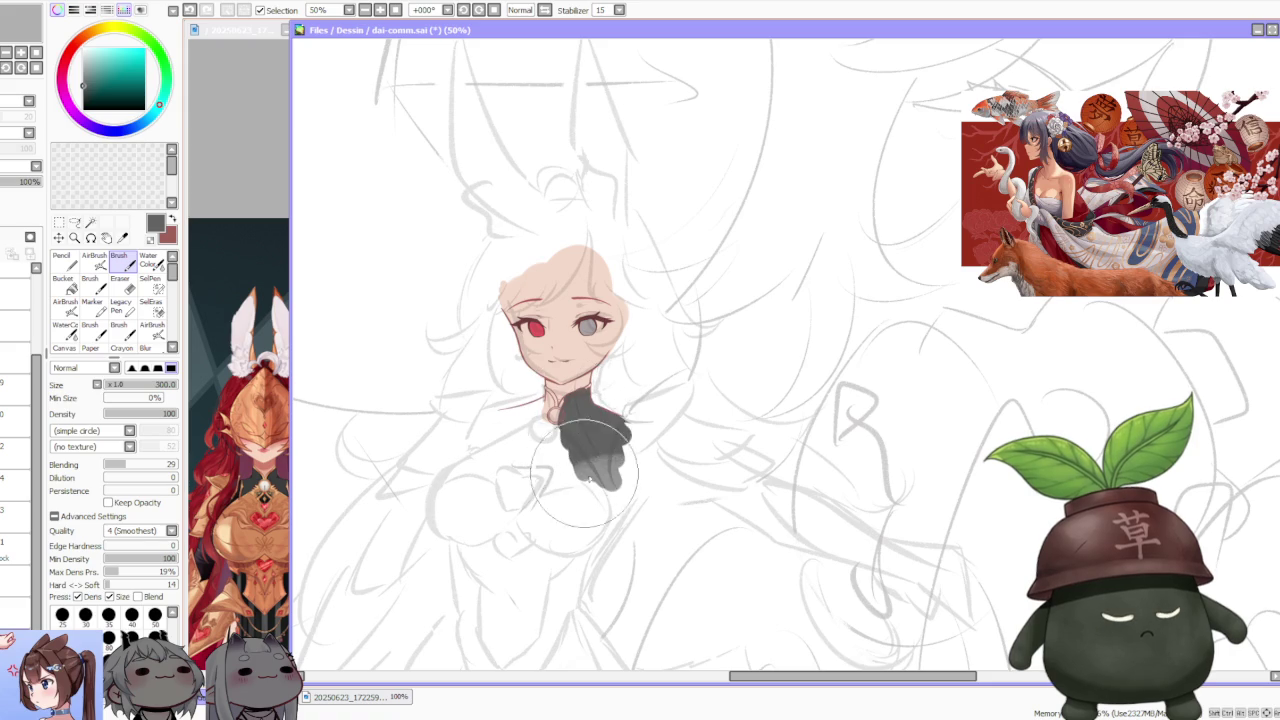
{"action": "scroll", "coordinate": [540, 372], "scroll_direction": "down", "scroll_amount": 1}
{"action": "scroll", "coordinate": [540, 372], "scroll_direction": "up", "scroll_amount": 1}
- Paint dark grey over the left side of the neck, collar and shoulder
{"action": "left_click_drag", "start_coordinate": [525, 425], "coordinate": [492, 445]}
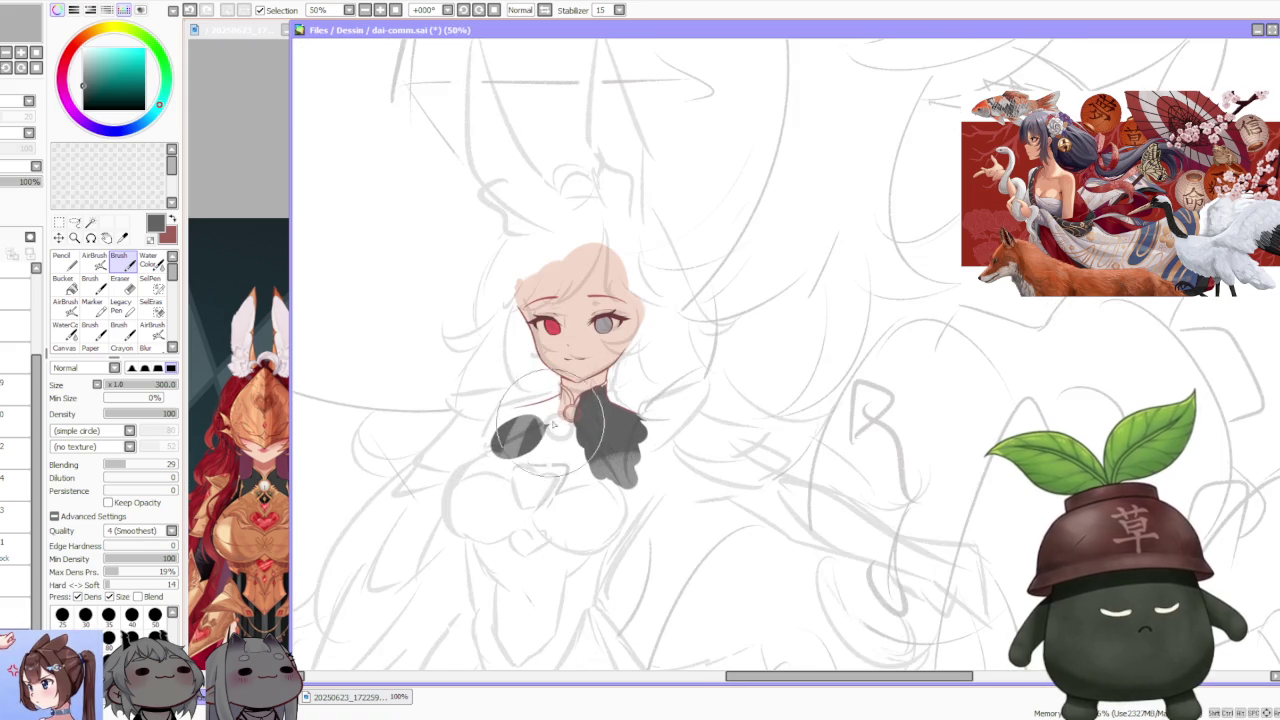
{"action": "scroll", "coordinate": [562, 408], "scroll_direction": "up", "scroll_amount": 1}
{"action": "left_click_drag", "start_coordinate": [565, 400], "coordinate": [445, 475]}
{"action": "mouse_move", "coordinate": [460, 420]}
{"action": "left_mouse_down"}
{"action": "mouse_move", "coordinate": [550, 396]}
{"action": "mouse_move", "coordinate": [500, 412]}
{"action": "mouse_move", "coordinate": [566, 422]}
{"action": "mouse_move", "coordinate": [470, 440]}
{"action": "left_mouse_up"}
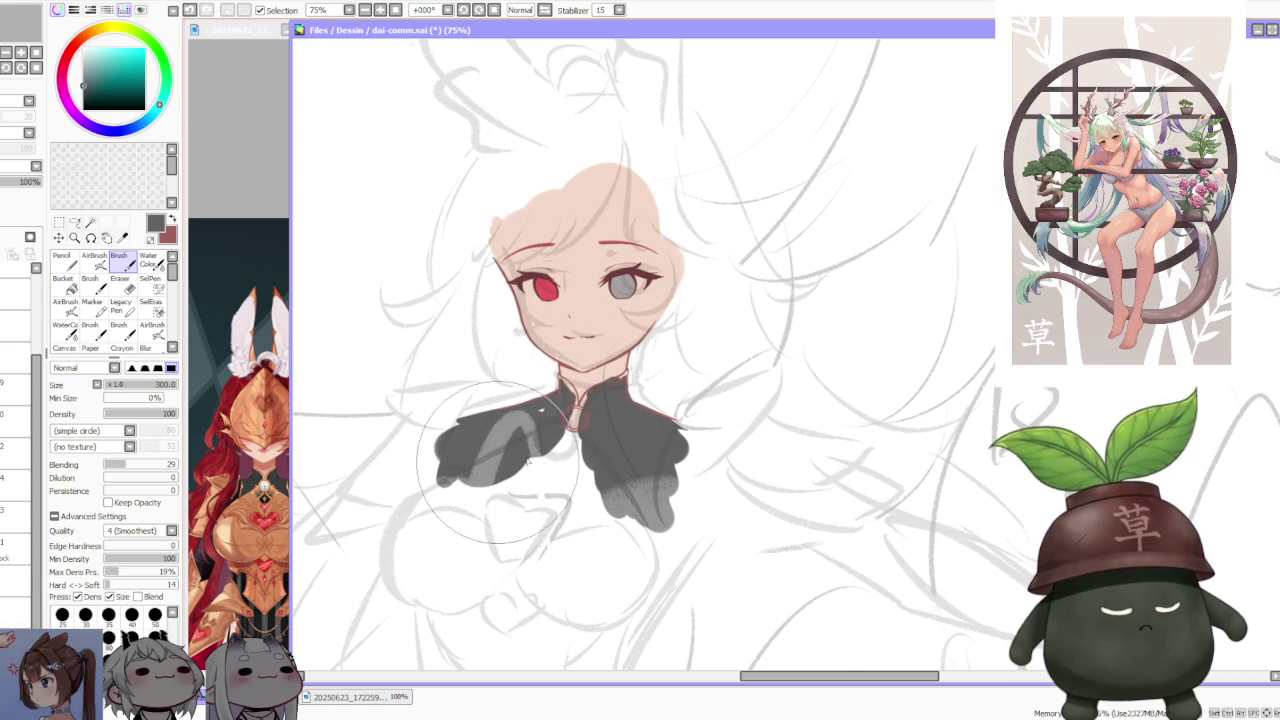
- Shade the character's right shoulder dark grey and make the shading solid
{"action": "scroll", "coordinate": [595, 370], "scroll_direction": "down", "scroll_amount": 3}
{"action": "scroll", "coordinate": [600, 350], "scroll_direction": "up", "scroll_amount": 2}
{"action": "scroll", "coordinate": [590, 355], "scroll_direction": "up", "scroll_amount": 1}
{"action": "scroll", "coordinate": [575, 365], "scroll_direction": "down", "scroll_amount": 2}
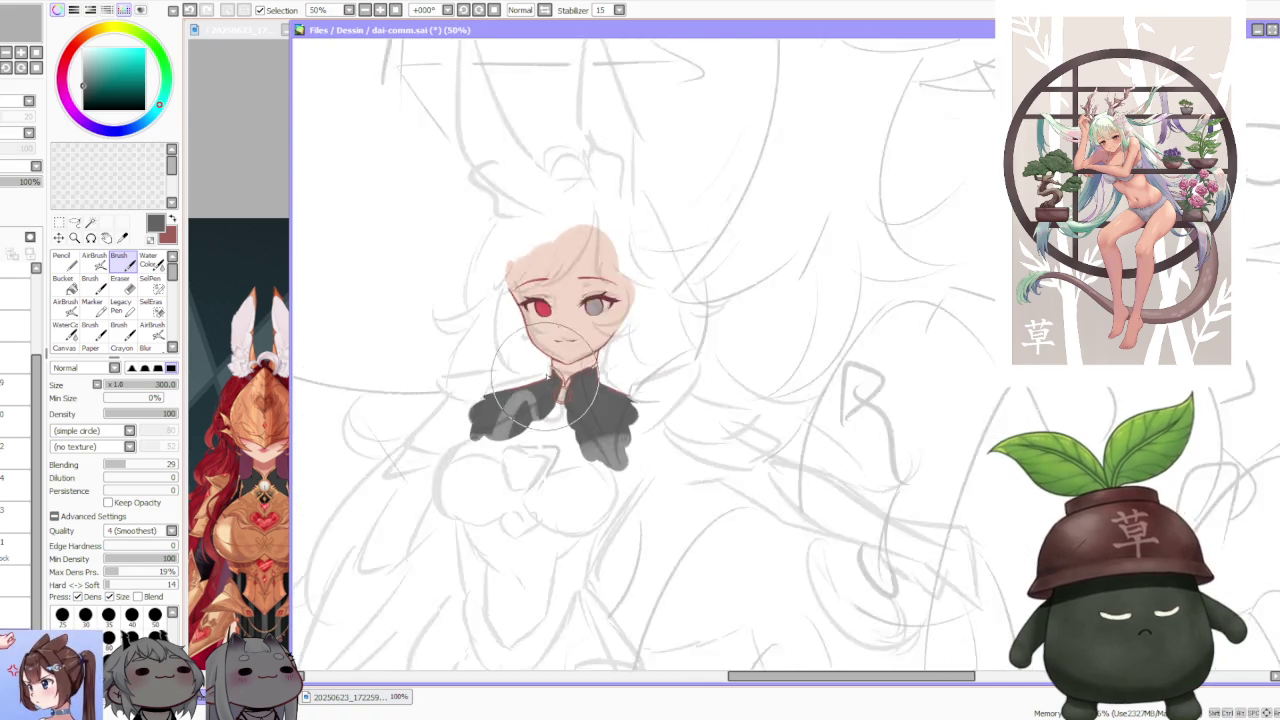
{"action": "scroll", "coordinate": [565, 372], "scroll_direction": "down", "scroll_amount": 1}
{"action": "scroll", "coordinate": [565, 375], "scroll_direction": "down", "scroll_amount": 1}
{"action": "scroll", "coordinate": [575, 390], "scroll_direction": "up", "scroll_amount": 1}
{"action": "scroll", "coordinate": [590, 405], "scroll_direction": "up", "scroll_amount": 1}
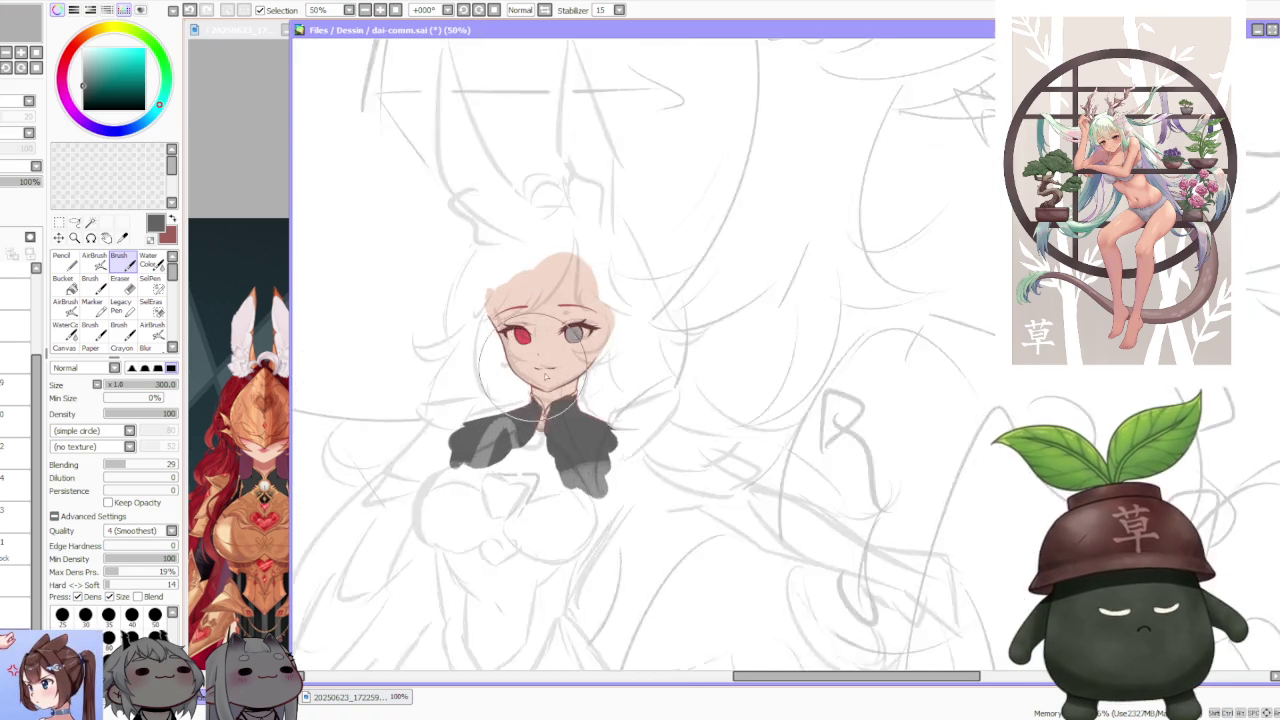
{"action": "scroll", "coordinate": [610, 430], "scroll_direction": "up", "scroll_amount": 1}
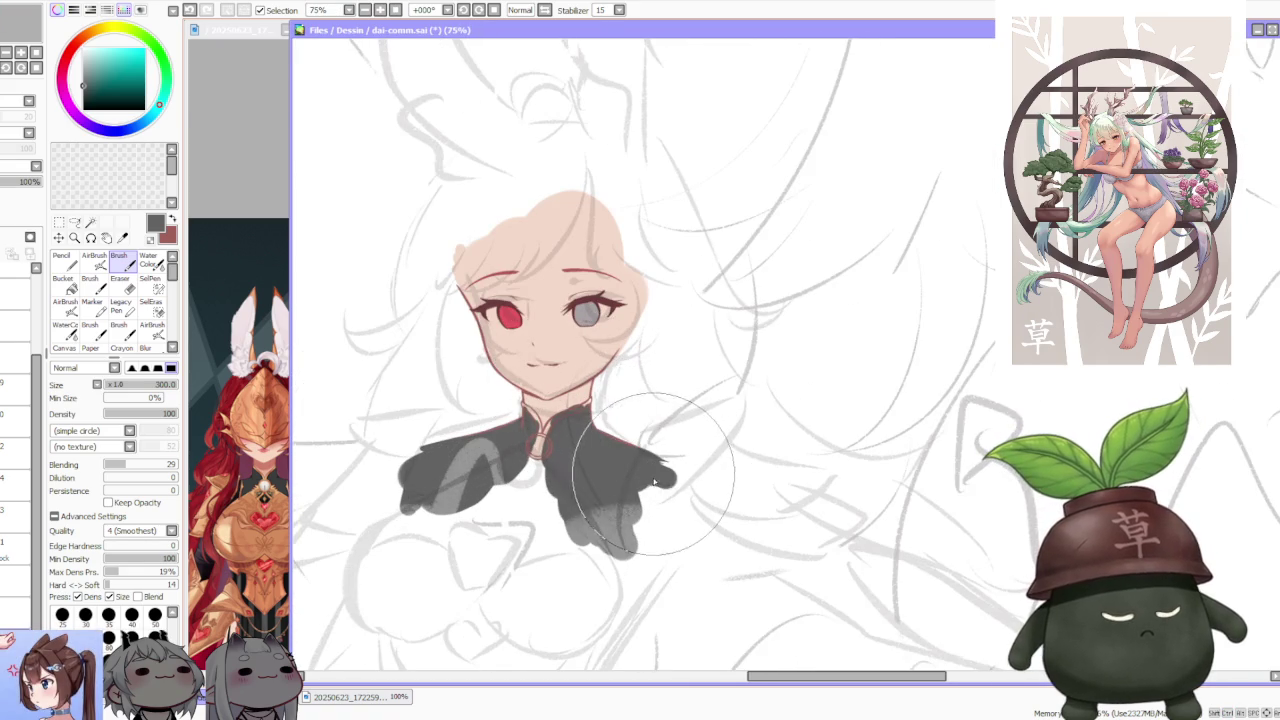
{"action": "left_click_drag", "start_coordinate": [680, 480], "coordinate": [652, 541]}
{"action": "scroll", "coordinate": [620, 480], "scroll_direction": "down", "scroll_amount": 2}
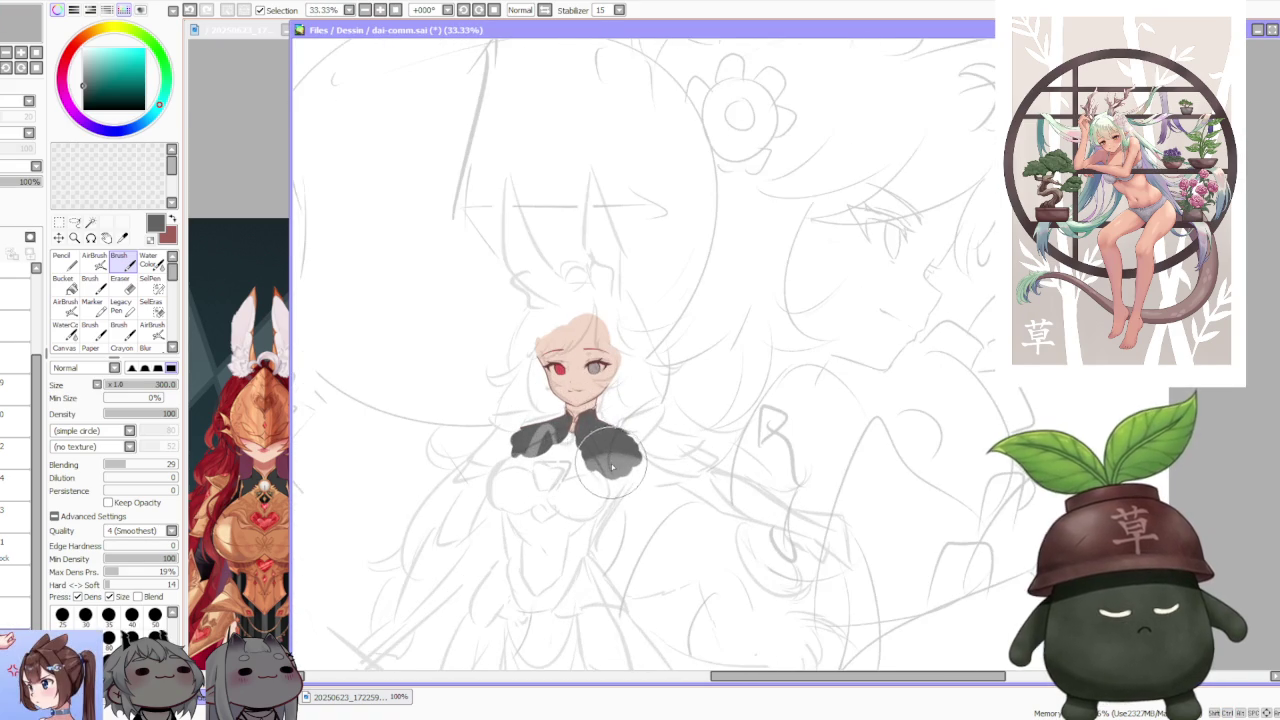
{"action": "scroll", "coordinate": [37, 338], "scroll_direction": "up", "scroll_amount": 5}
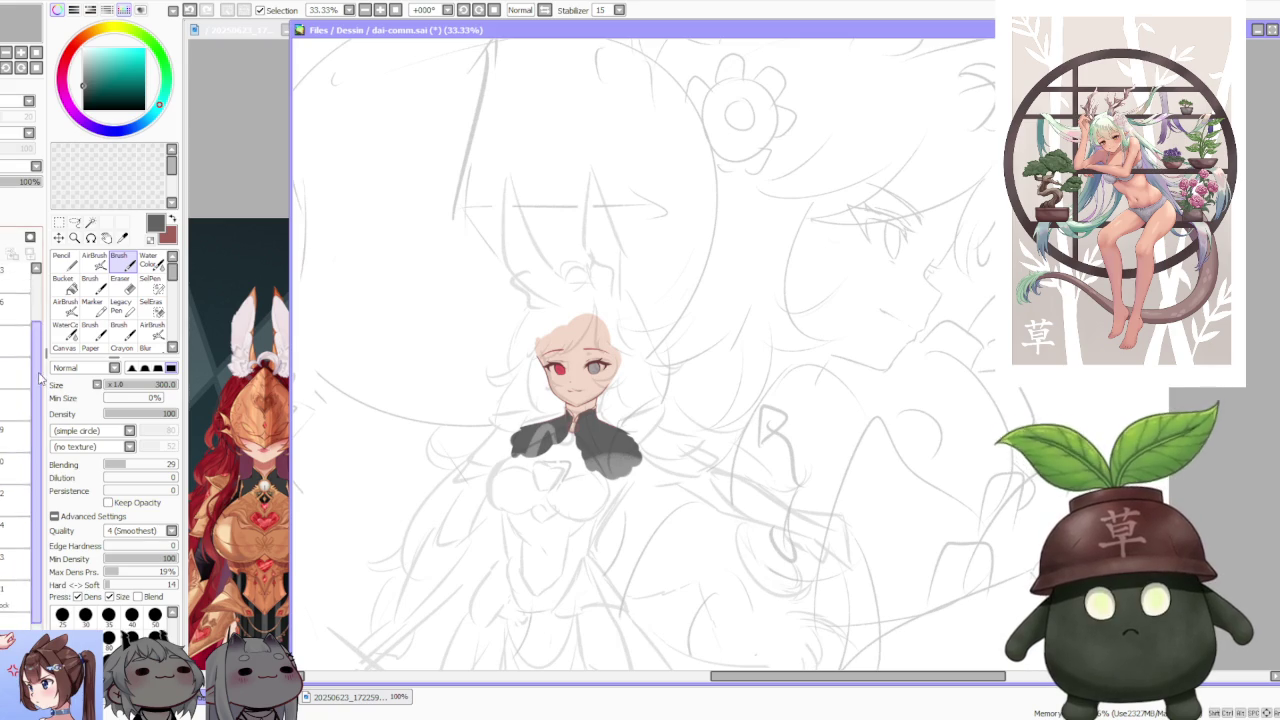
{"action": "left_click", "coordinate": [20, 345]}
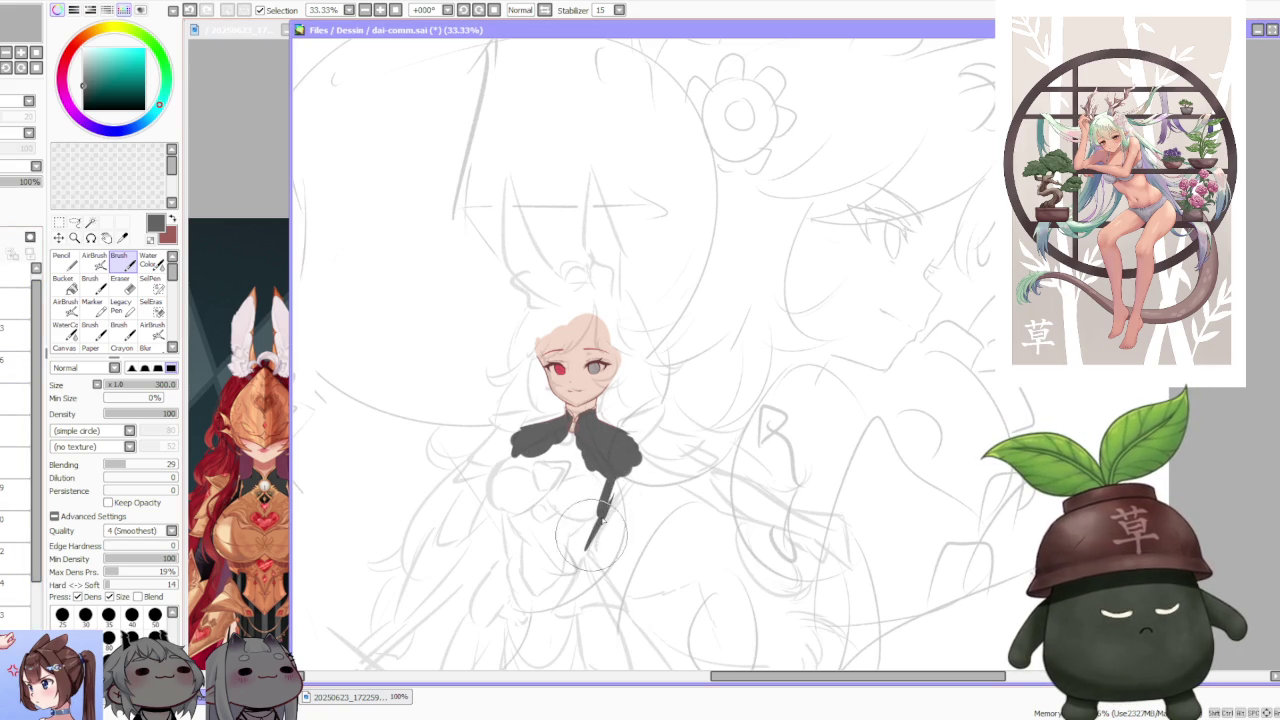
- Widen the dark grey fill down into the torso, undoing one stray stroke
{"action": "mouse_move", "coordinate": [615, 450]}
{"action": "left_mouse_down"}
{"action": "mouse_move", "coordinate": [590, 540]}
{"action": "mouse_move", "coordinate": [593, 462]}
{"action": "mouse_move", "coordinate": [625, 455]}
{"action": "left_mouse_up"}
{"action": "mouse_move", "coordinate": [535, 470]}
{"action": "left_mouse_down"}
{"action": "mouse_move", "coordinate": [516, 497]}
{"action": "mouse_move", "coordinate": [511, 570]}
{"action": "mouse_move", "coordinate": [525, 470]}
{"action": "left_mouse_up"}
{"action": "key", "text": "ctrl+z"}
{"action": "mouse_move", "coordinate": [510, 525]}
{"action": "left_mouse_down"}
{"action": "mouse_move", "coordinate": [535, 425]}
{"action": "mouse_move", "coordinate": [540, 515]}
{"action": "mouse_move", "coordinate": [560, 555]}
{"action": "mouse_move", "coordinate": [576, 545]}
{"action": "left_mouse_up"}
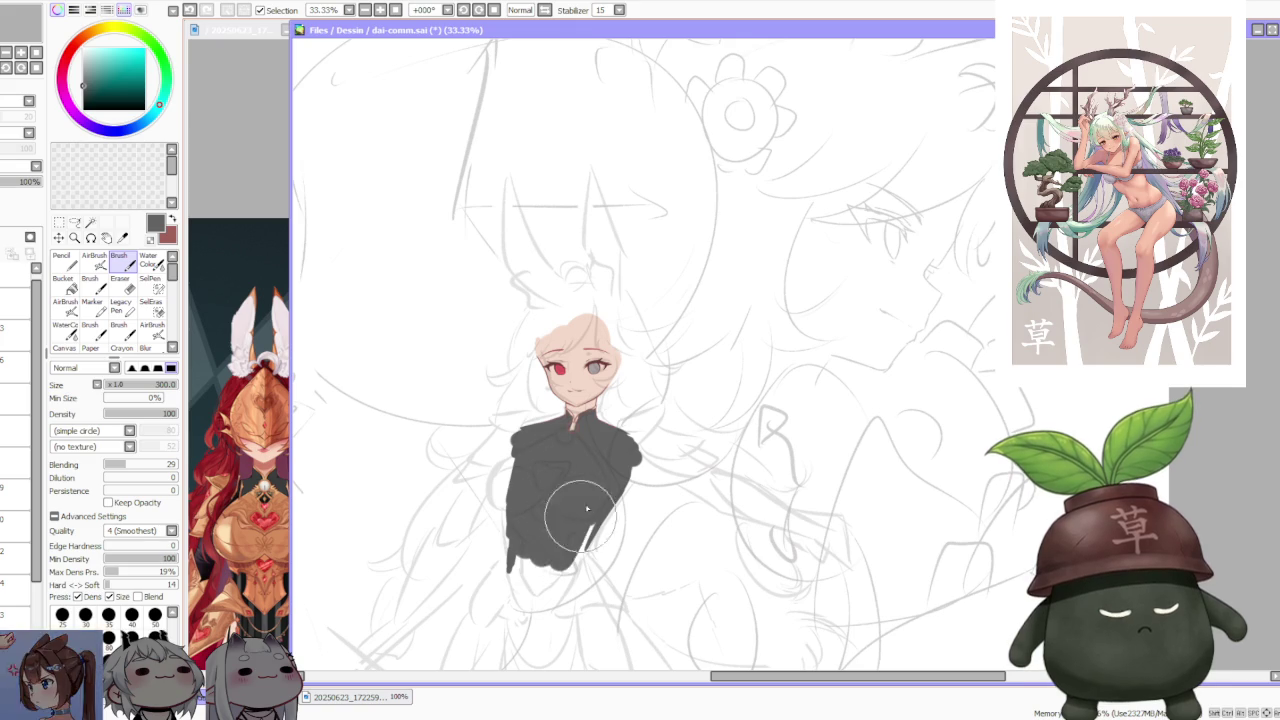
{"action": "scroll", "coordinate": [580, 500], "scroll_direction": "down", "scroll_amount": 4}
{"action": "scroll", "coordinate": [588, 455], "scroll_direction": "up", "scroll_amount": 1}
{"action": "scroll", "coordinate": [588, 450], "scroll_direction": "up", "scroll_amount": 1}
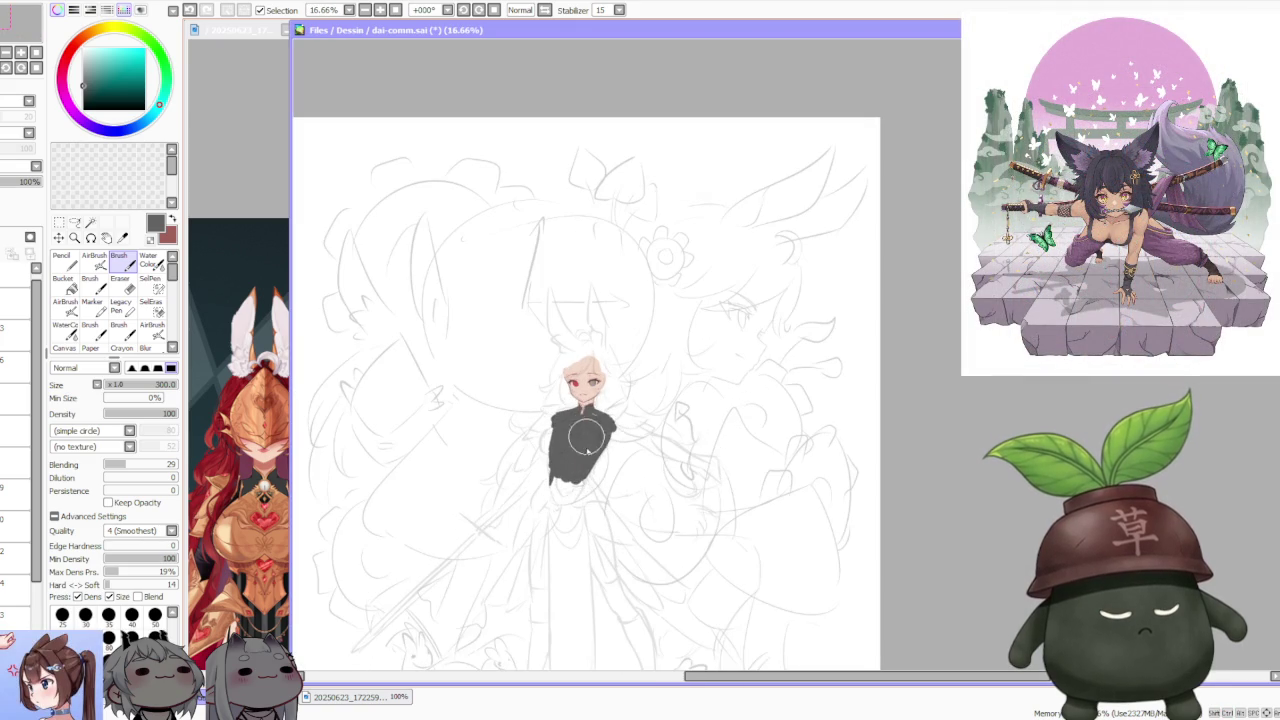
{"action": "scroll", "coordinate": [588, 487], "scroll_direction": "down", "scroll_amount": 1}
{"action": "scroll", "coordinate": [588, 487], "scroll_direction": "up", "scroll_amount": 1}
{"action": "scroll", "coordinate": [590, 490], "scroll_direction": "up", "scroll_amount": 2}
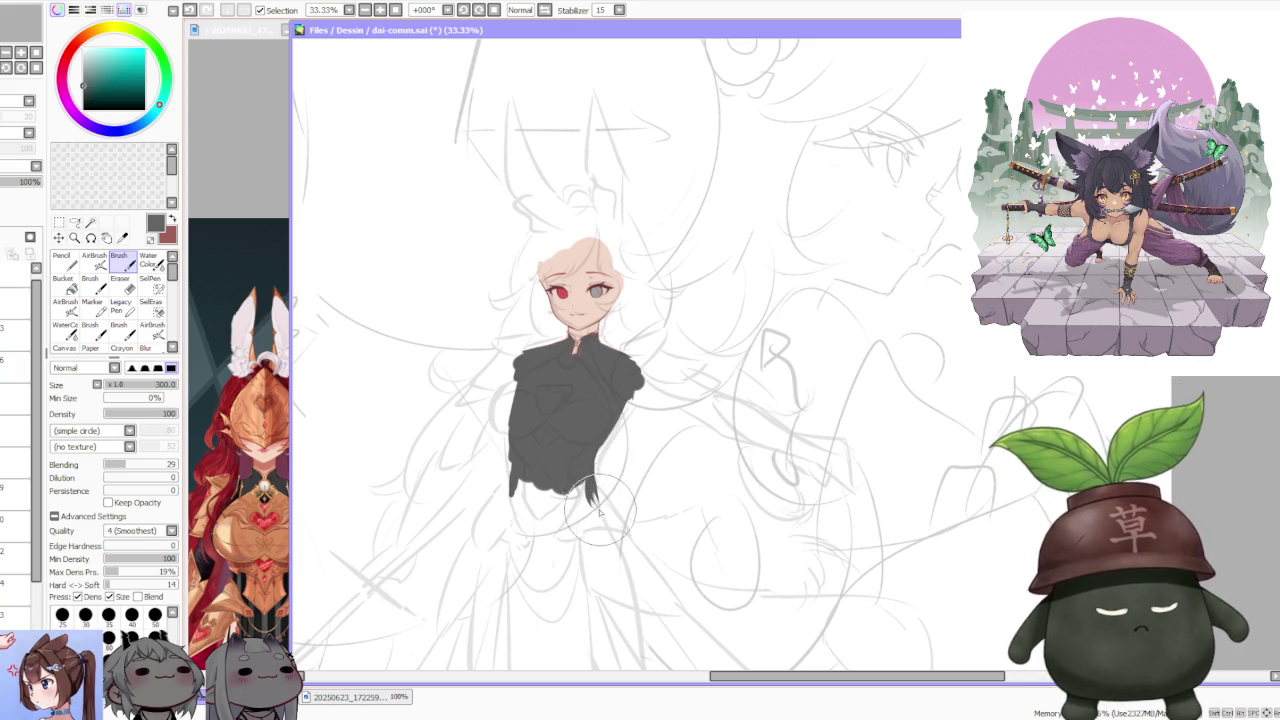
- Extend the dress fill at the lower left and draw a pointed V-tip below
{"action": "left_click_drag", "start_coordinate": [545, 470], "coordinate": [522, 520]}
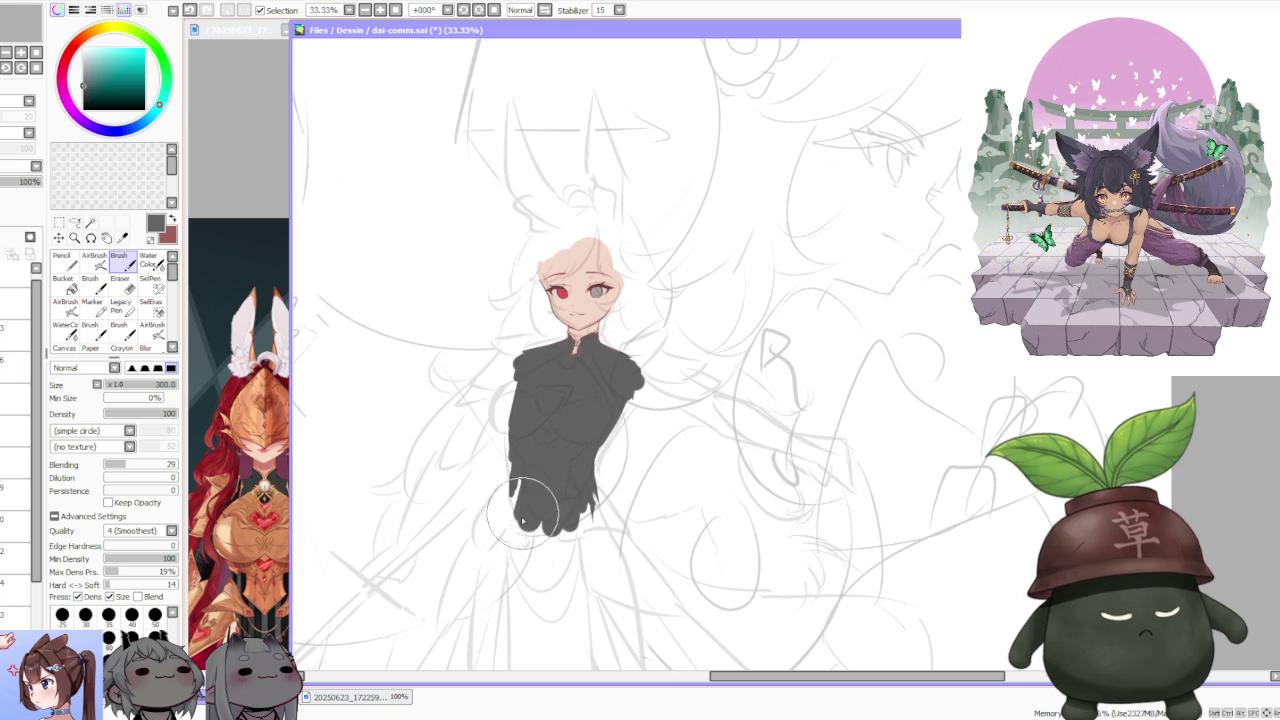
{"action": "scroll", "coordinate": [535, 518], "scroll_direction": "down", "scroll_amount": 2}
{"action": "scroll", "coordinate": [551, 516], "scroll_direction": "up", "scroll_amount": 1}
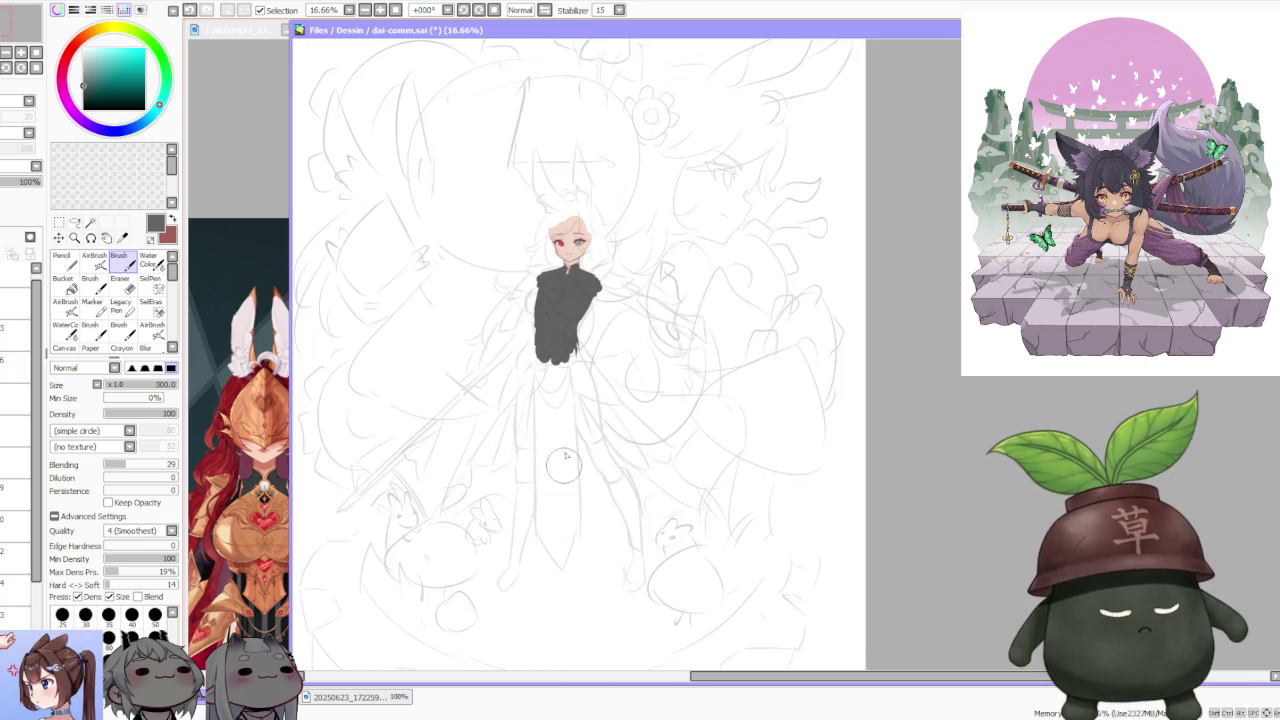
{"action": "scroll", "coordinate": [565, 457], "scroll_direction": "down", "scroll_amount": 2}
{"action": "scroll", "coordinate": [555, 465], "scroll_direction": "up", "scroll_amount": 3}
{"action": "scroll", "coordinate": [545, 475], "scroll_direction": "down", "scroll_amount": 2}
{"action": "scroll", "coordinate": [530, 488], "scroll_direction": "up", "scroll_amount": 1}
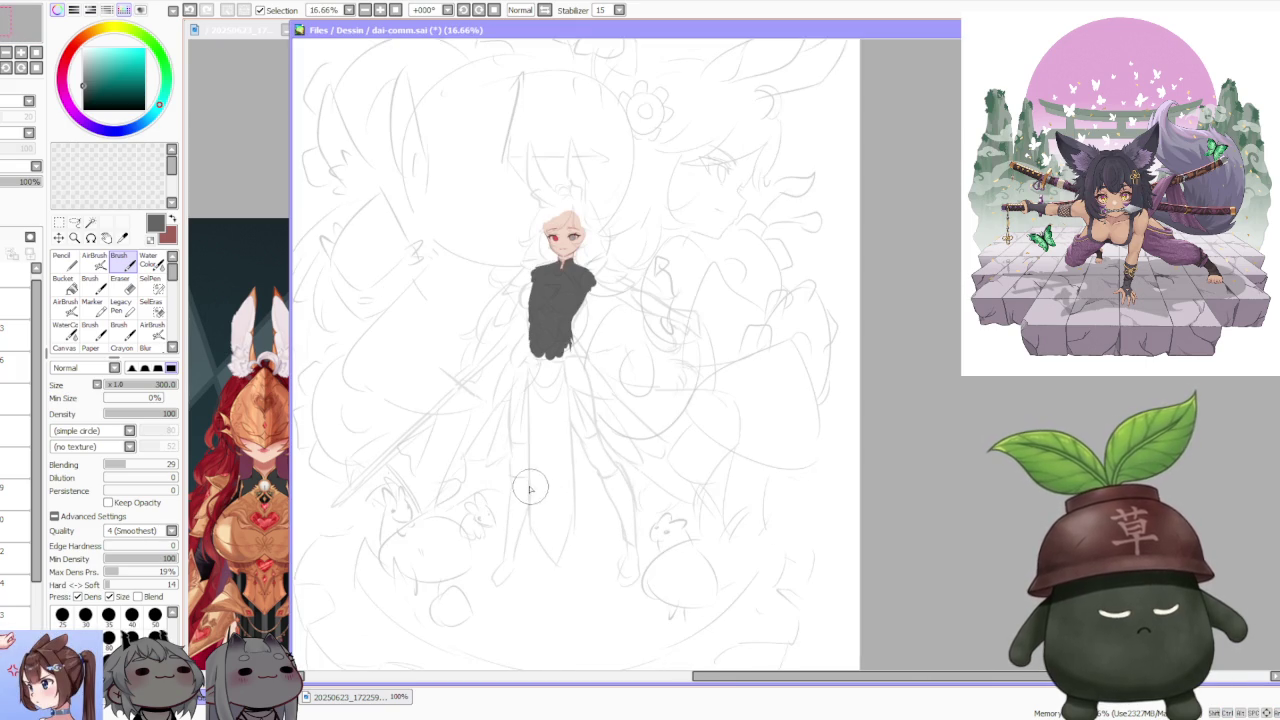
{"action": "left_click_drag", "start_coordinate": [530, 515], "coordinate": [548, 548]}
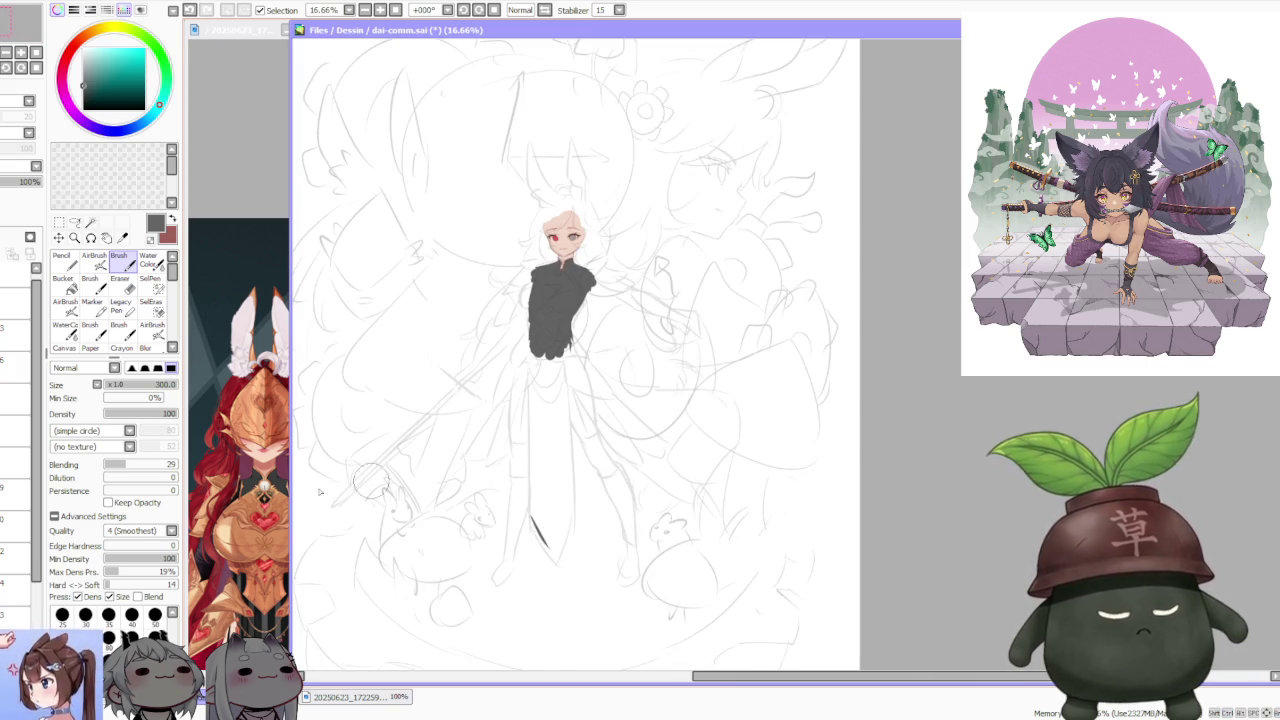
{"action": "scroll", "coordinate": [284, 494], "scroll_direction": "down", "scroll_amount": 2}
{"action": "scroll", "coordinate": [284, 494], "scroll_direction": "up", "scroll_amount": 1}
{"action": "left_click", "coordinate": [519, 420]}
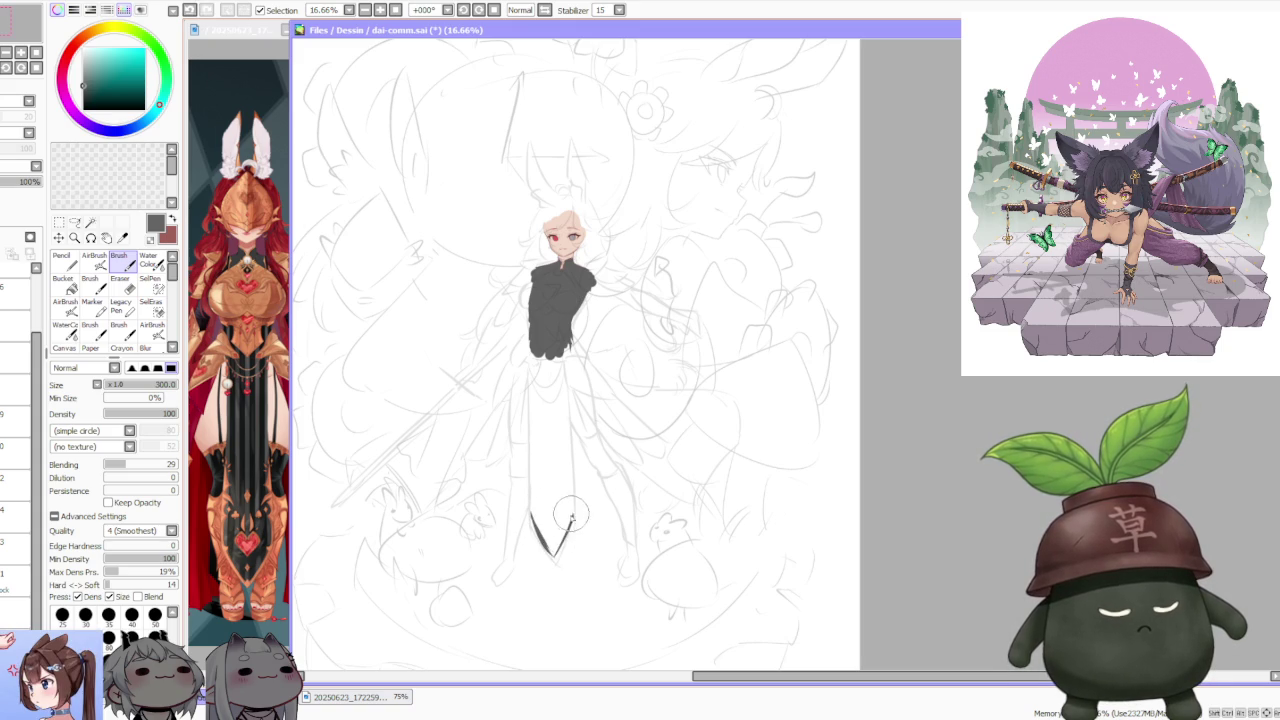
- Outline the blade's left and right edges up to the torso, redrawing misplaced strokes
{"action": "left_click_drag", "start_coordinate": [533, 515], "coordinate": [533, 404]}
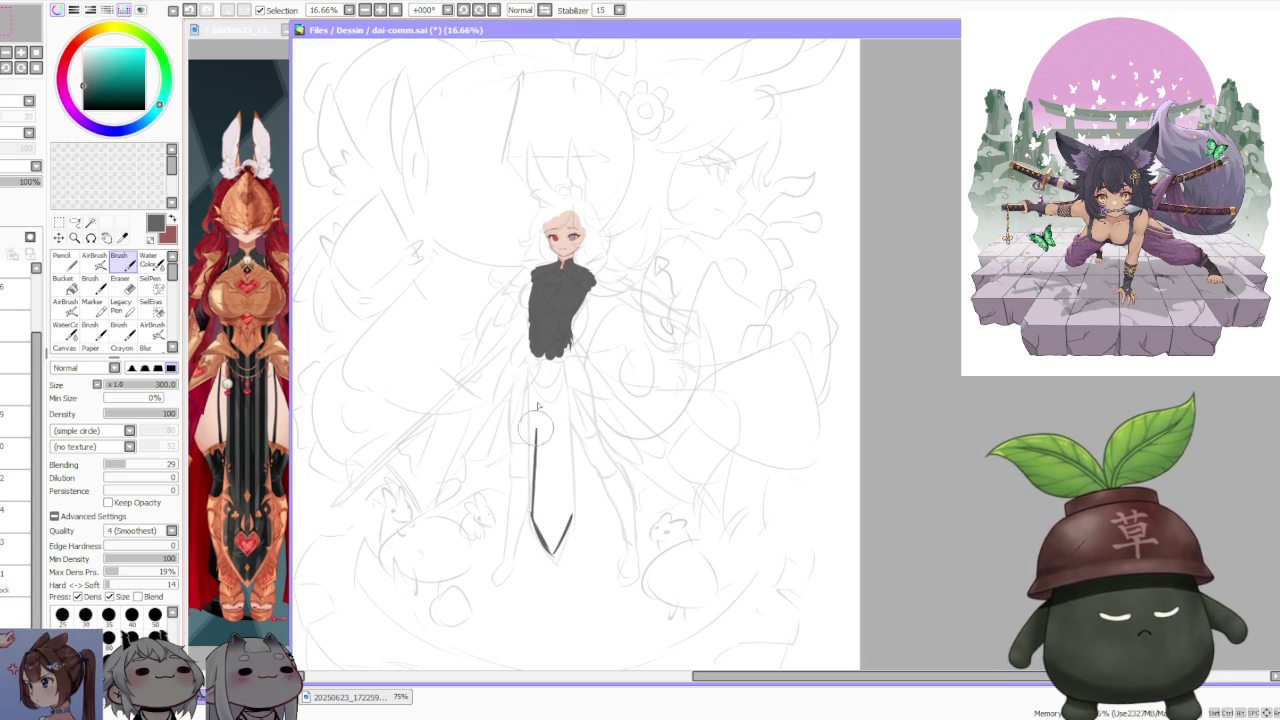
{"action": "key", "text": "ctrl+z"}
{"action": "left_click_drag", "start_coordinate": [533, 515], "coordinate": [532, 392]}
{"action": "left_click_drag", "start_coordinate": [532, 463], "coordinate": [532, 345]}
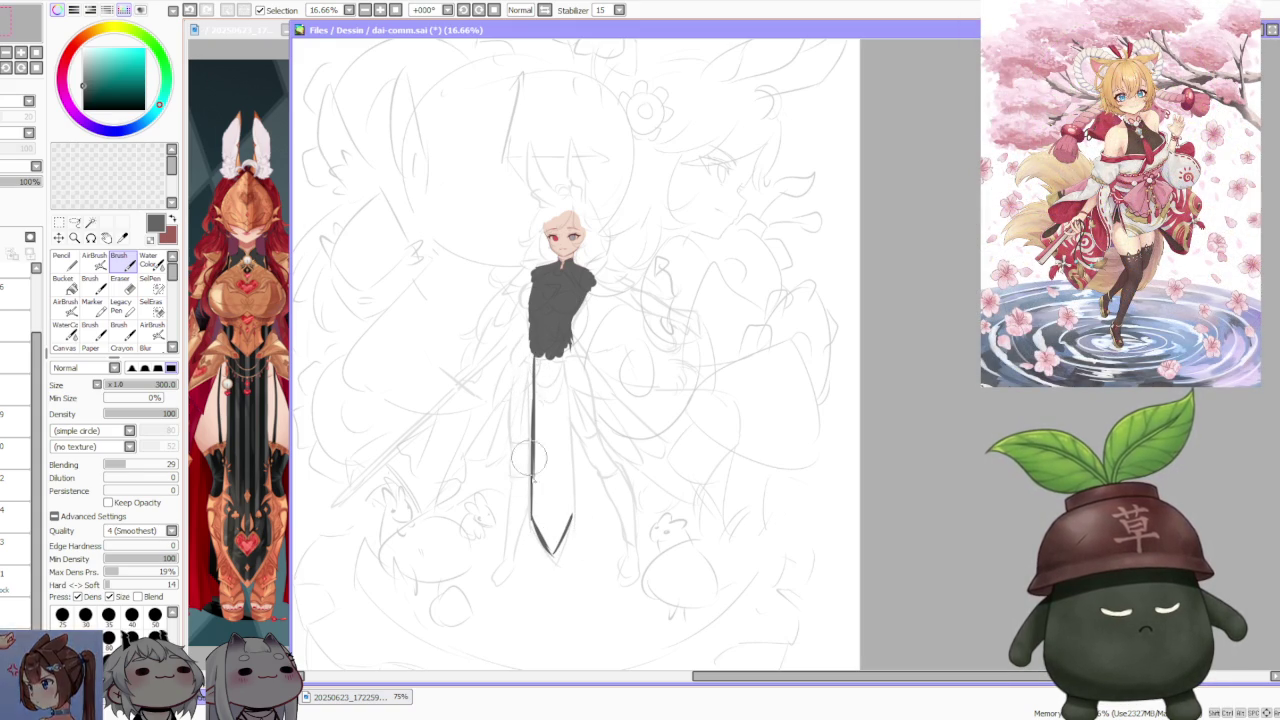
{"action": "left_click_drag", "start_coordinate": [571, 515], "coordinate": [566, 366]}
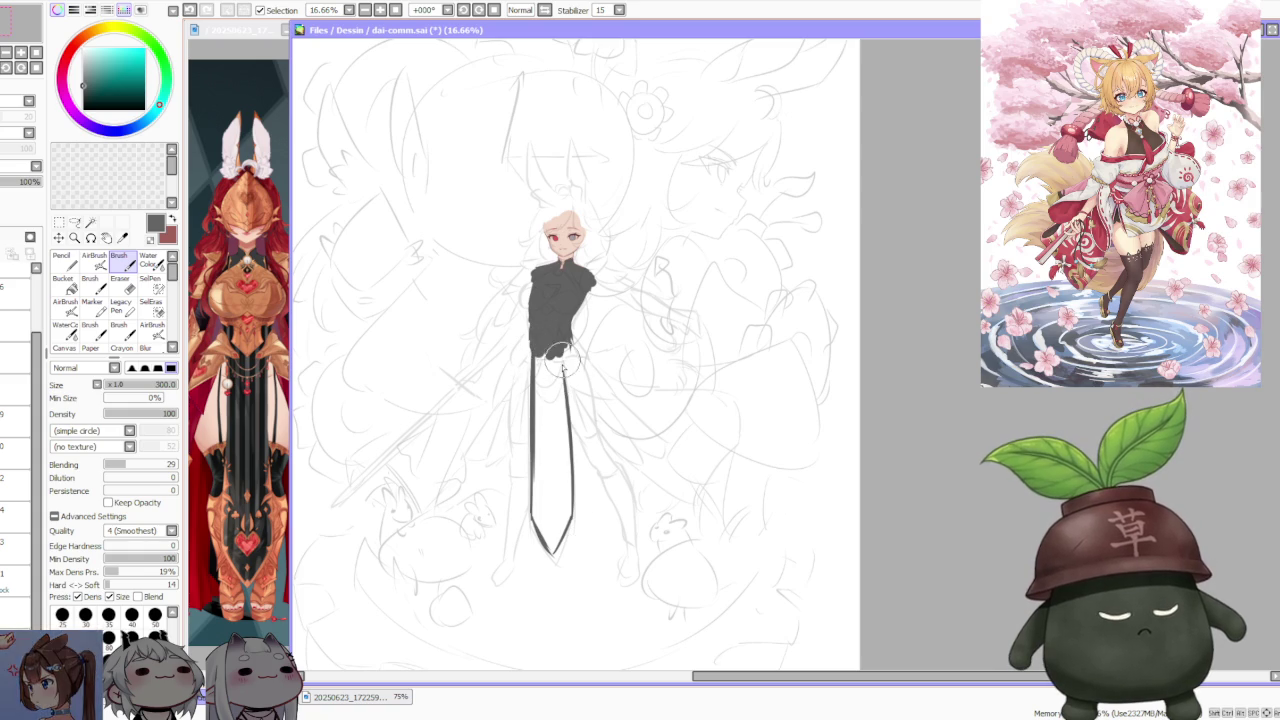
{"action": "key", "text": "ctrl+z"}
{"action": "mouse_move", "coordinate": [570, 515]}
{"action": "left_mouse_down"}
{"action": "mouse_move", "coordinate": [564, 362]}
{"action": "mouse_move", "coordinate": [558, 392]}
{"action": "left_mouse_up"}
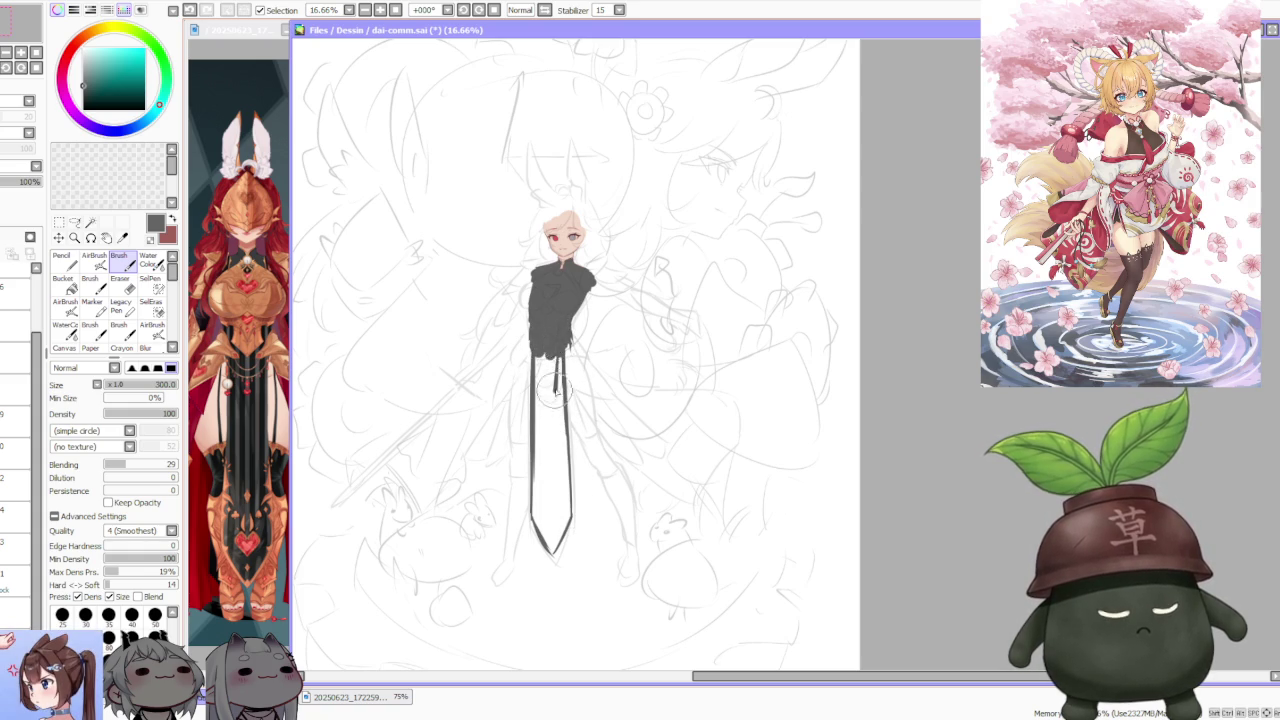
- Try a flood fill inside the outline, undoing it when it covers the whole canvas
{"action": "key", "text": "g"}
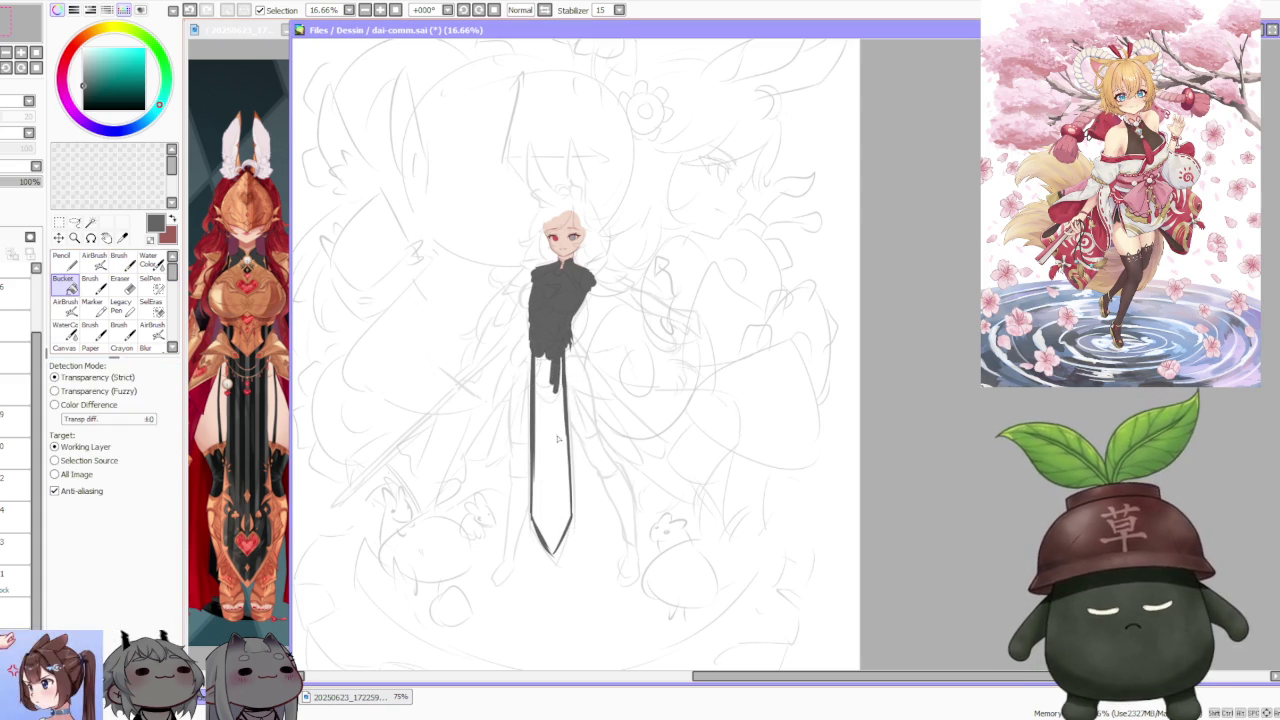
{"action": "left_click", "coordinate": [561, 437]}
{"action": "key", "text": "ctrl+z"}
{"action": "key", "text": "b"}
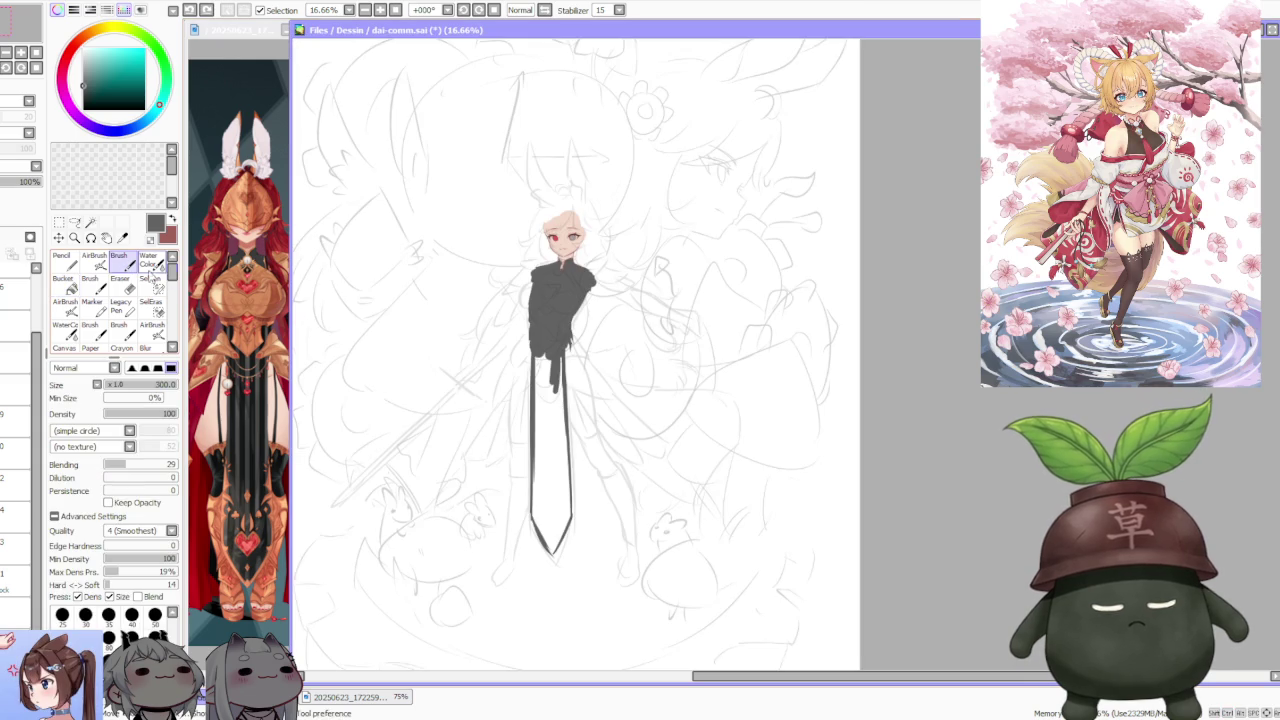
{"action": "scroll", "coordinate": [553, 345], "scroll_direction": "up", "scroll_amount": 2}
{"action": "scroll", "coordinate": [552, 450], "scroll_direction": "down", "scroll_amount": 2}
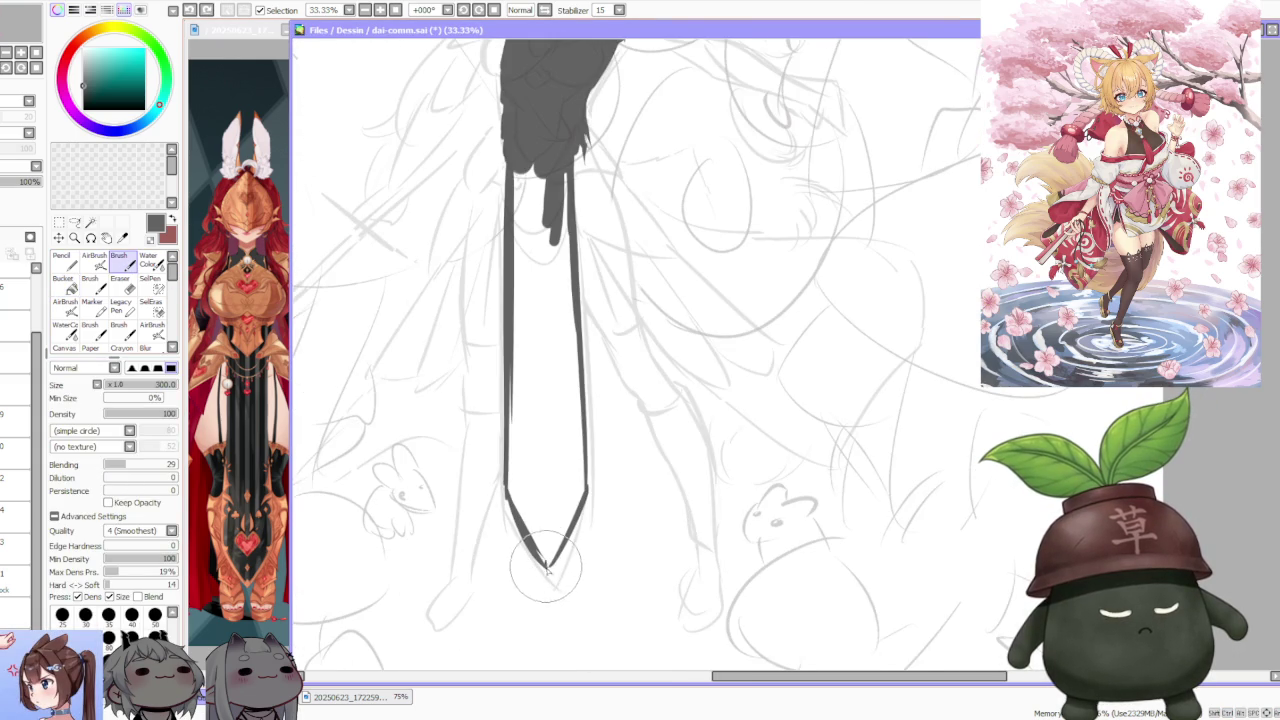
{"action": "scroll", "coordinate": [550, 520], "scroll_direction": "down", "scroll_amount": 2}
- Flood-fill the blade outline with dark grey, then return to the brush
{"action": "left_click", "coordinate": [71, 287]}
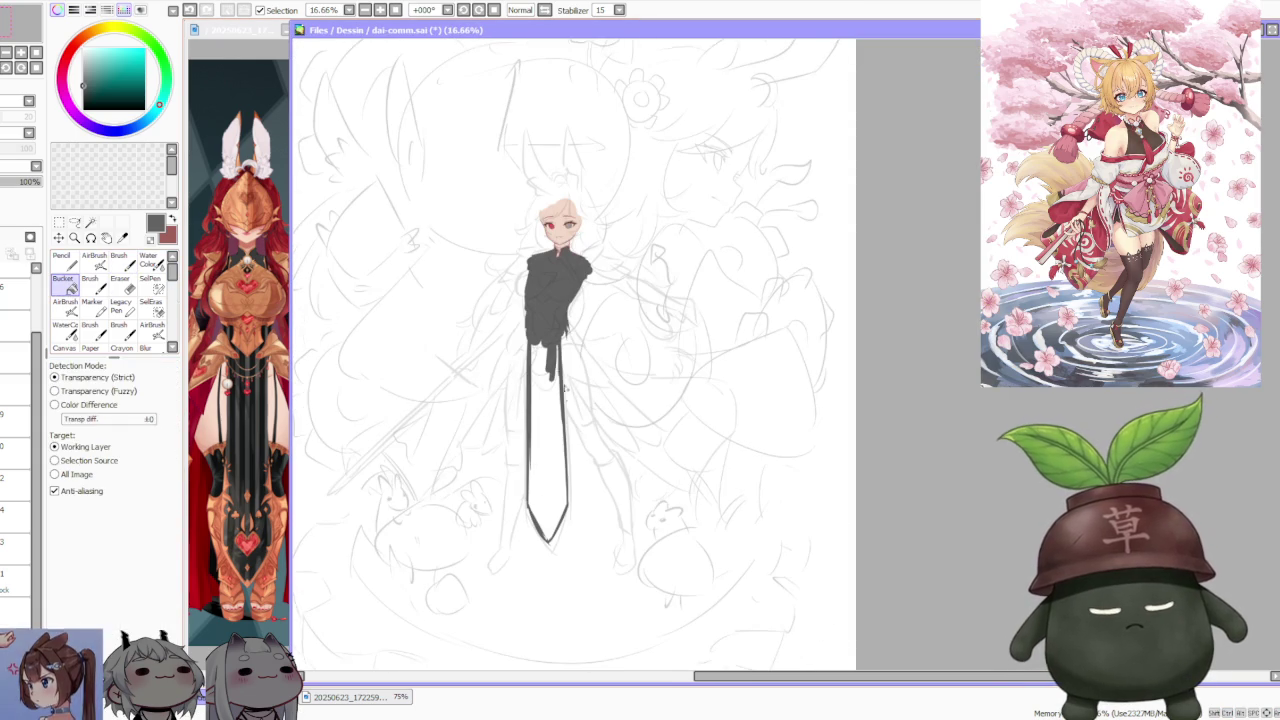
{"action": "left_click", "coordinate": [551, 414]}
{"action": "scroll", "coordinate": [575, 360], "scroll_direction": "down", "scroll_amount": 1}
{"action": "scroll", "coordinate": [583, 325], "scroll_direction": "up", "scroll_amount": 1}
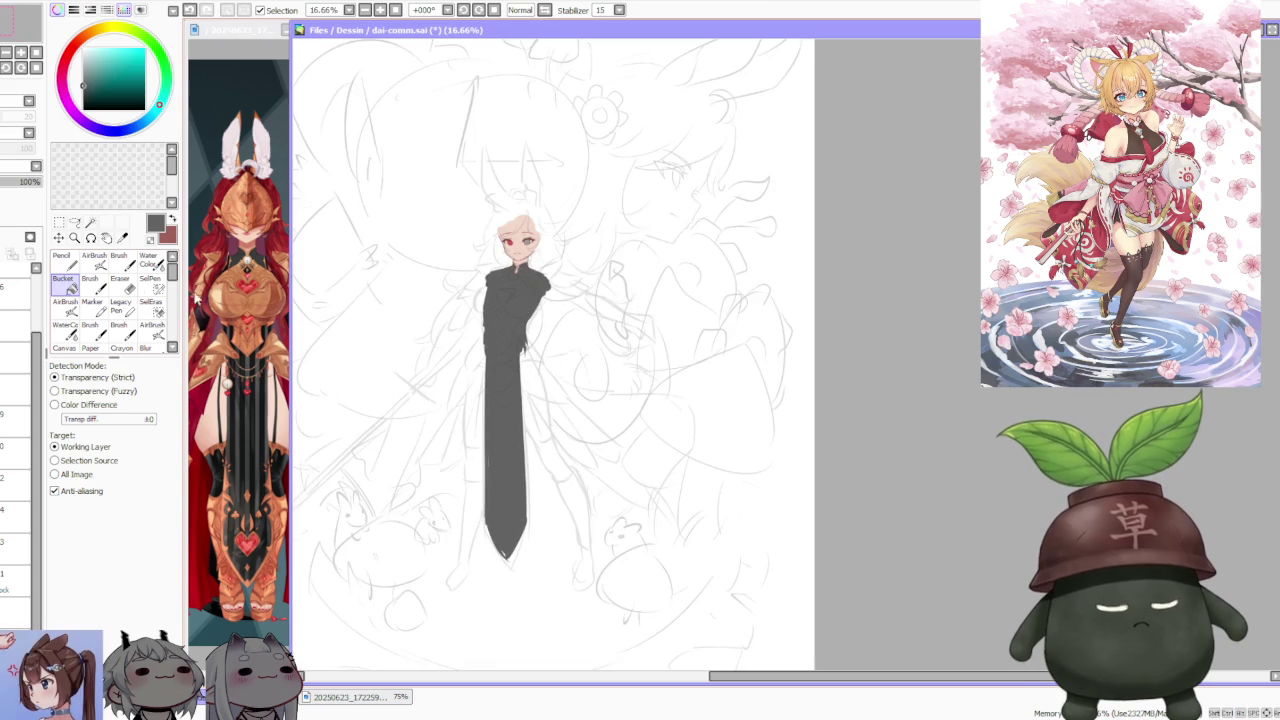
{"action": "key", "text": "b"}
{"action": "scroll", "coordinate": [493, 478], "scroll_direction": "up", "scroll_amount": 1}
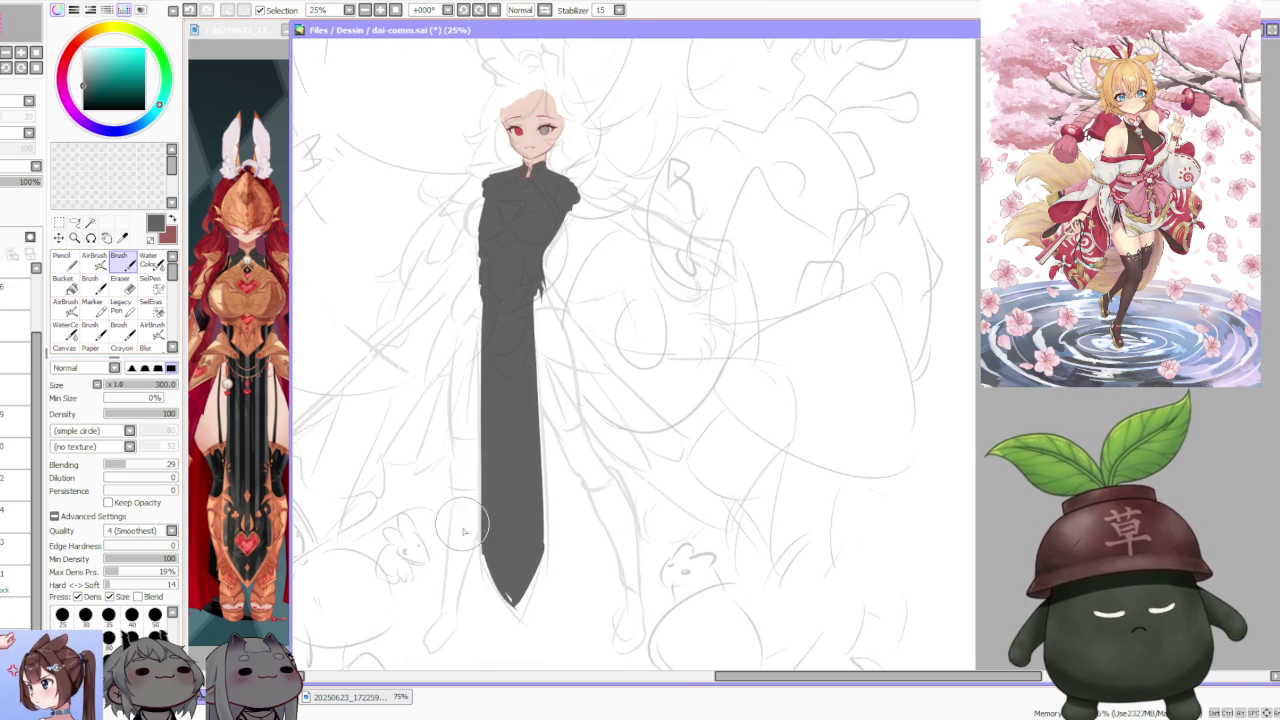
- Straighten the tip's lower-left edge, then undo the last two strokes on the dress
{"action": "left_click_drag", "start_coordinate": [473, 546], "coordinate": [517, 614]}
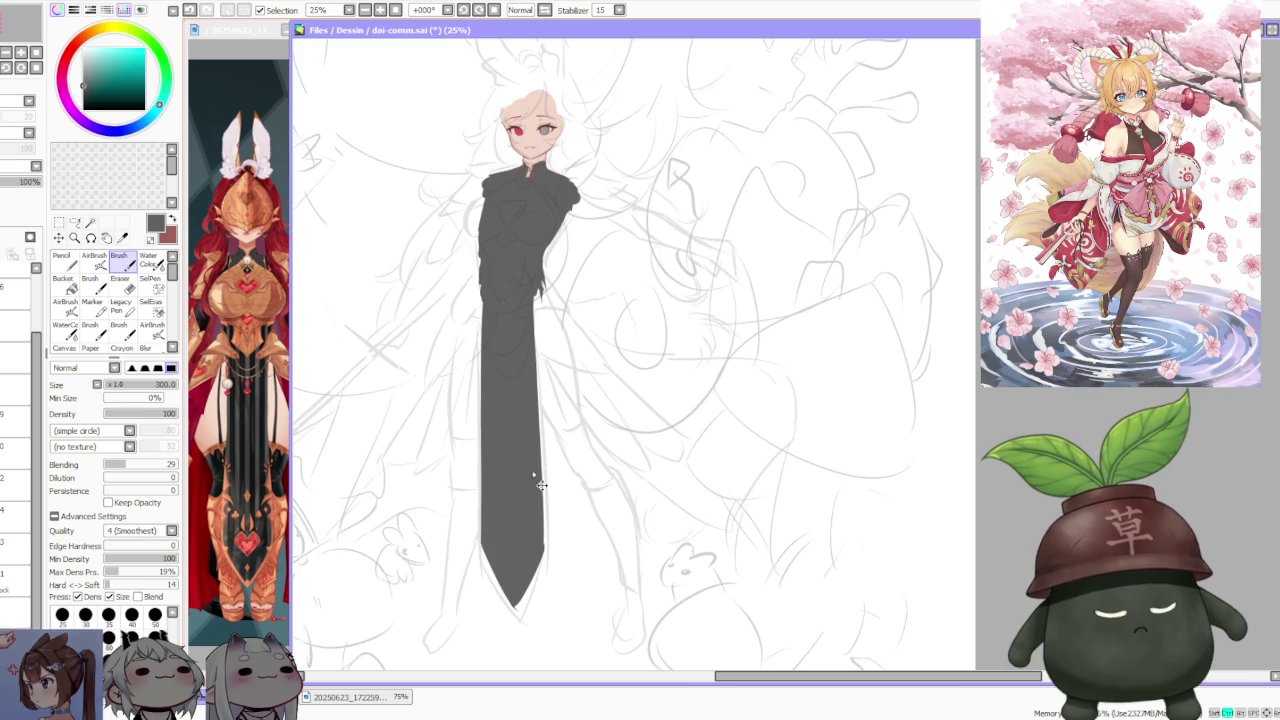
{"action": "scroll", "coordinate": [541, 485], "scroll_direction": "down", "scroll_amount": 2}
{"action": "scroll", "coordinate": [540, 490], "scroll_direction": "up", "scroll_amount": 1}
{"action": "scroll", "coordinate": [537, 500], "scroll_direction": "up", "scroll_amount": 1}
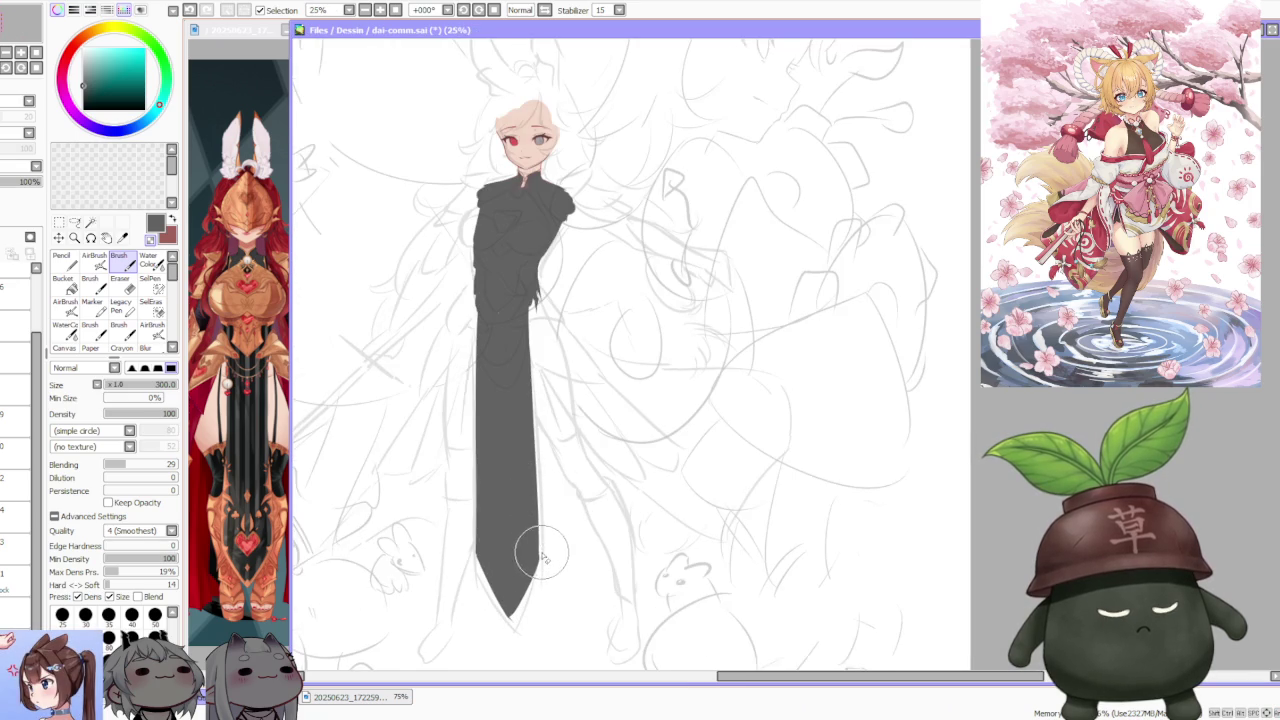
{"action": "scroll", "coordinate": [541, 557], "scroll_direction": "down", "scroll_amount": 1}
{"action": "scroll", "coordinate": [534, 390], "scroll_direction": "up", "scroll_amount": 1}
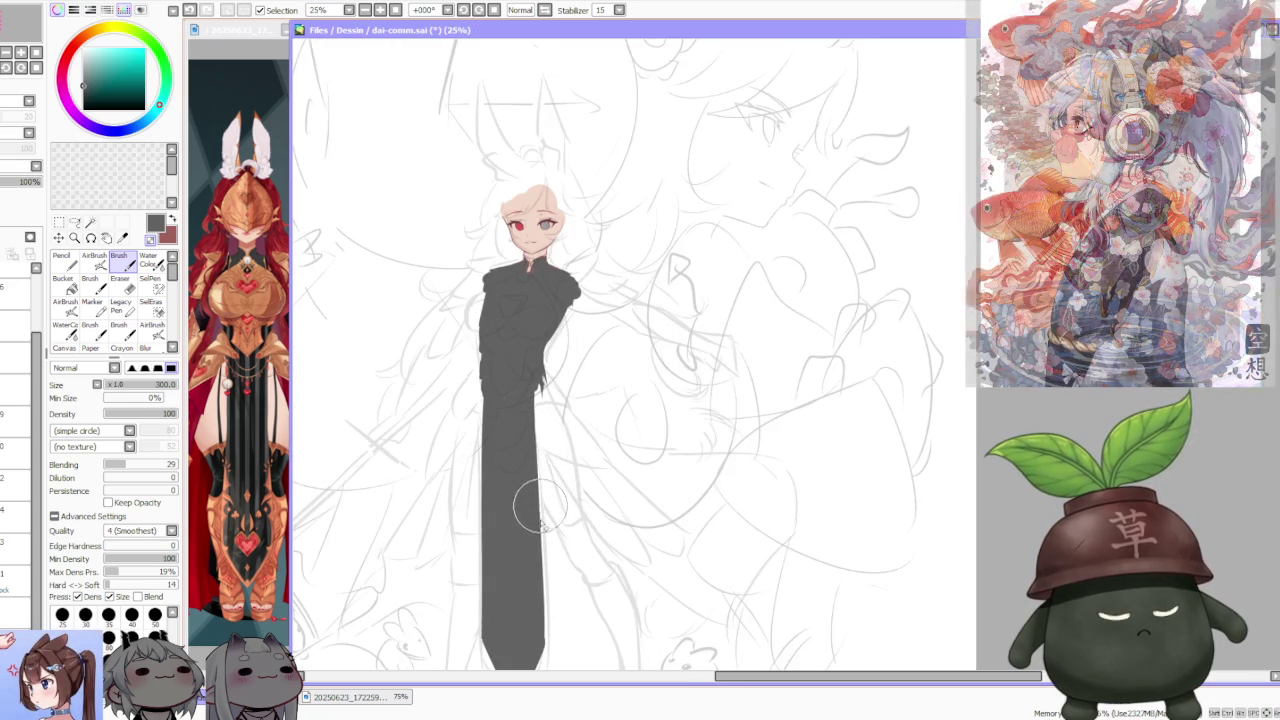
{"action": "scroll", "coordinate": [550, 570], "scroll_direction": "down", "scroll_amount": 1}
{"action": "left_click_drag", "start_coordinate": [545, 600], "coordinate": [535, 437]}
{"action": "key", "text": "ctrl+z"}
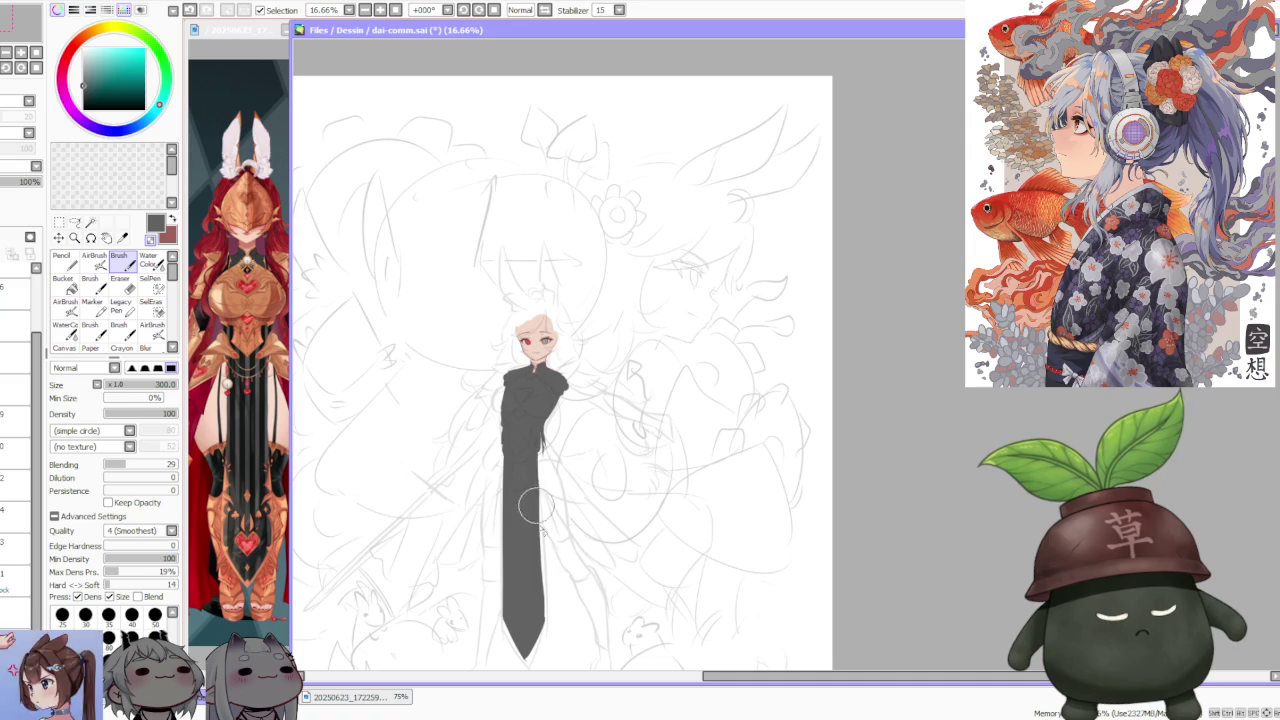
{"action": "key", "text": "ctrl+z"}
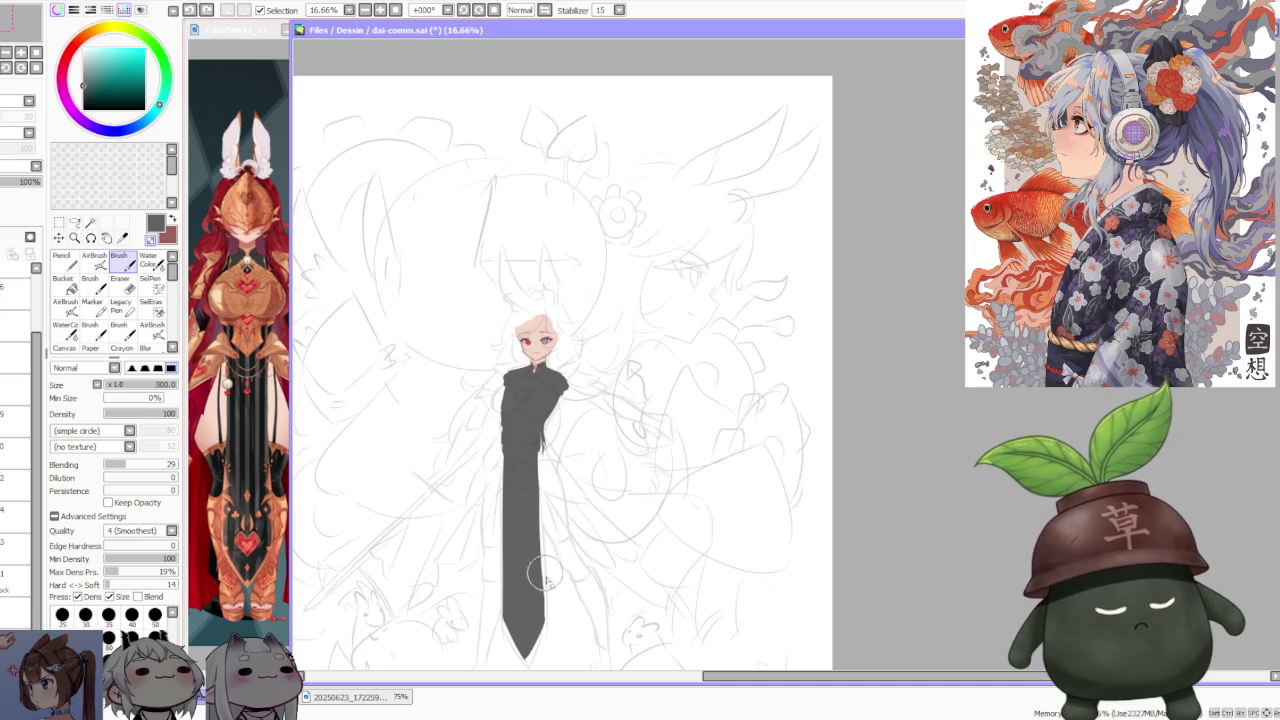
{"action": "scroll", "coordinate": [528, 441], "scroll_direction": "up", "scroll_amount": 2}
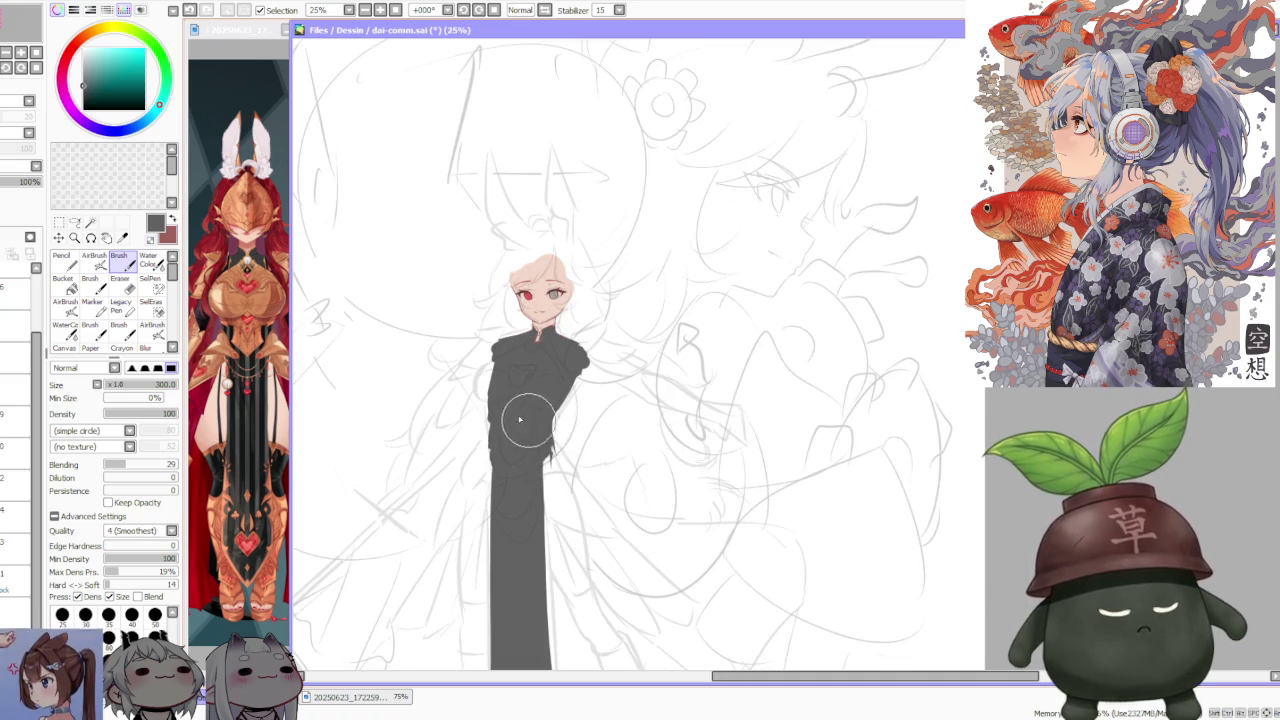
{"action": "scroll", "coordinate": [486, 418], "scroll_direction": "up", "scroll_amount": 1}
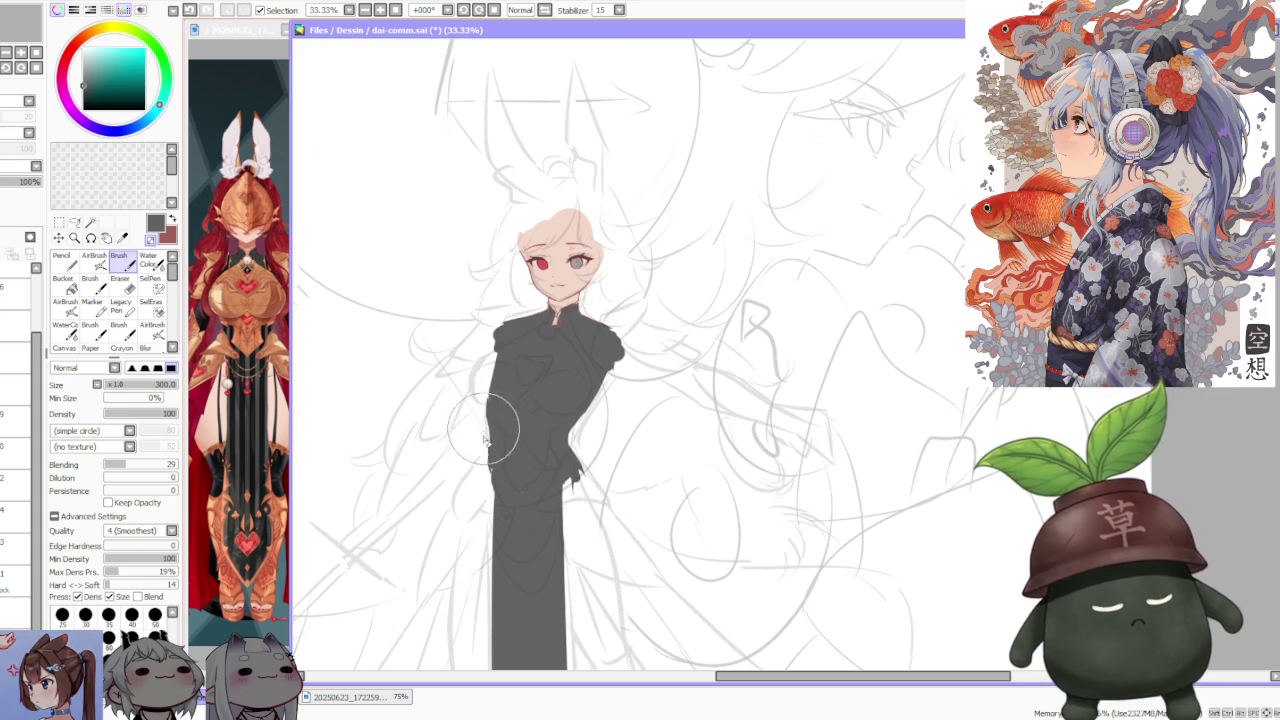
- Fill out the dress's left edge in dark grey
{"action": "left_click_drag", "start_coordinate": [479, 399], "coordinate": [485, 473]}
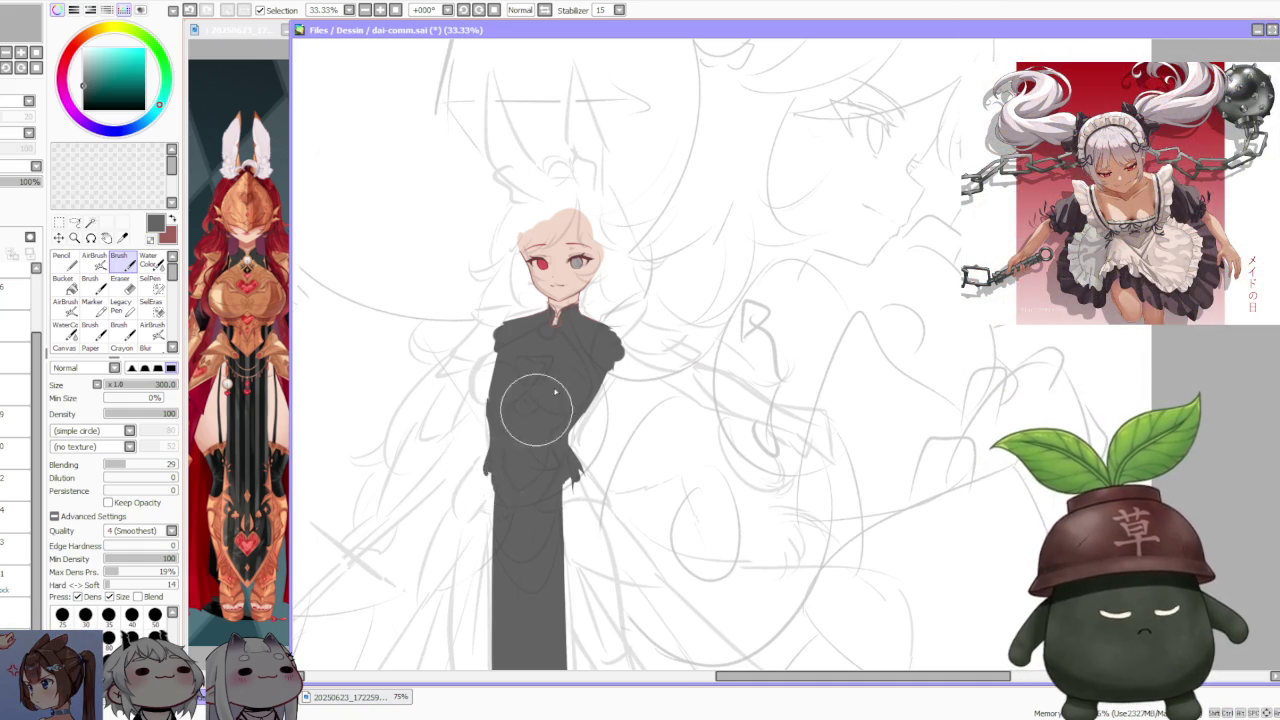
{"action": "scroll", "coordinate": [555, 393], "scroll_direction": "down", "scroll_amount": 1}
{"action": "scroll", "coordinate": [560, 400], "scroll_direction": "up", "scroll_amount": 1}
{"action": "scroll", "coordinate": [570, 420], "scroll_direction": "up", "scroll_amount": 1}
{"action": "scroll", "coordinate": [578, 435], "scroll_direction": "up", "scroll_amount": 1}
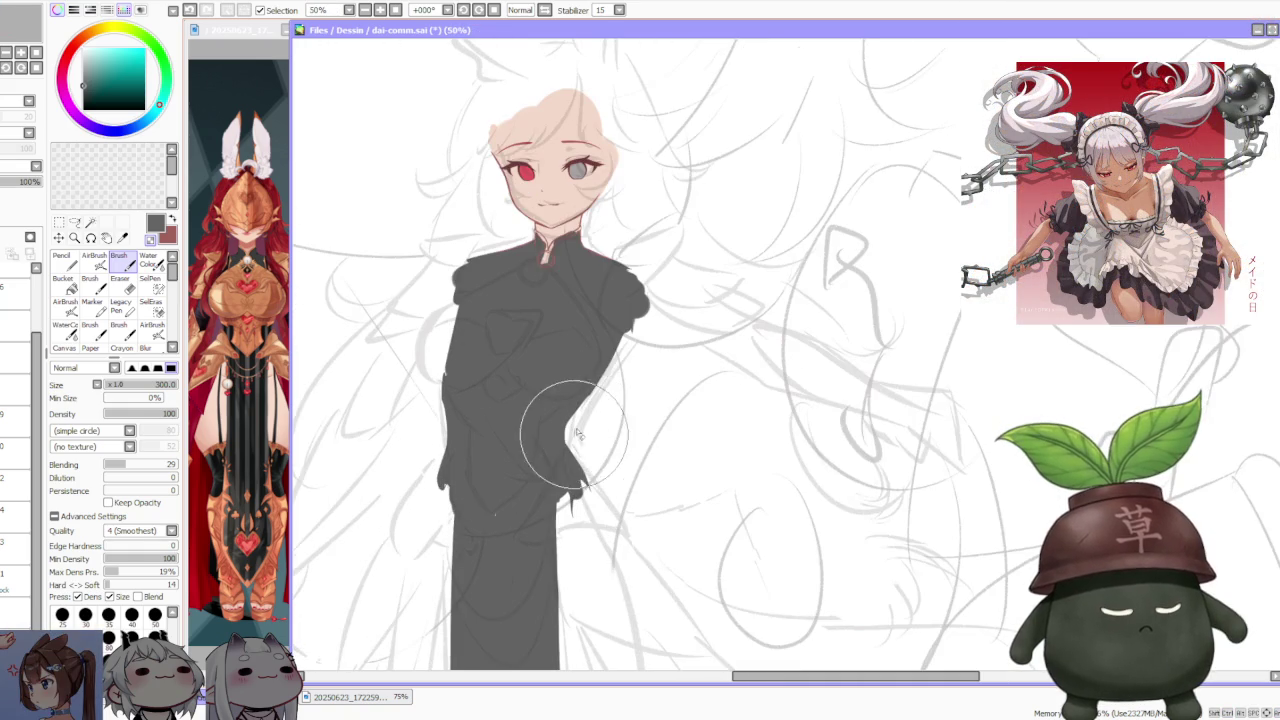
{"action": "scroll", "coordinate": [575, 430], "scroll_direction": "down", "scroll_amount": 2}
- Sample an orange-brown from the reference armour as the painting colour
{"action": "scroll", "coordinate": [549, 471], "scroll_direction": "down", "scroll_amount": 2}
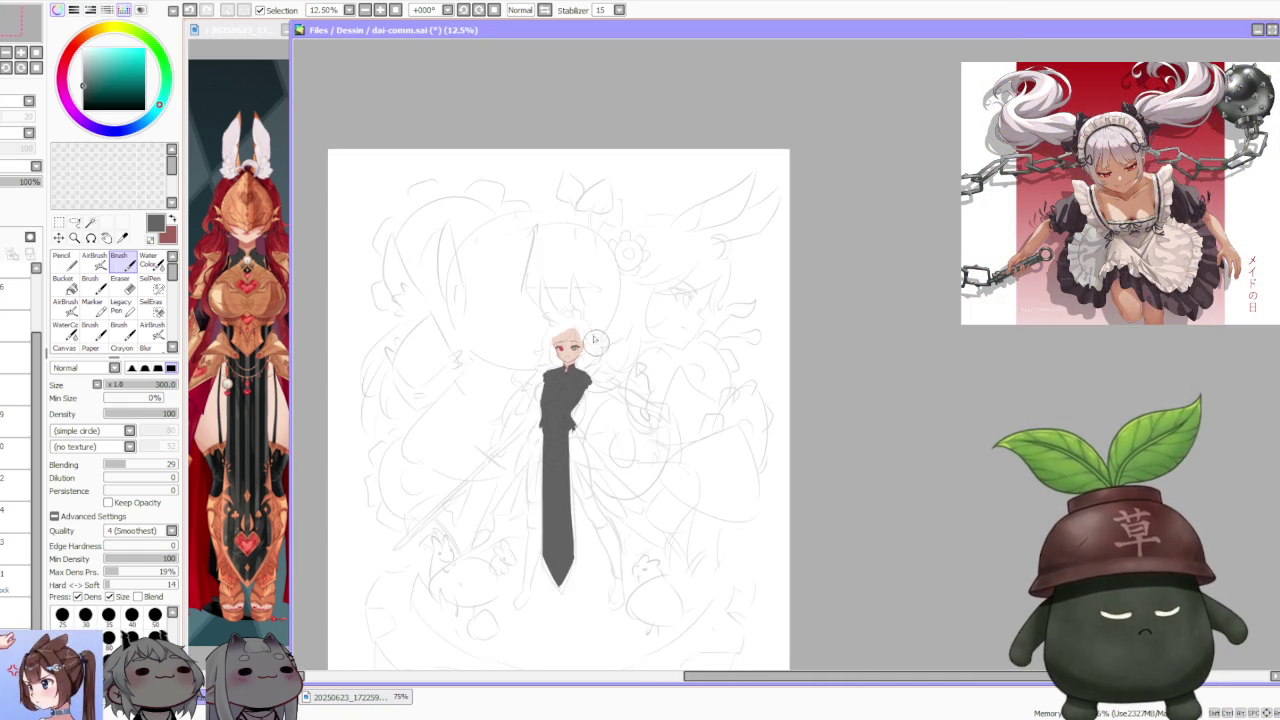
{"action": "scroll", "coordinate": [597, 360], "scroll_direction": "up", "scroll_amount": 1}
{"action": "scroll", "coordinate": [605, 352], "scroll_direction": "up", "scroll_amount": 2}
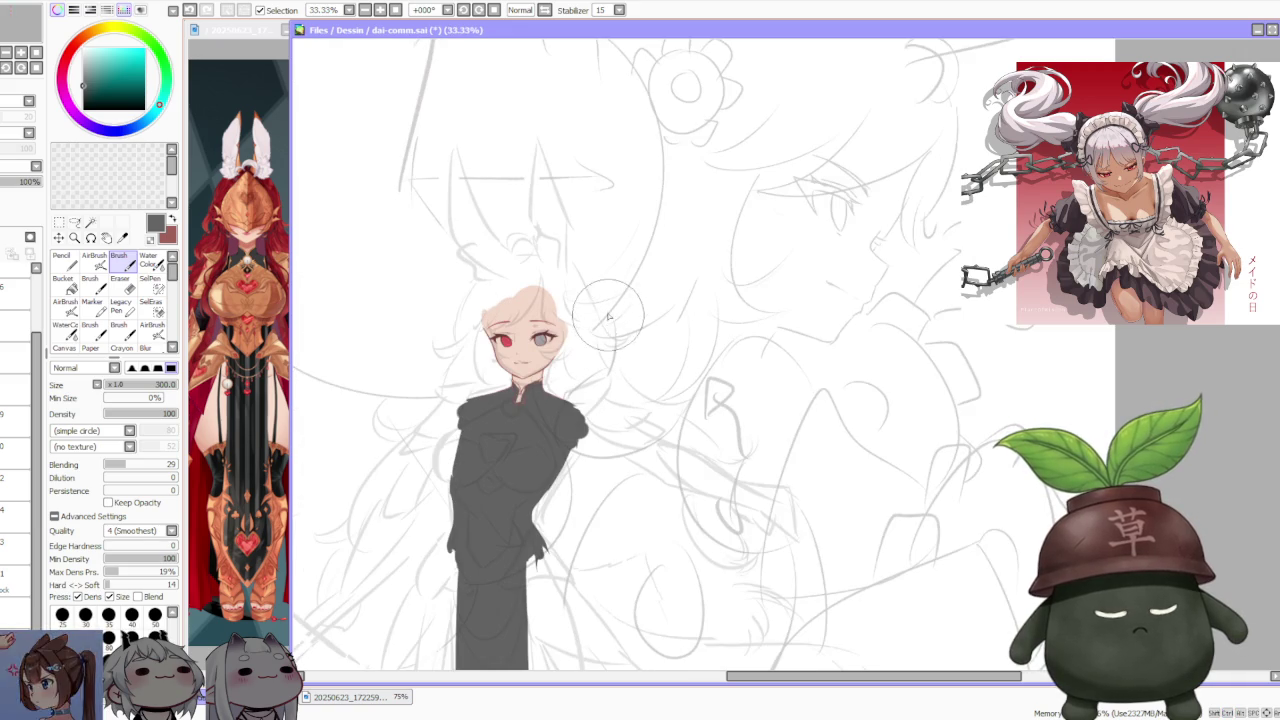
{"action": "left_click", "coordinate": [268, 305], "text": "alt"}
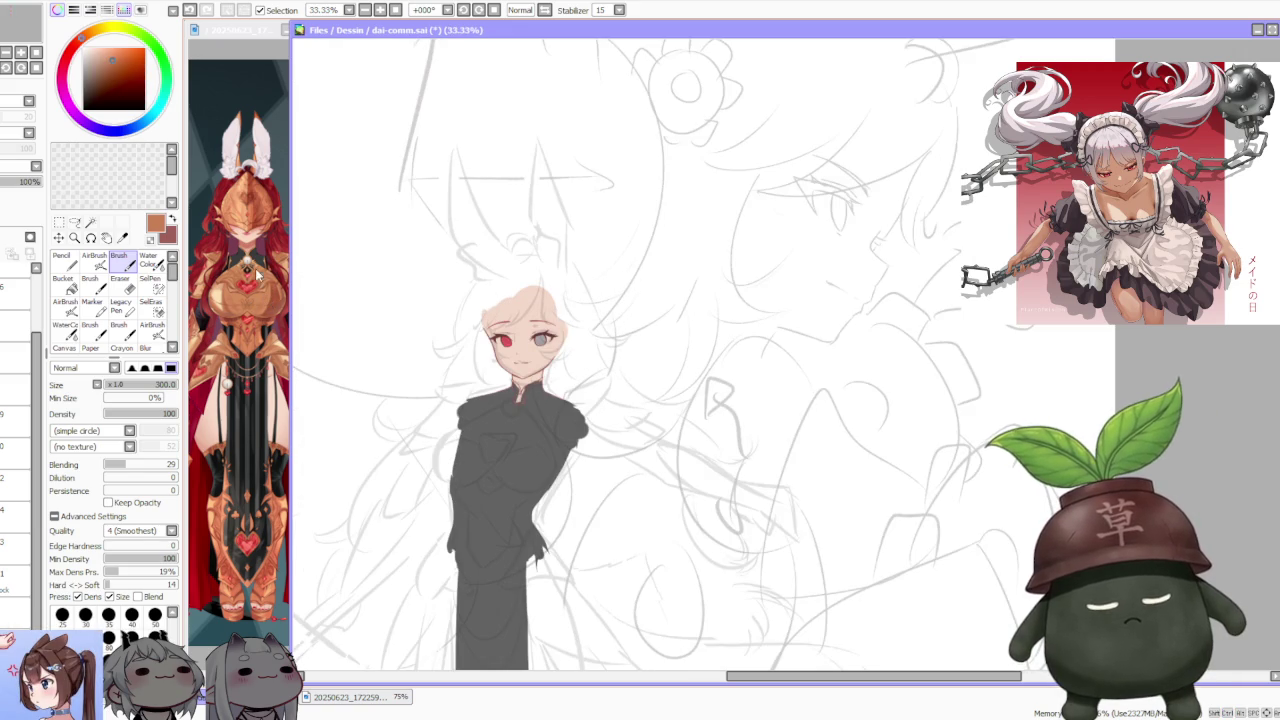
- Darken the orange-brown, paint a curved strap on the torso's left, and tilt the canvas
{"action": "left_click_drag", "start_coordinate": [104, 54], "coordinate": [110, 58]}
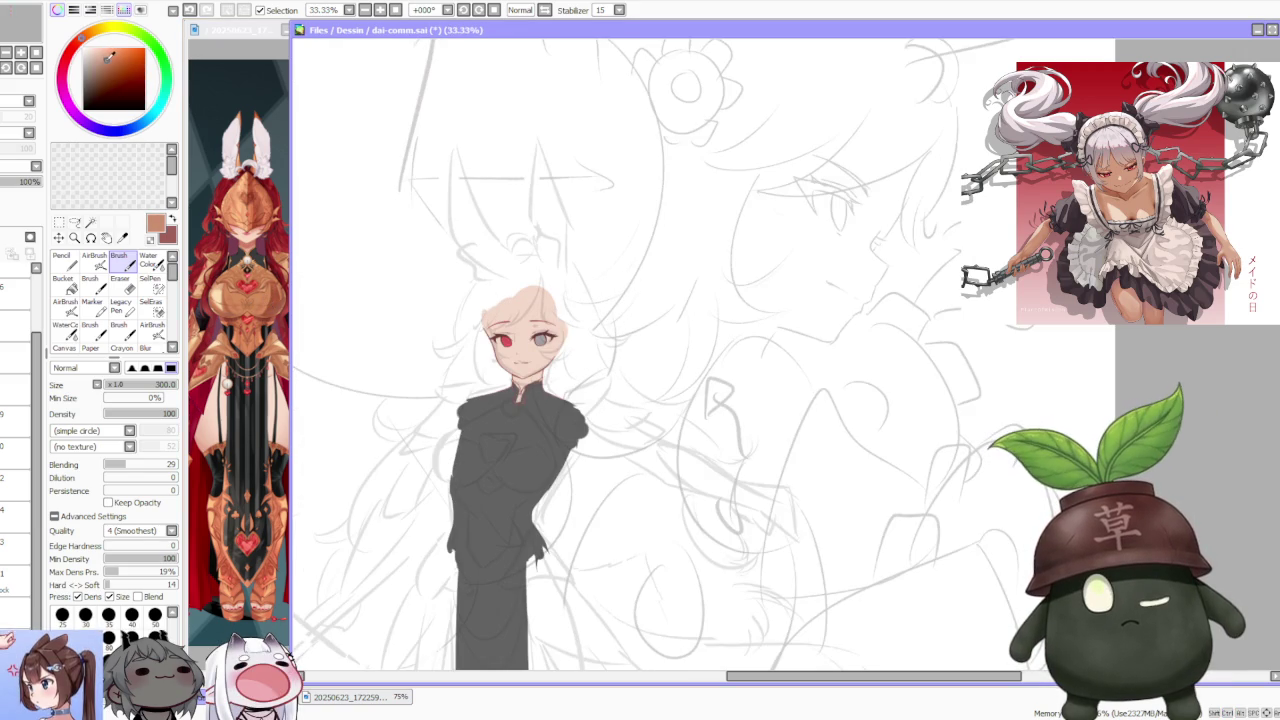
{"action": "left_click", "coordinate": [87, 38]}
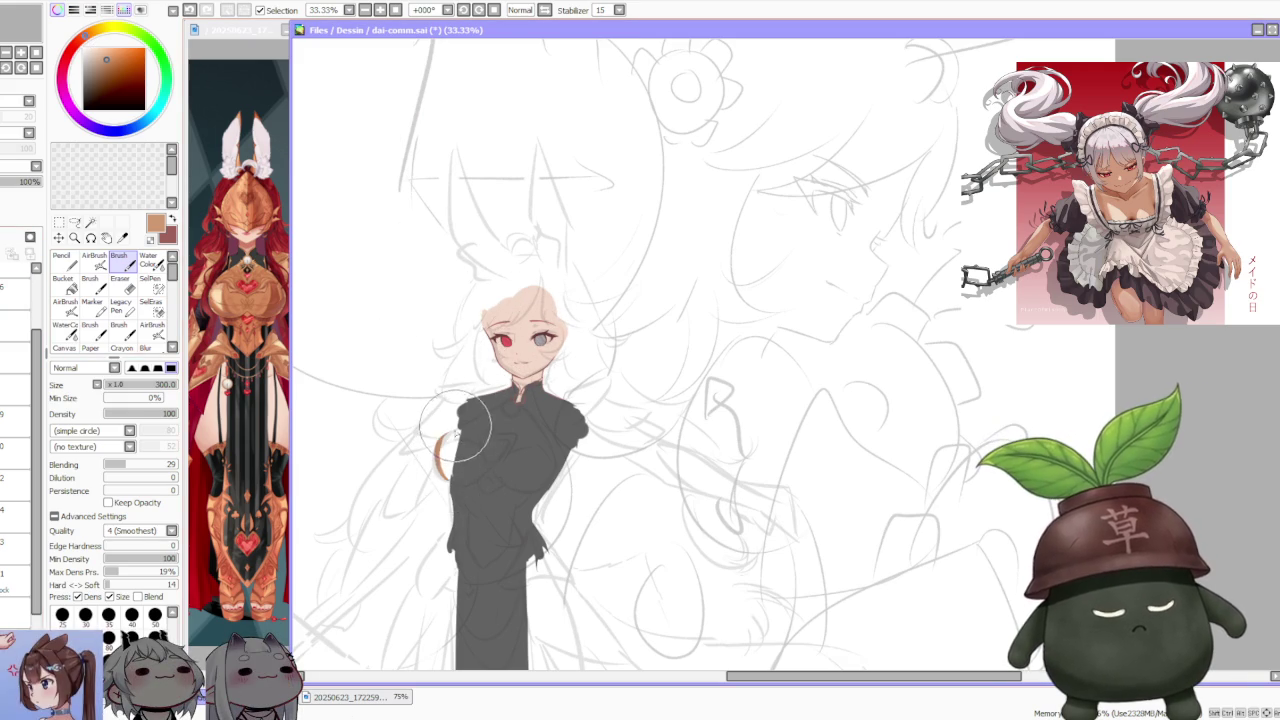
{"action": "left_click_drag", "start_coordinate": [456, 428], "coordinate": [448, 478]}
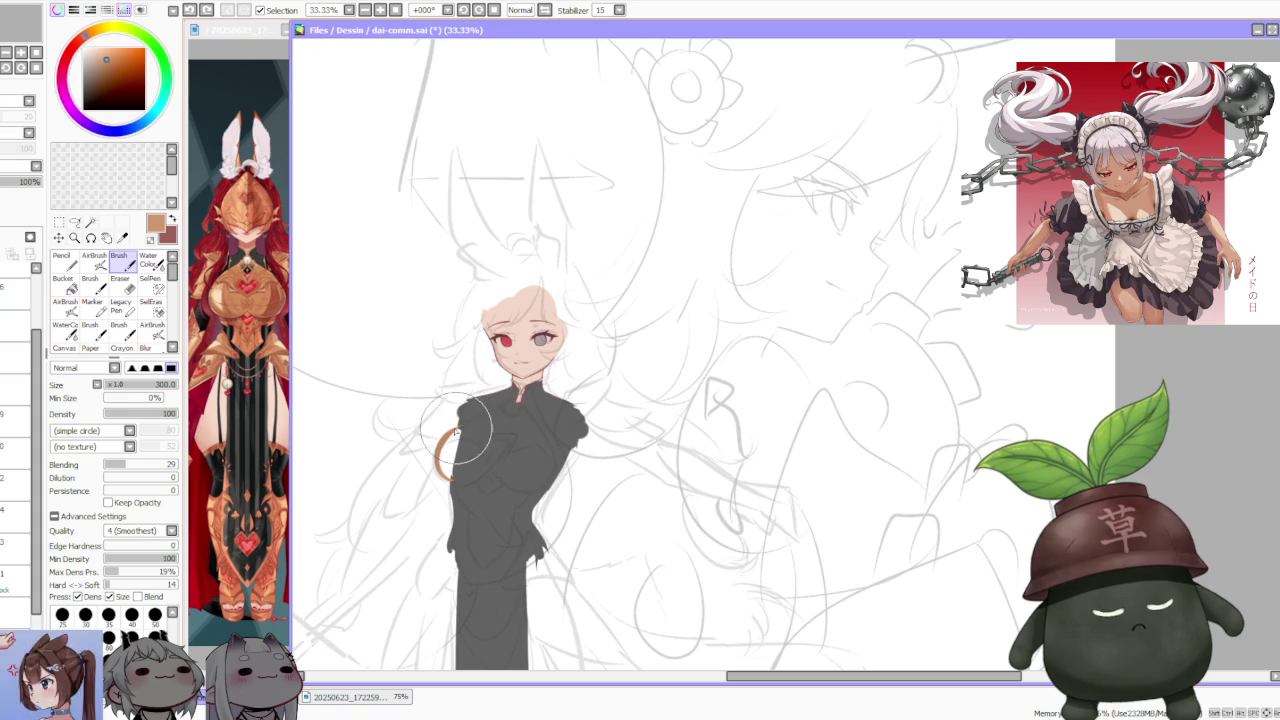
{"action": "key", "text": "minus"}
{"action": "left_click", "coordinate": [463, 14]}
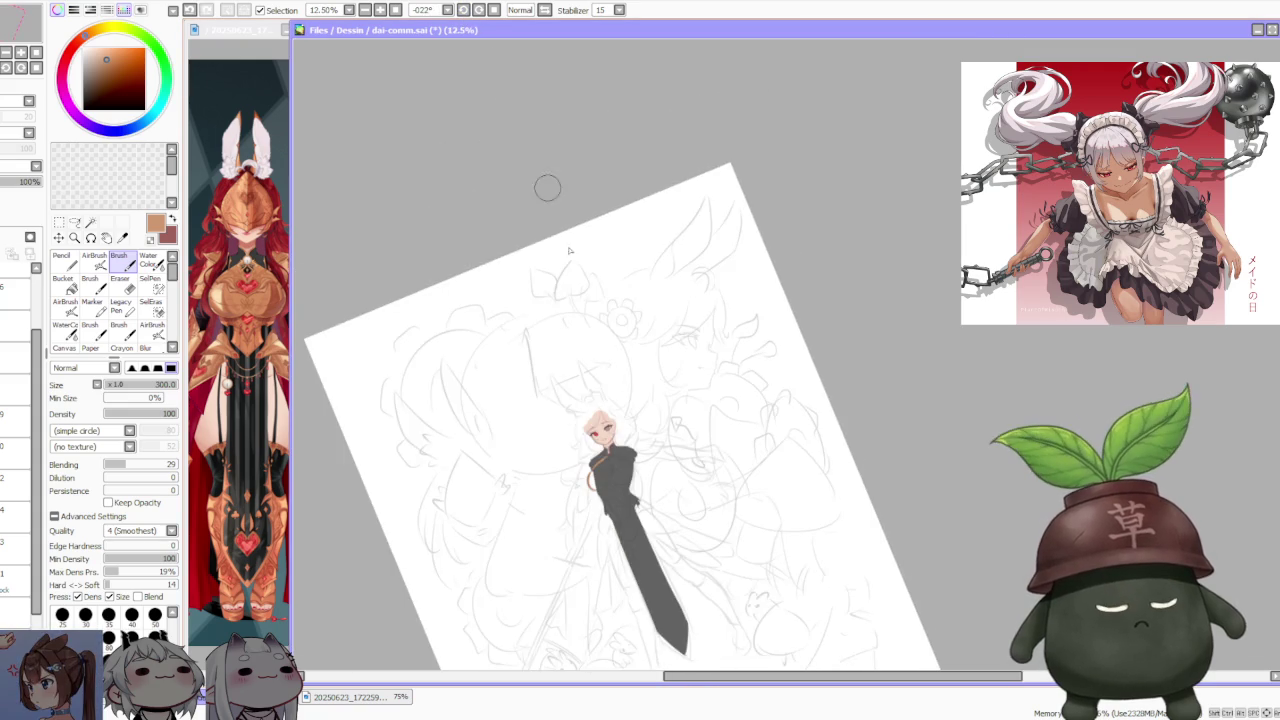
{"action": "scroll", "coordinate": [560, 497], "scroll_direction": "up", "scroll_amount": 3}
{"action": "scroll", "coordinate": [560, 497], "scroll_direction": "up", "scroll_amount": 2}
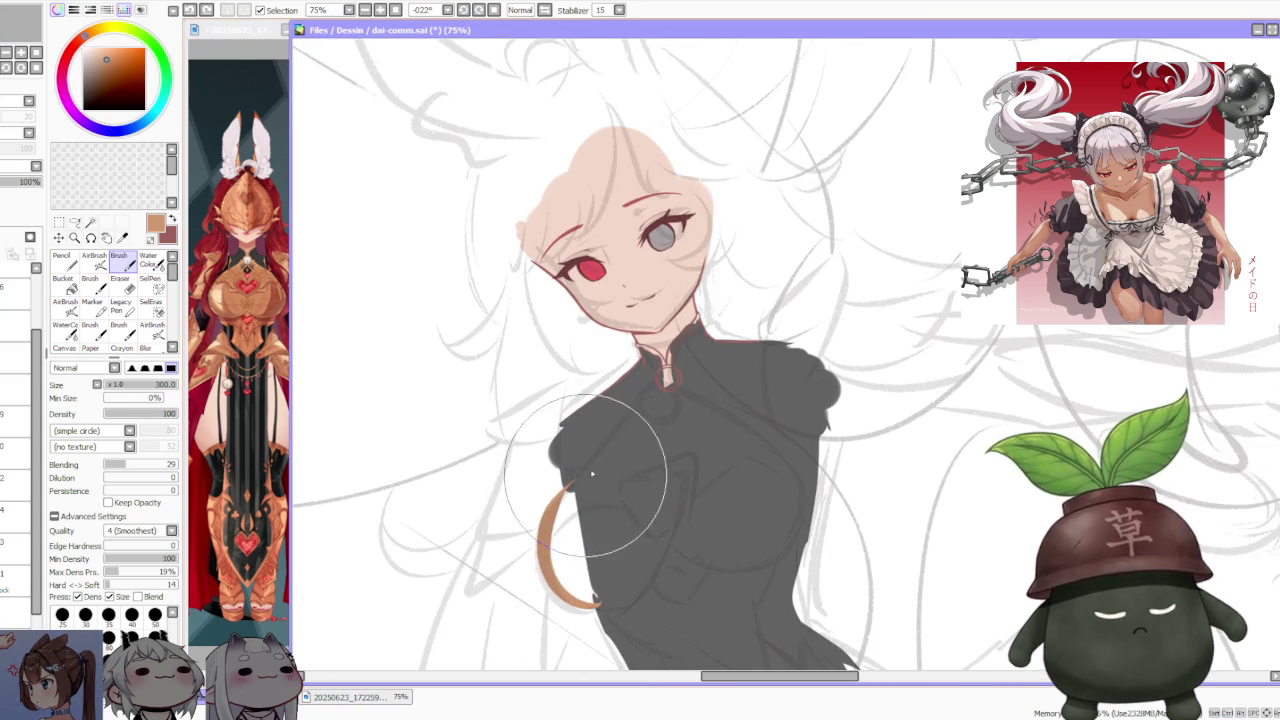
- Draw the diagonal orange strap up to the collar after several undone attempts
{"action": "left_click_drag", "start_coordinate": [553, 478], "coordinate": [646, 398]}
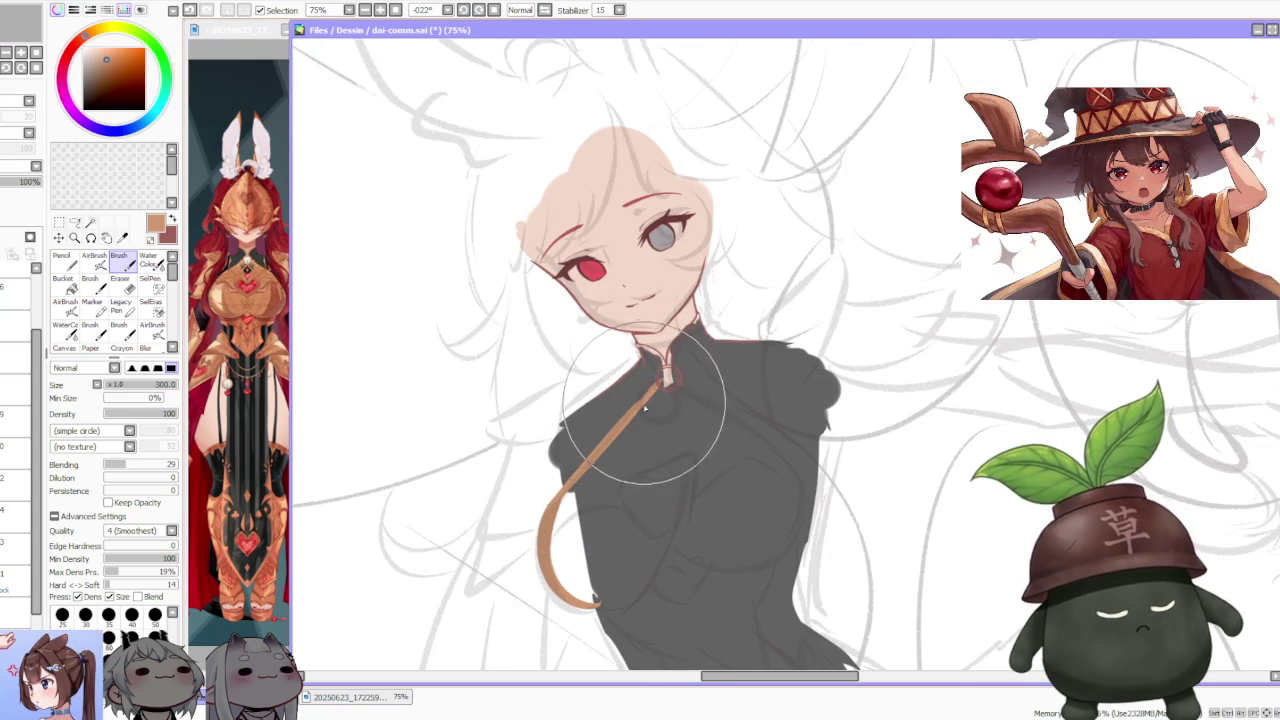
{"action": "key", "text": "ctrl+z"}
{"action": "left_click_drag", "start_coordinate": [555, 483], "coordinate": [652, 389]}
{"action": "key", "text": "ctrl+z"}
{"action": "left_click_drag", "start_coordinate": [555, 483], "coordinate": [650, 390]}
{"action": "key", "text": "ctrl+z"}
{"action": "left_click_drag", "start_coordinate": [560, 488], "coordinate": [665, 382]}
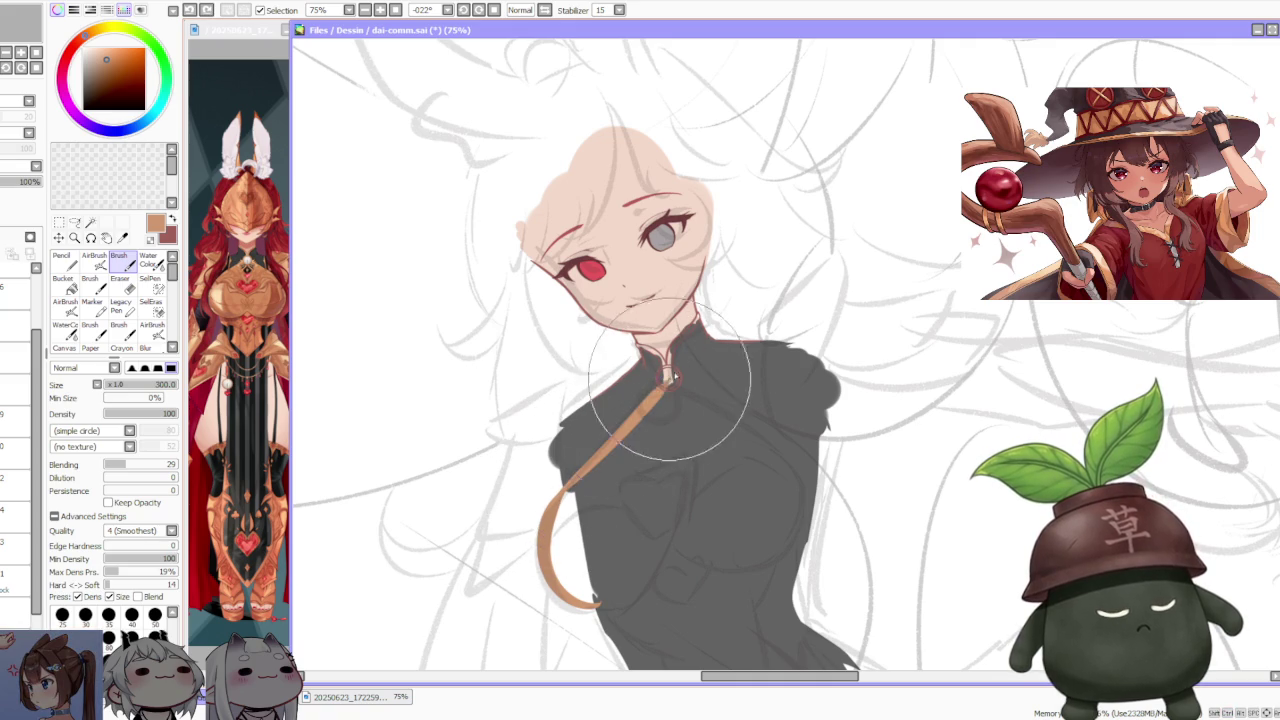
{"action": "scroll", "coordinate": [640, 330], "scroll_direction": "up", "scroll_amount": 2}
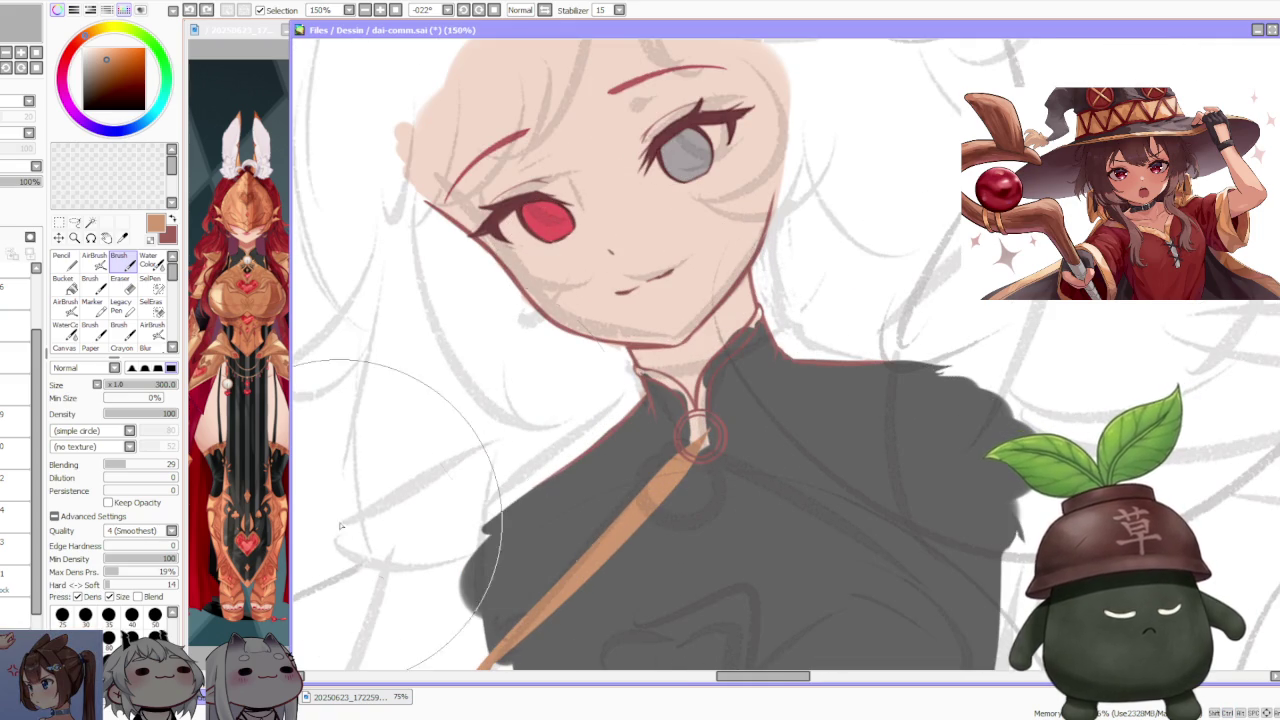
- Reduce the brush size to 120 and paint a round orange bead at the collar
{"action": "key", "text": "bracketleft"}
{"action": "key", "text": "bracketleft"}
{"action": "key", "text": "bracketleft"}
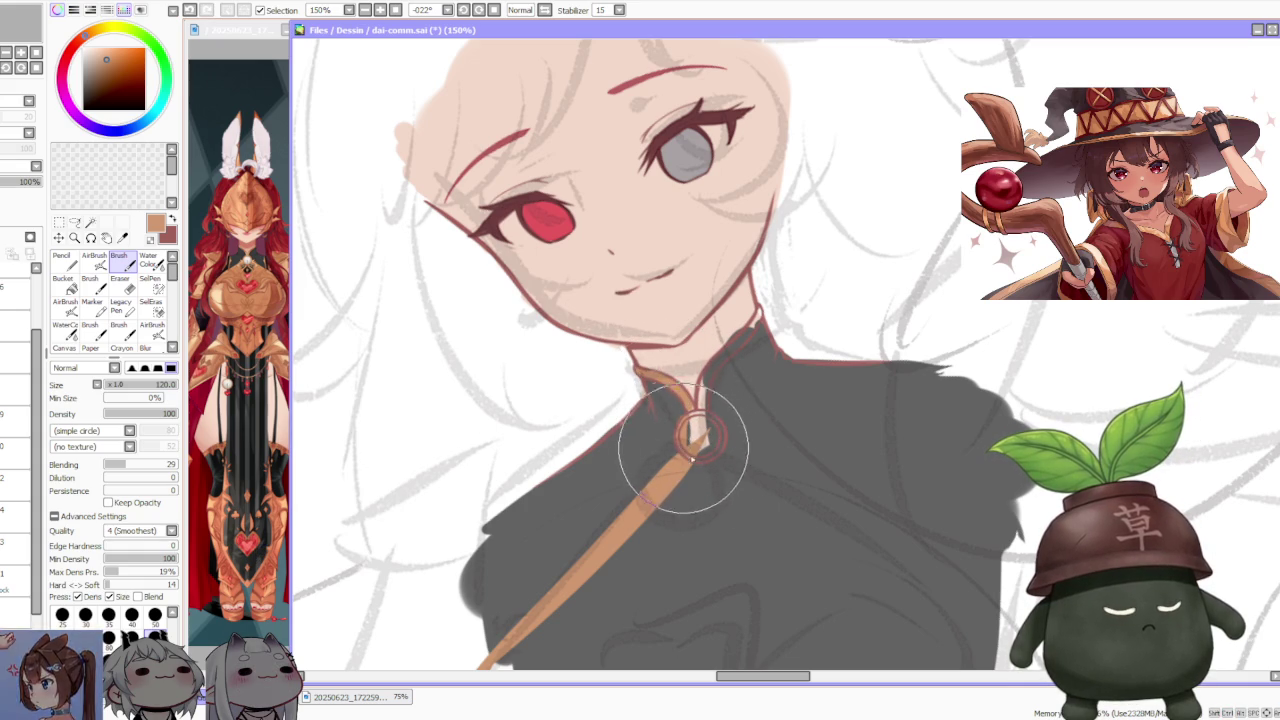
{"action": "left_click_drag", "start_coordinate": [705, 450], "coordinate": [692, 440]}
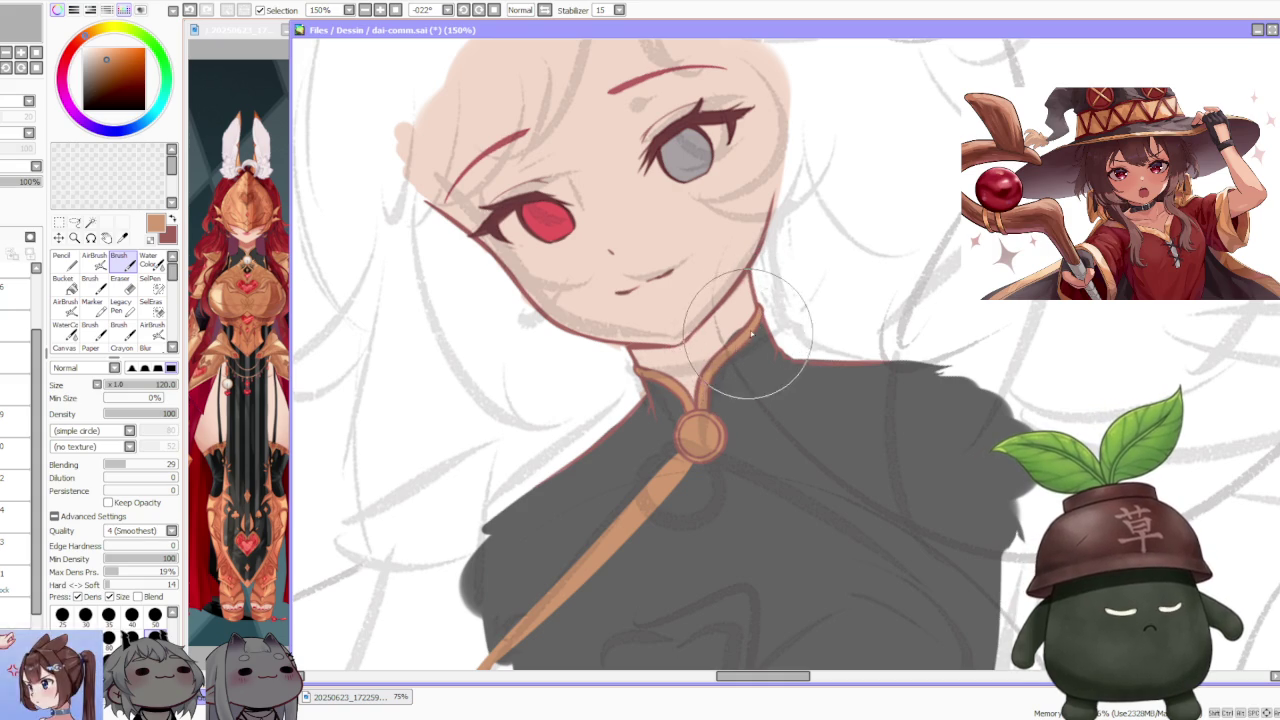
{"action": "scroll", "coordinate": [748, 333], "scroll_direction": "down", "scroll_amount": 3}
{"action": "scroll", "coordinate": [811, 342], "scroll_direction": "down", "scroll_amount": 3}
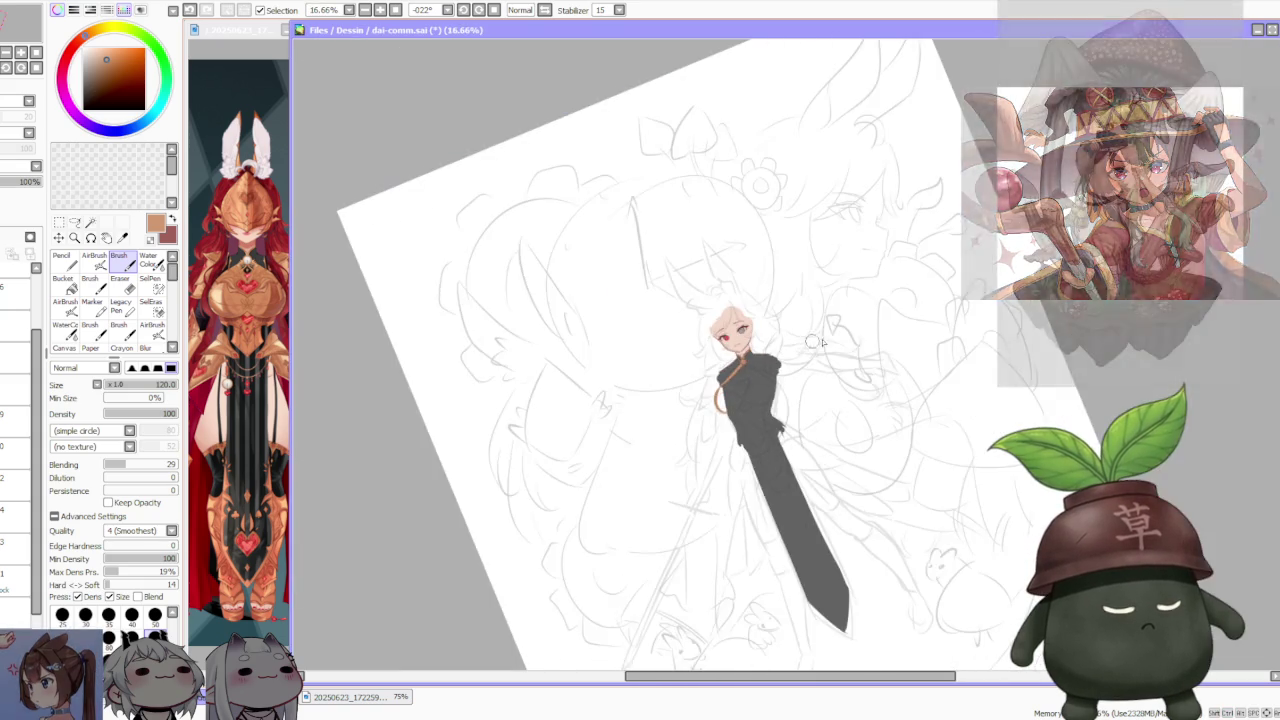
- Hook the strap's bottom end rightward and carry it up toward the right shoulder, undoing failed tries
{"action": "scroll", "coordinate": [811, 342], "scroll_direction": "up", "scroll_amount": 3}
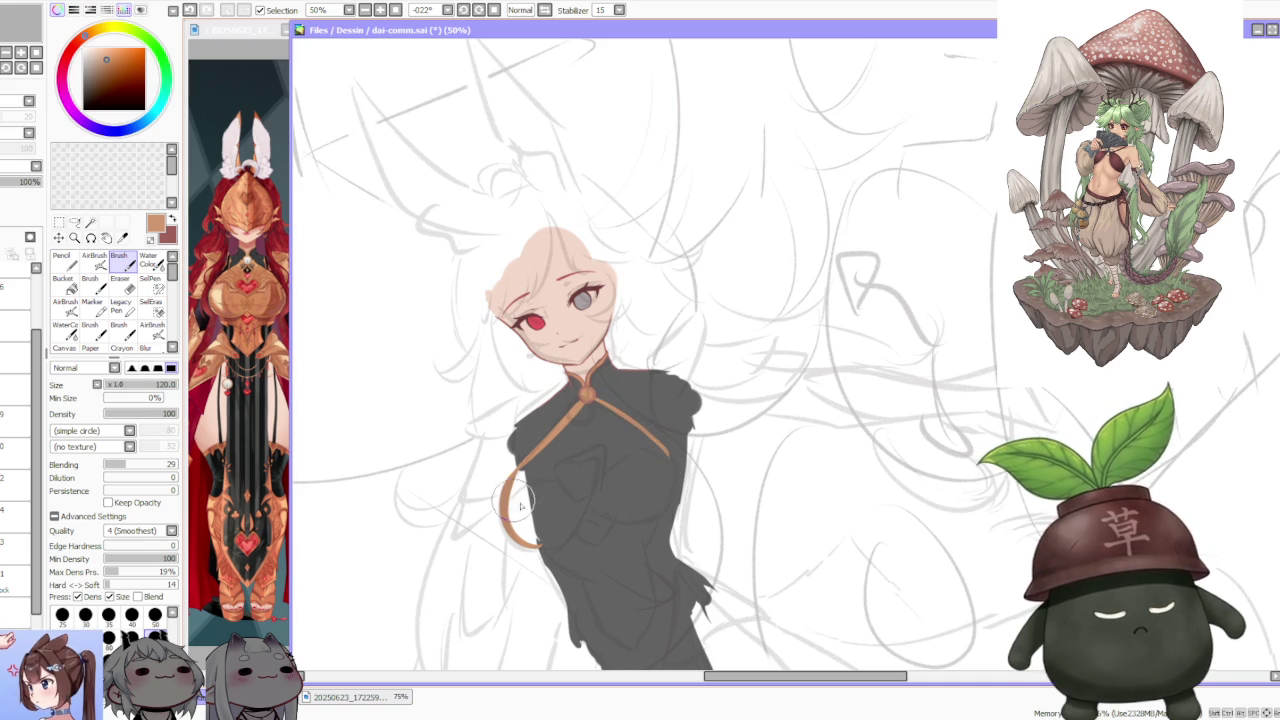
{"action": "left_click_drag", "start_coordinate": [545, 545], "coordinate": [584, 502]}
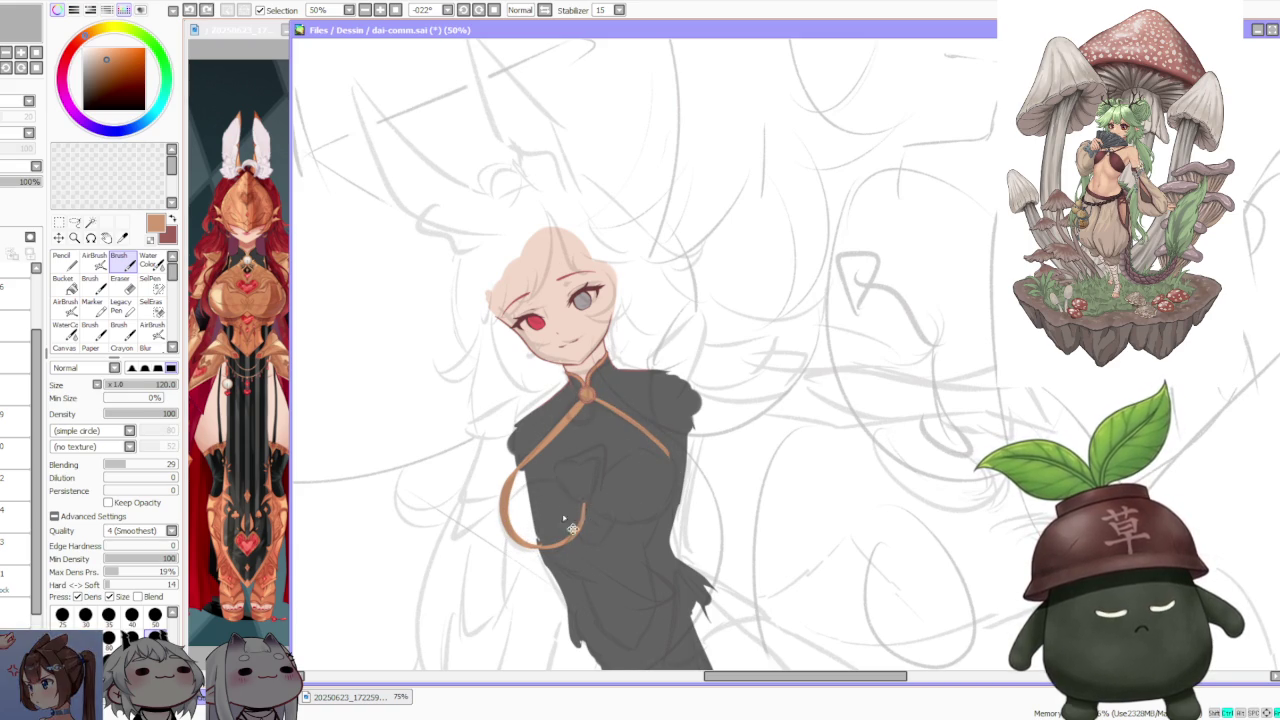
{"action": "left_click_drag", "start_coordinate": [588, 502], "coordinate": [663, 491]}
{"action": "key", "text": "ctrl+z"}
{"action": "key", "text": "ctrl+z"}
{"action": "left_click_drag", "start_coordinate": [588, 508], "coordinate": [663, 492]}
{"action": "key", "text": "ctrl+z"}
{"action": "left_click_drag", "start_coordinate": [590, 508], "coordinate": [665, 486]}
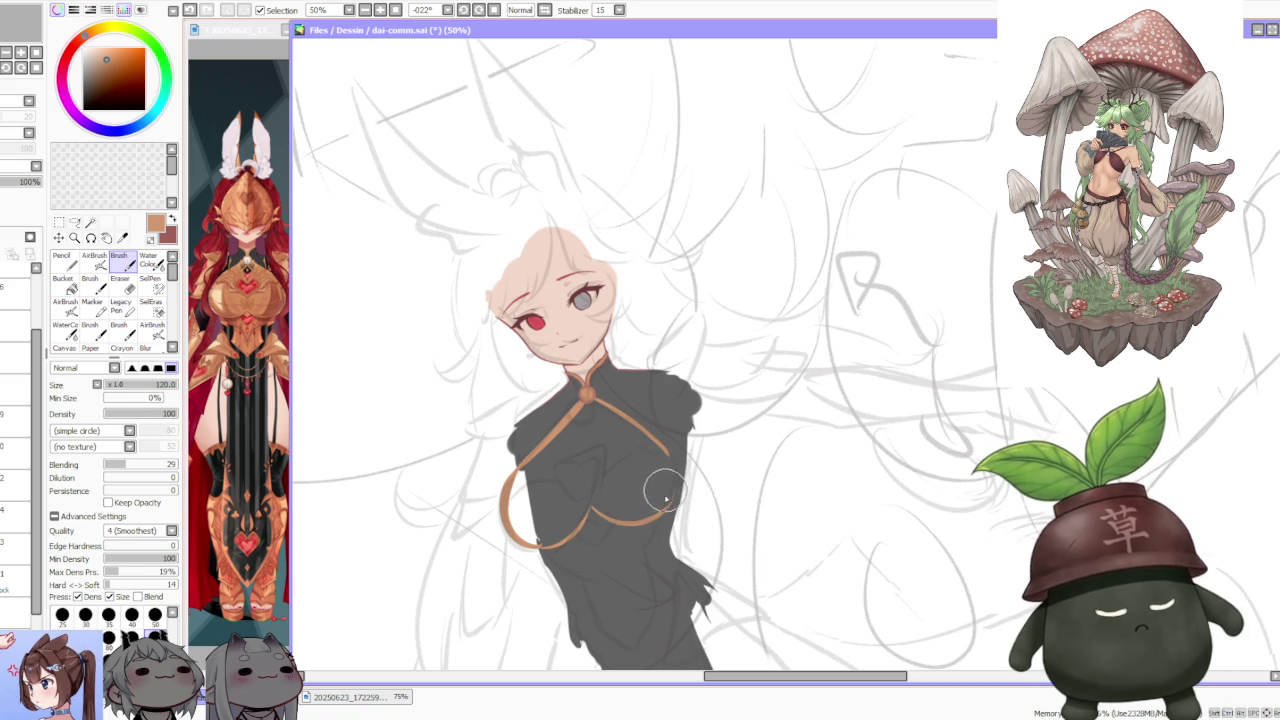
{"action": "scroll", "coordinate": [633, 410], "scroll_direction": "down", "scroll_amount": 1}
{"action": "scroll", "coordinate": [626, 371], "scroll_direction": "up", "scroll_amount": 2}
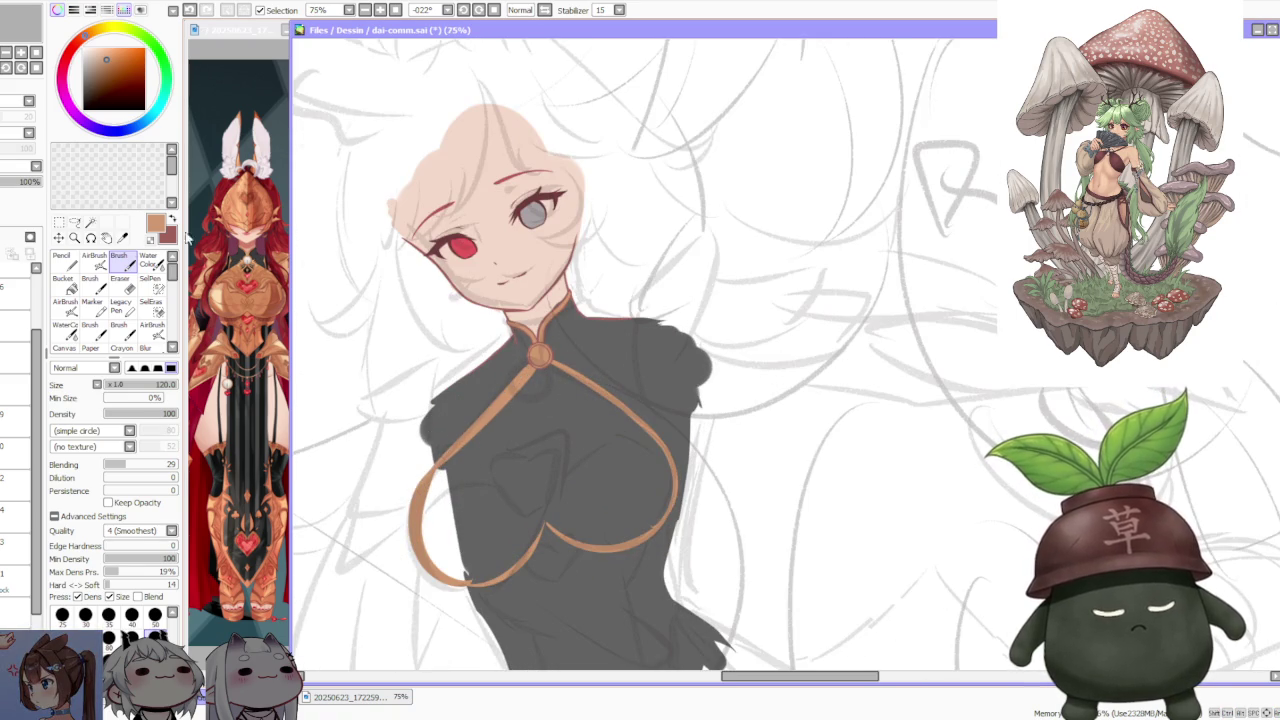
{"action": "key", "text": "g"}
{"action": "left_click", "coordinate": [542, 440]}
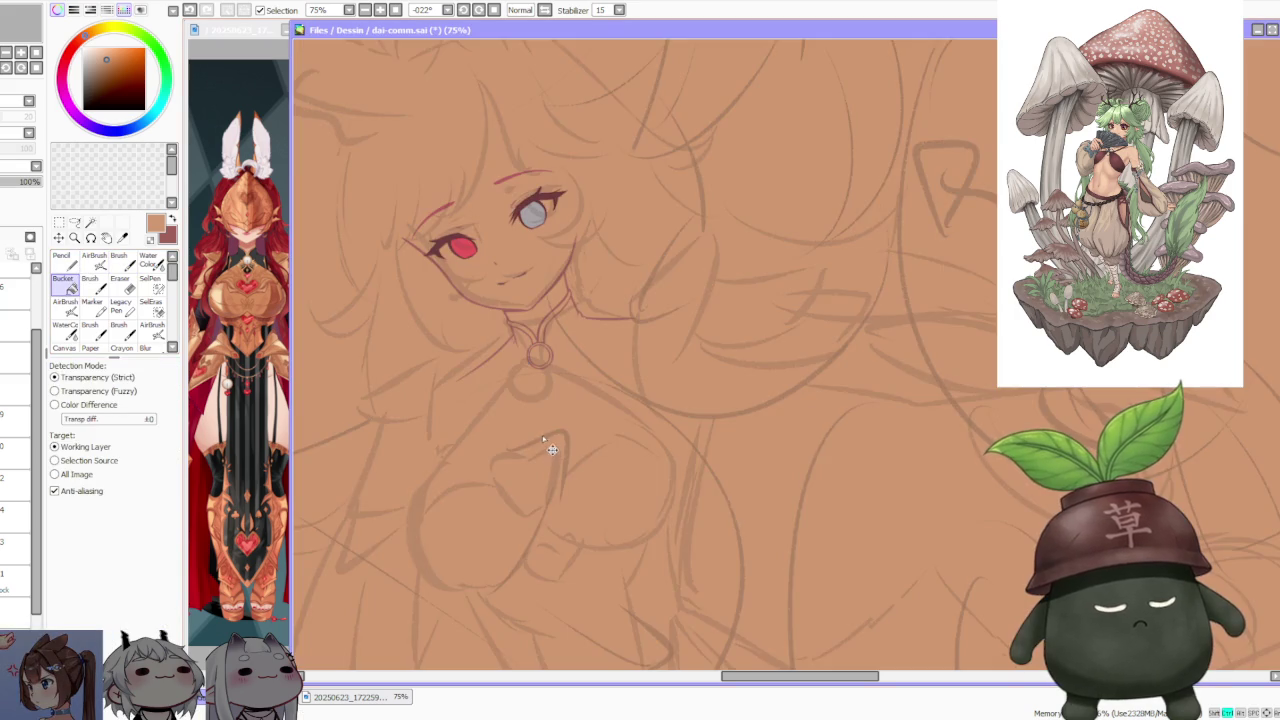
{"action": "key", "text": "ctrl+z"}
{"action": "key", "text": "b"}
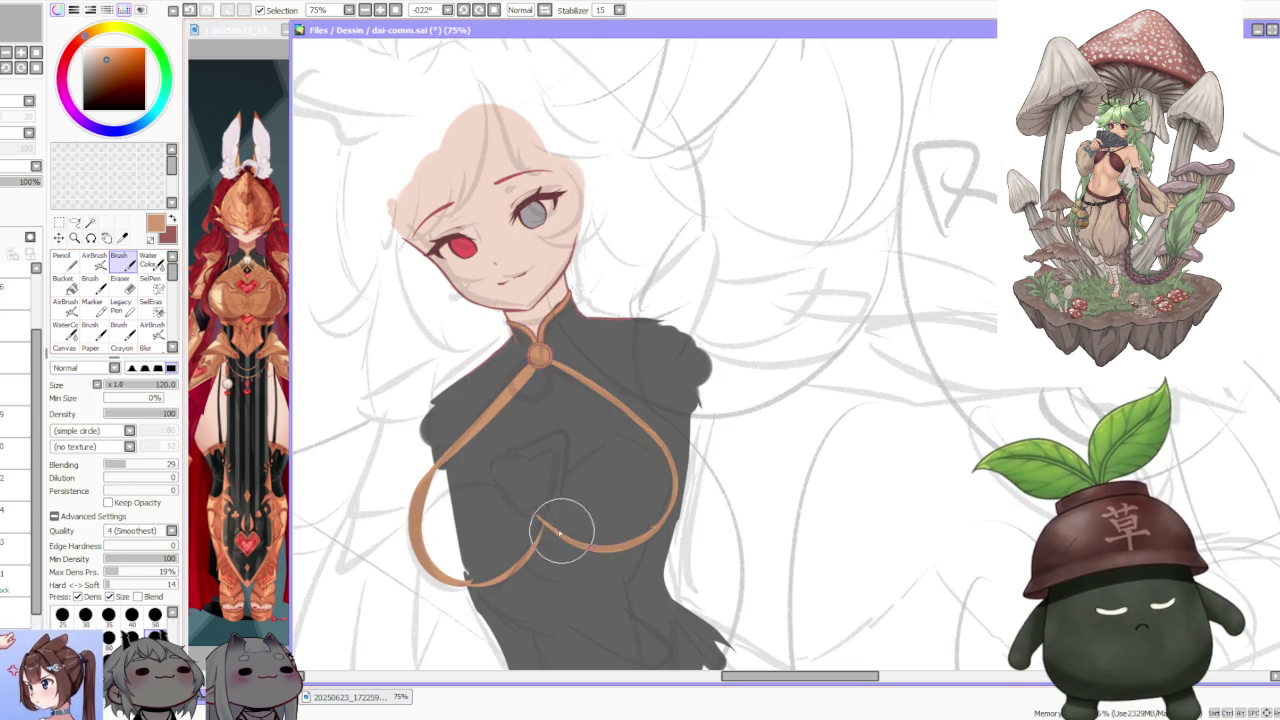
{"action": "left_click", "coordinate": [65, 284]}
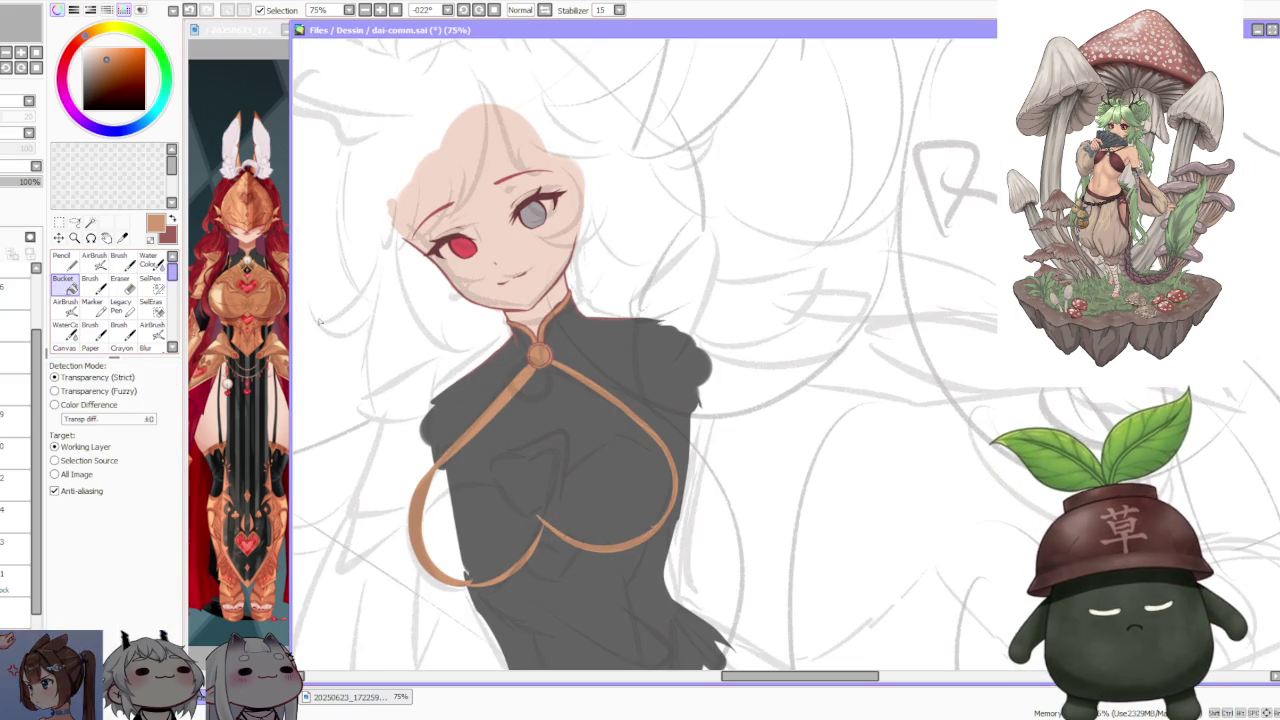
{"action": "left_click", "coordinate": [560, 454]}
{"action": "scroll", "coordinate": [560, 454], "scroll_direction": "down", "scroll_amount": 5}
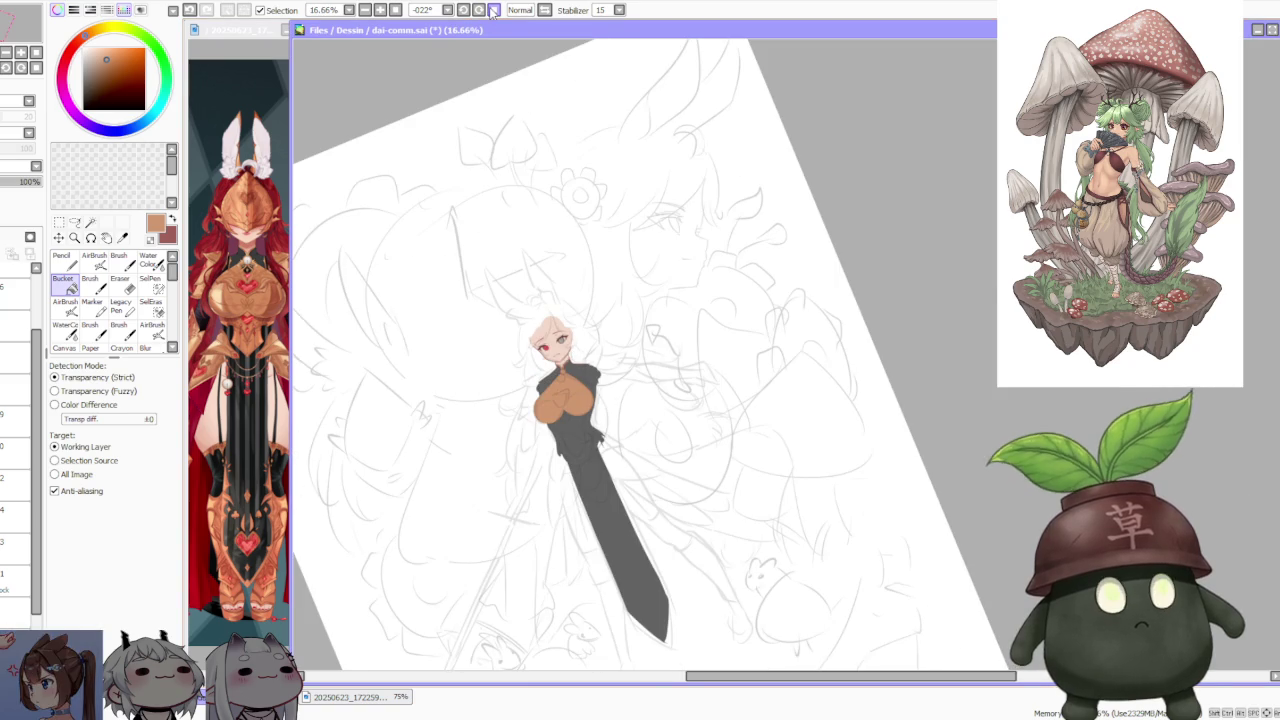
{"action": "key", "text": "Home"}
{"action": "scroll", "coordinate": [630, 355], "scroll_direction": "up", "scroll_amount": 1}
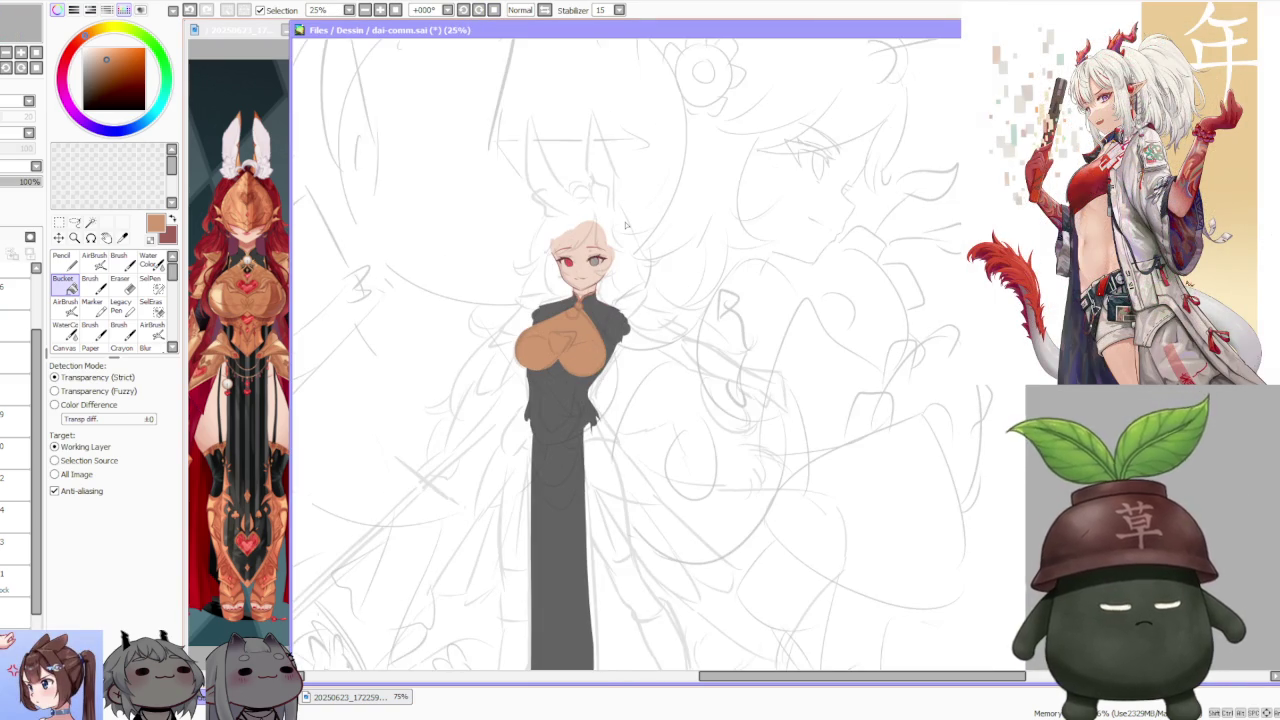
{"action": "scroll", "coordinate": [626, 226], "scroll_direction": "down", "scroll_amount": 1}
{"action": "scroll", "coordinate": [626, 230], "scroll_direction": "up", "scroll_amount": 1}
{"action": "scroll", "coordinate": [628, 240], "scroll_direction": "up", "scroll_amount": 1}
{"action": "scroll", "coordinate": [630, 255], "scroll_direction": "up", "scroll_amount": 1}
{"action": "scroll", "coordinate": [630, 263], "scroll_direction": "down", "scroll_amount": 1}
{"action": "scroll", "coordinate": [600, 260], "scroll_direction": "up", "scroll_amount": 2}
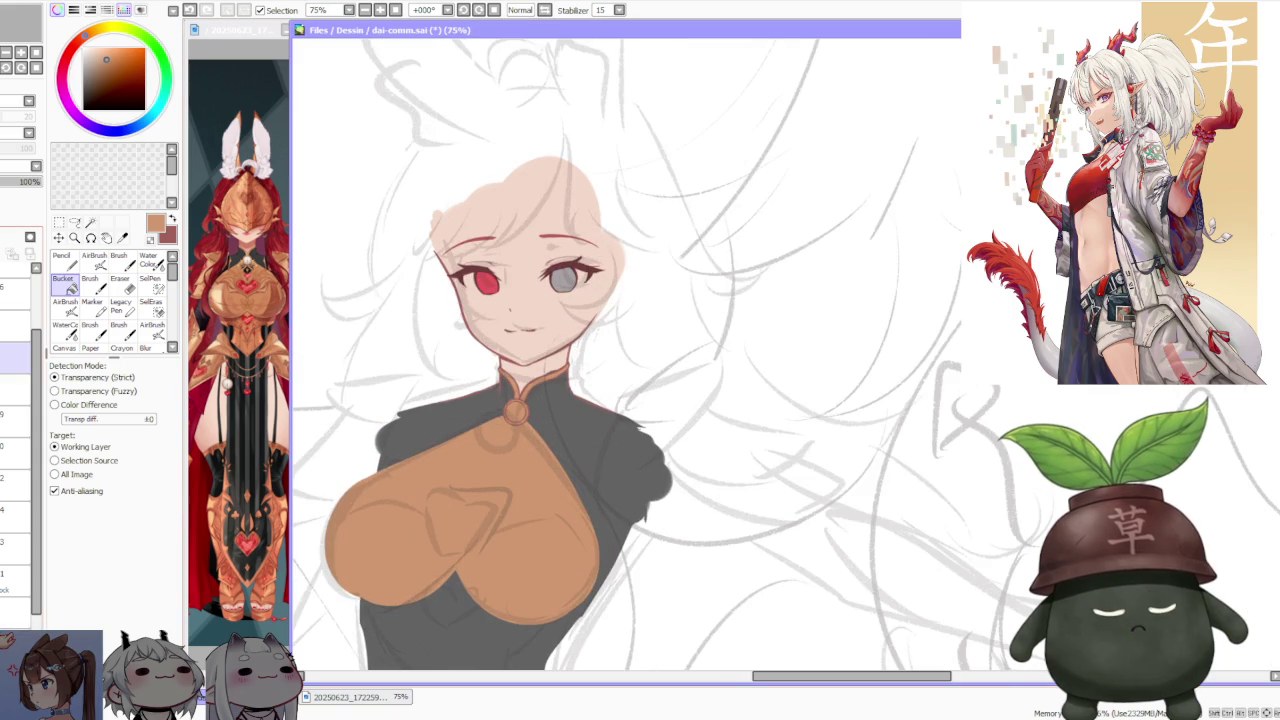
{"action": "left_click", "coordinate": [12, 386]}
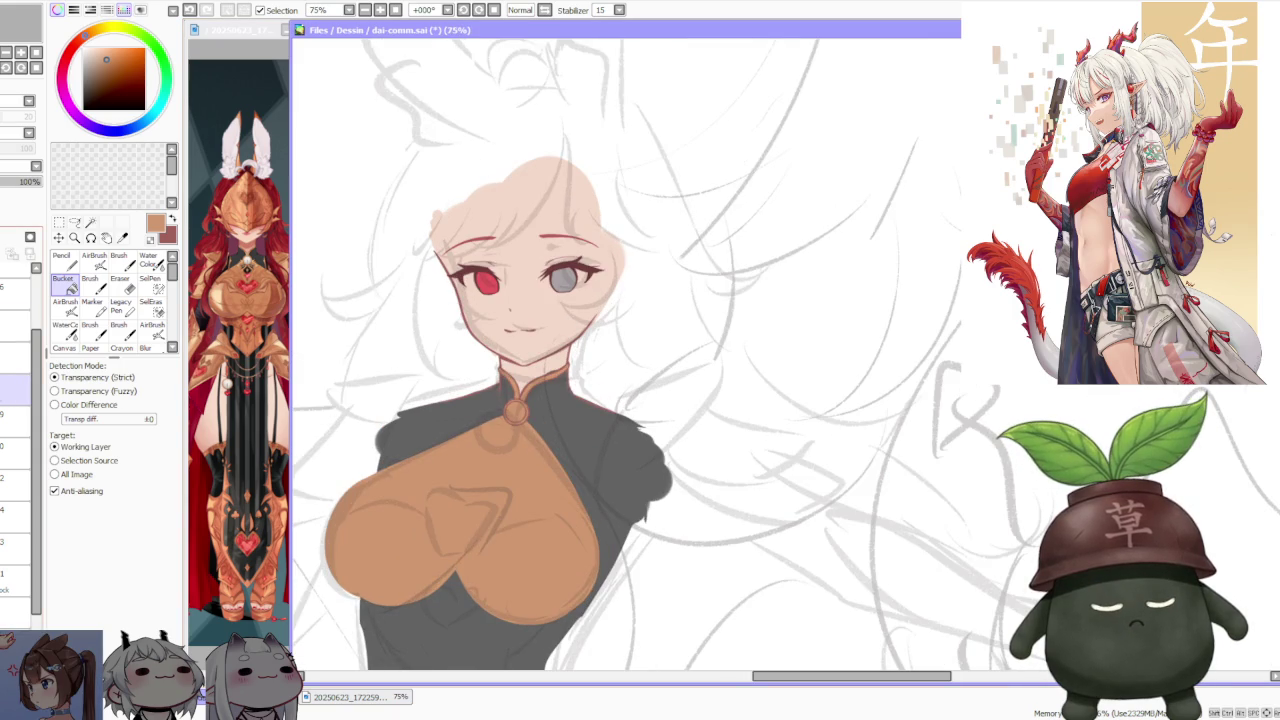
{"action": "left_click", "coordinate": [15, 420]}
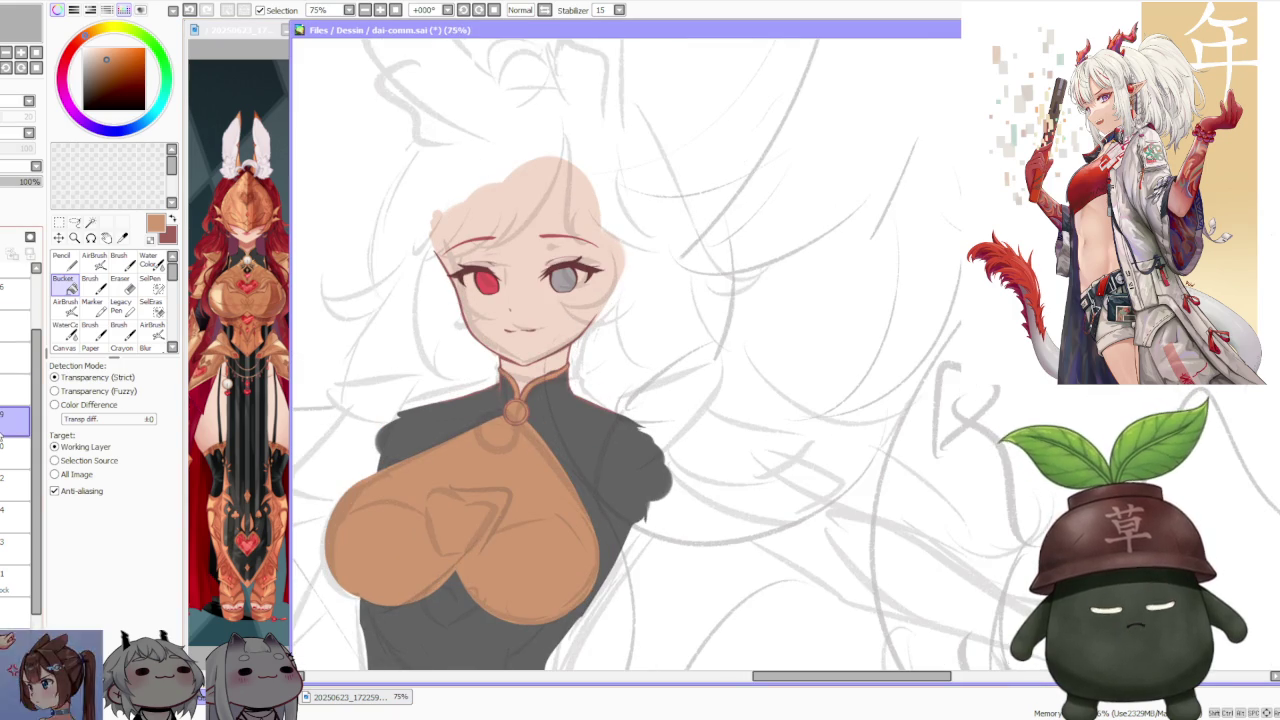
{"action": "scroll", "coordinate": [601, 207], "scroll_direction": "up", "scroll_amount": 1}
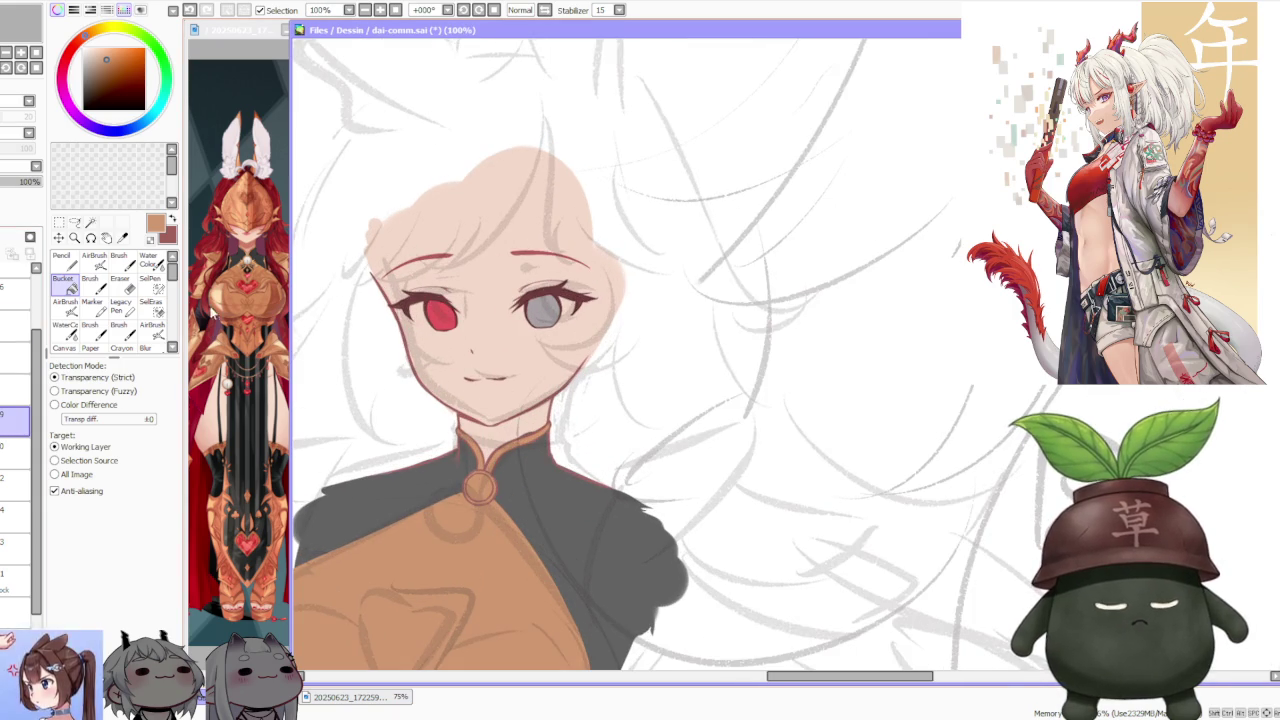
- Nudge the grey eye's lashes slightly and select the grey iris on the layer below
{"action": "left_click", "coordinate": [60, 226]}
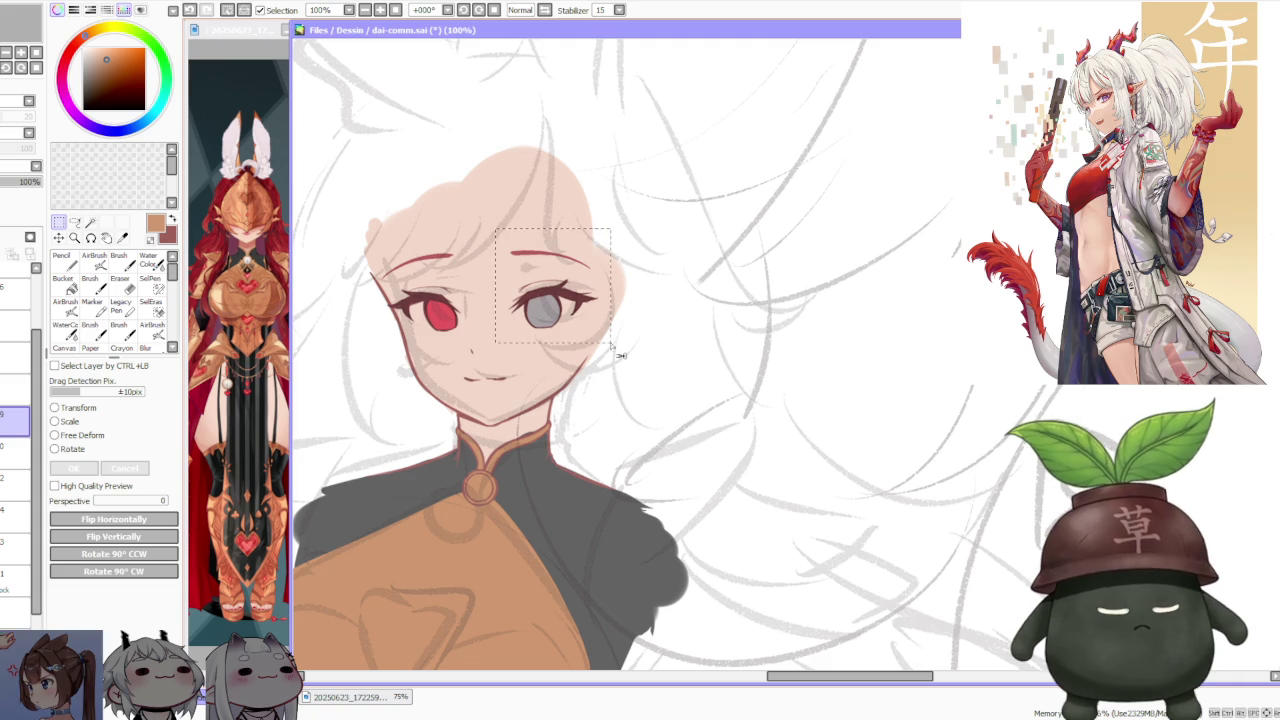
{"action": "scroll", "coordinate": [560, 305], "scroll_direction": "up", "scroll_amount": 2}
{"action": "left_click_drag", "start_coordinate": [576, 308], "coordinate": [575, 307]}
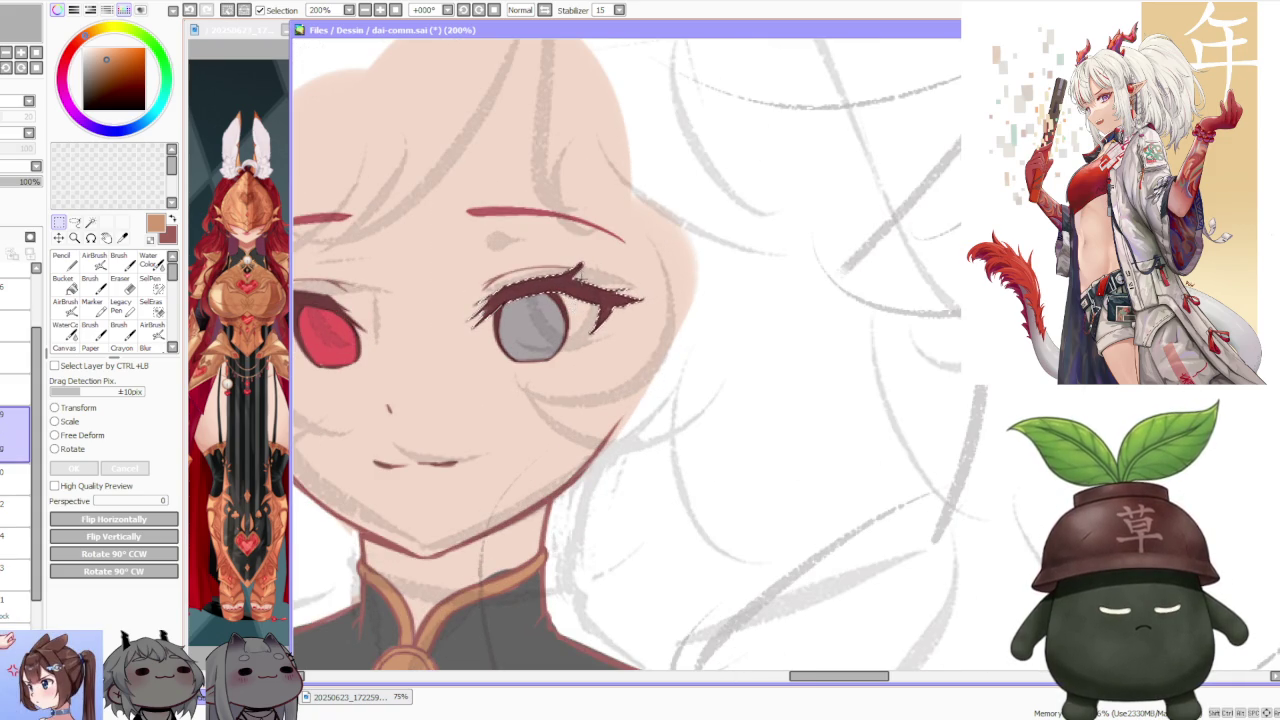
{"action": "scroll", "coordinate": [525, 283], "scroll_direction": "down", "scroll_amount": 2}
{"action": "left_click", "coordinate": [15, 452]}
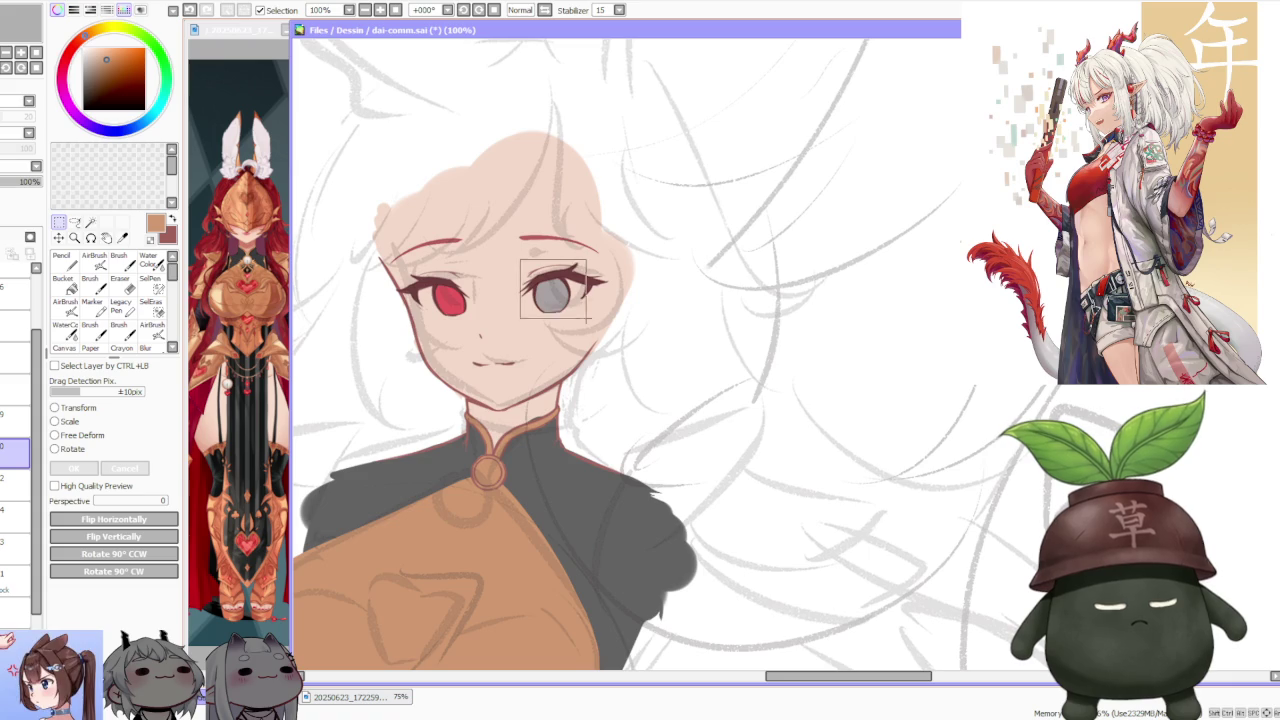
{"action": "scroll", "coordinate": [588, 316], "scroll_direction": "up", "scroll_amount": 2}
{"action": "left_click", "coordinate": [576, 304]}
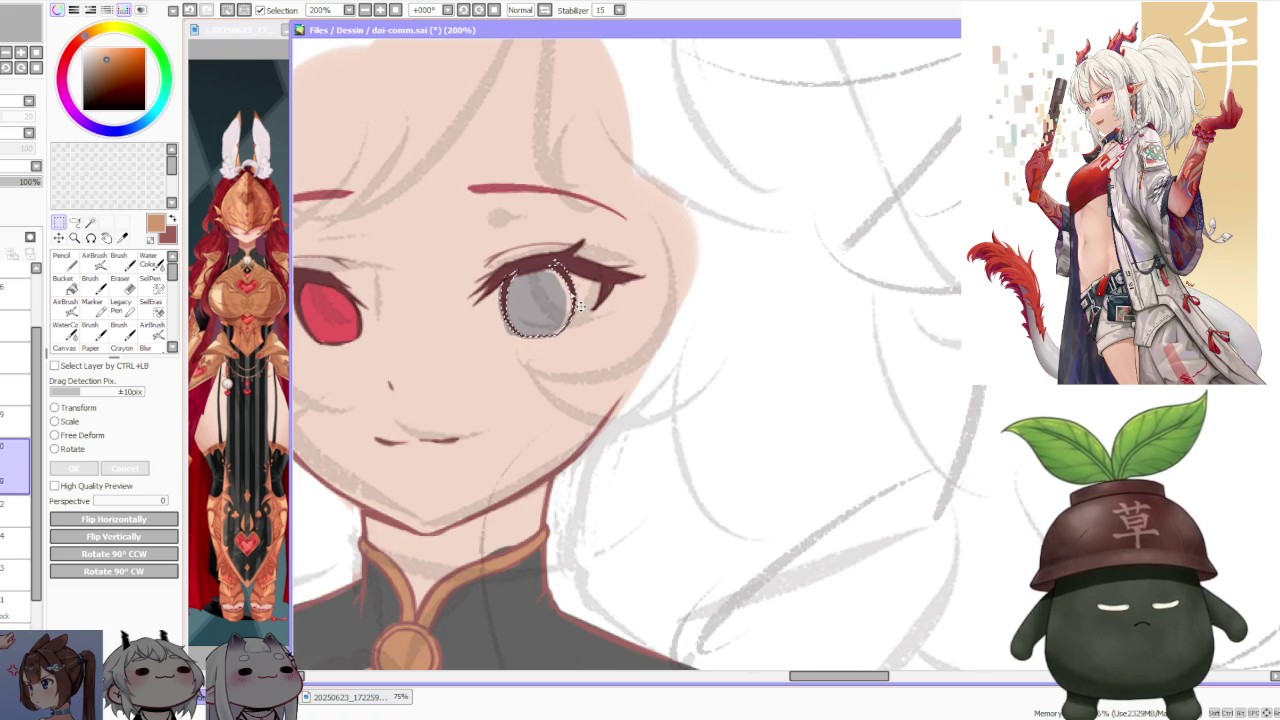
{"action": "scroll", "coordinate": [578, 290], "scroll_direction": "down", "scroll_amount": 3}
- Box in the area around the grey eye on the next layer down
{"action": "left_click", "coordinate": [15, 481]}
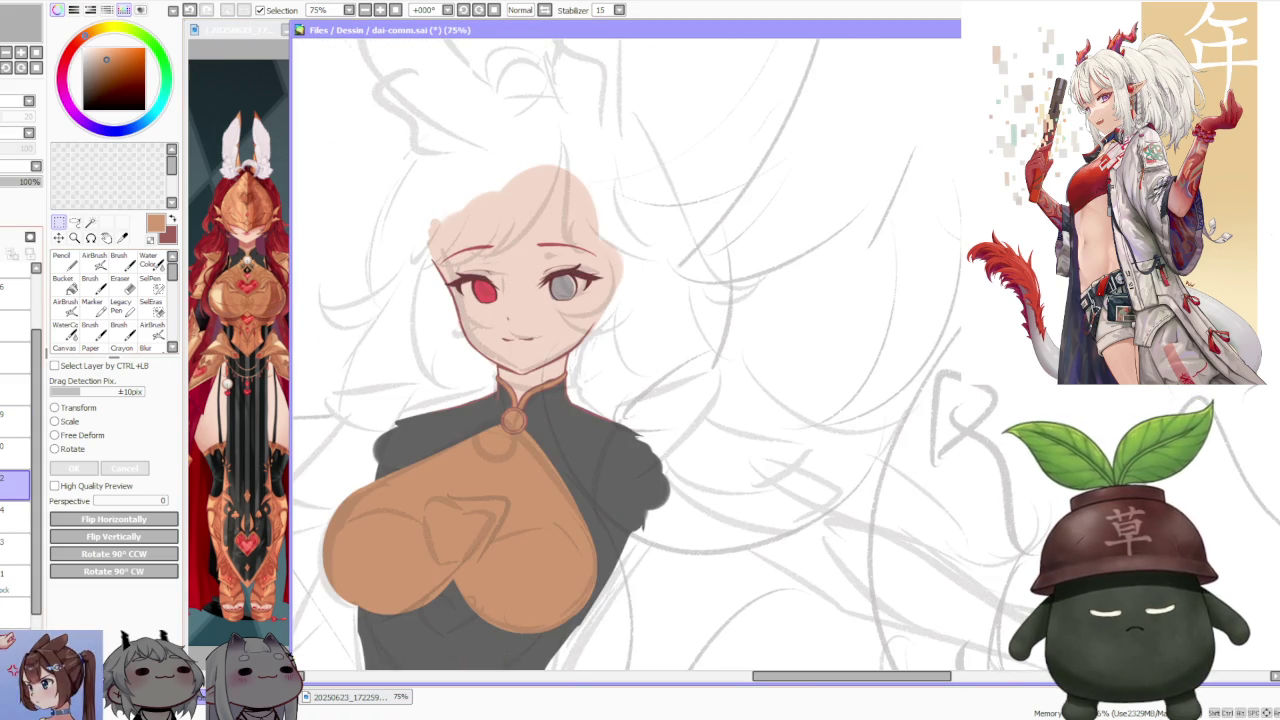
{"action": "scroll", "coordinate": [562, 289], "scroll_direction": "up", "scroll_amount": 3}
{"action": "left_click_drag", "start_coordinate": [290, 333], "coordinate": [300, 333]}
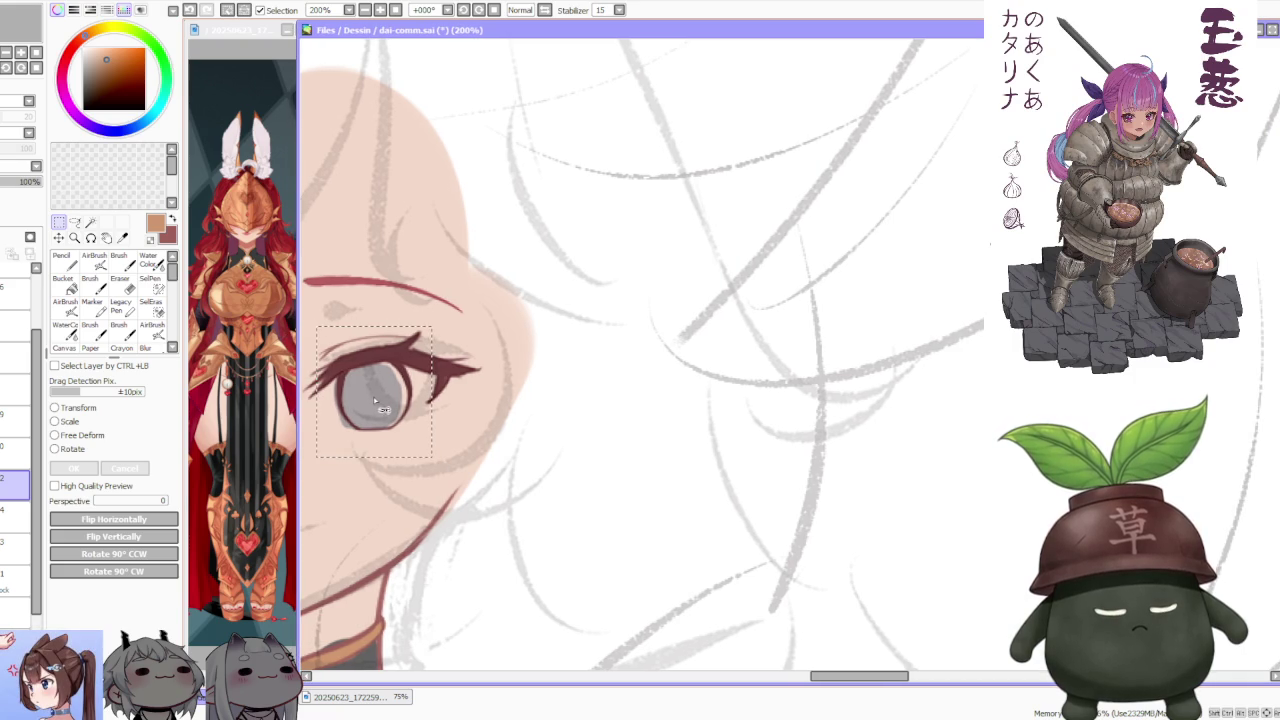
{"action": "scroll", "coordinate": [843, 209], "scroll_direction": "down", "scroll_amount": 3}
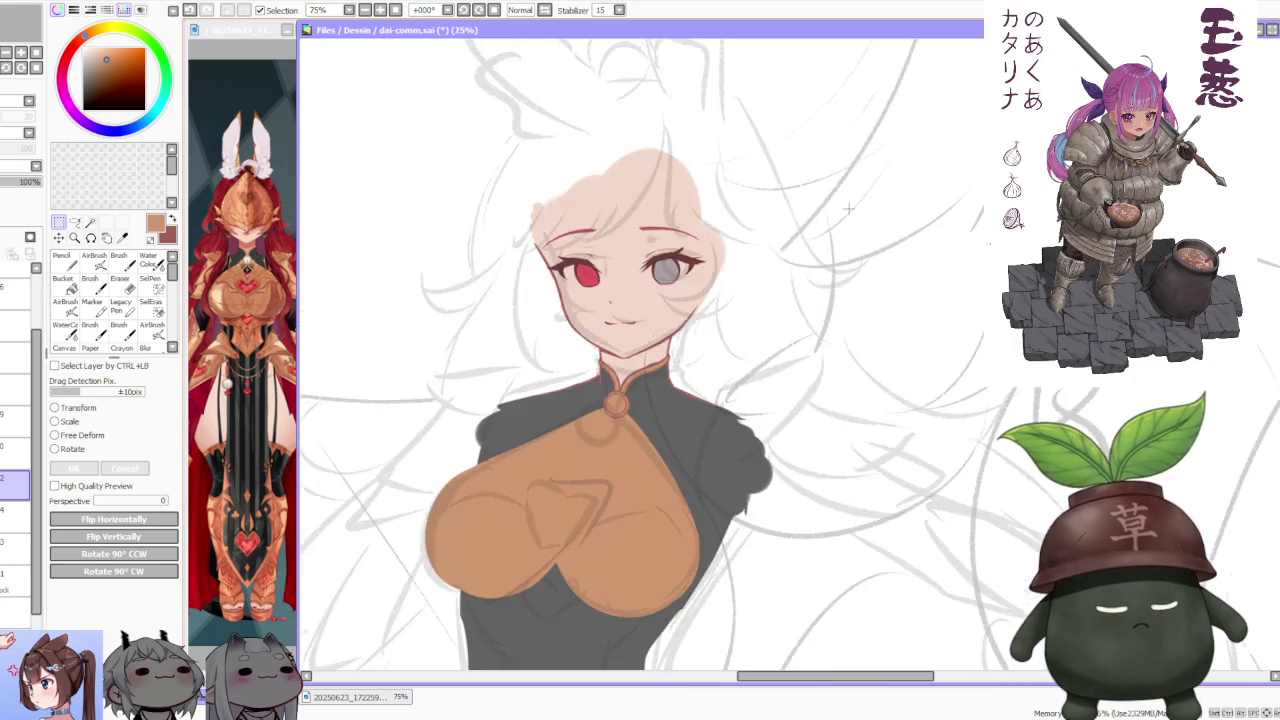
{"action": "scroll", "coordinate": [821, 203], "scroll_direction": "down", "scroll_amount": 2}
{"action": "scroll", "coordinate": [836, 204], "scroll_direction": "up", "scroll_amount": 1}
{"action": "scroll", "coordinate": [836, 204], "scroll_direction": "up", "scroll_amount": 1}
{"action": "scroll", "coordinate": [800, 210], "scroll_direction": "down", "scroll_amount": 1}
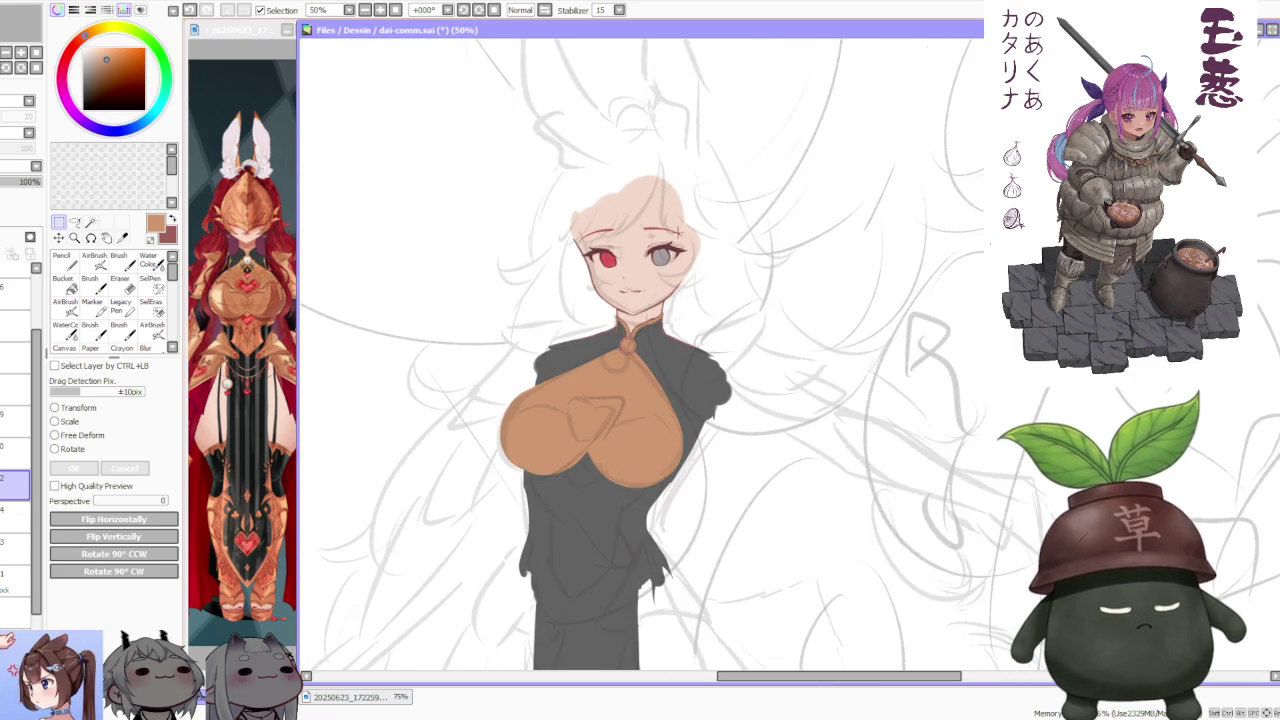
{"action": "scroll", "coordinate": [760, 215], "scroll_direction": "down", "scroll_amount": 1}
{"action": "scroll", "coordinate": [739, 219], "scroll_direction": "down", "scroll_amount": 1}
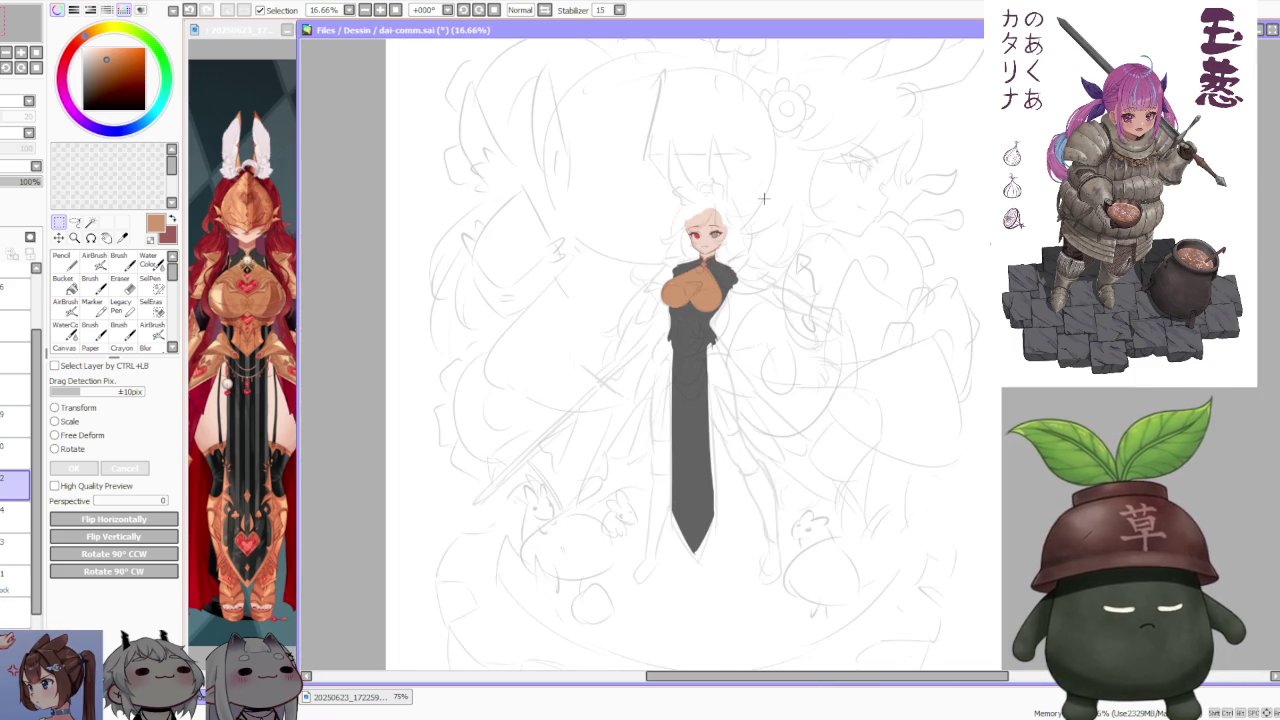
{"action": "scroll", "coordinate": [764, 198], "scroll_direction": "up", "scroll_amount": 2}
{"action": "scroll", "coordinate": [733, 244], "scroll_direction": "up", "scroll_amount": 3}
{"action": "scroll", "coordinate": [681, 239], "scroll_direction": "up", "scroll_amount": 1}
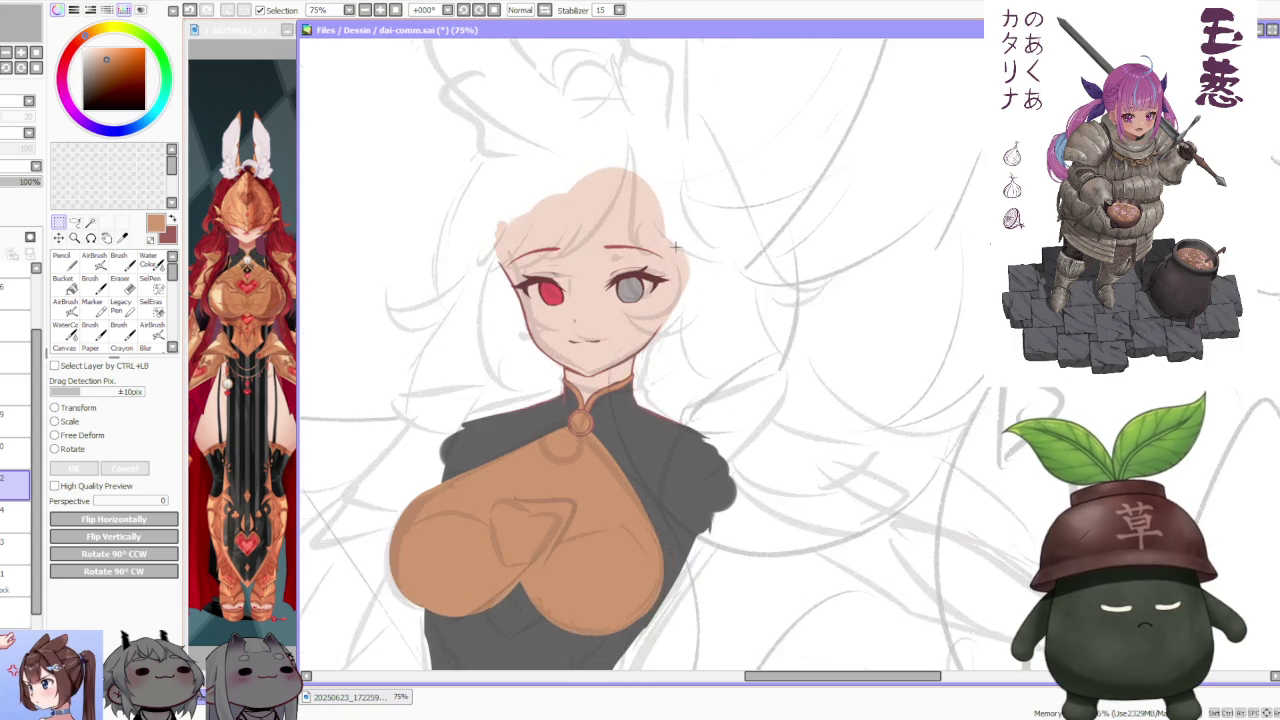
{"action": "scroll", "coordinate": [578, 305], "scroll_direction": "down", "scroll_amount": 1}
{"action": "scroll", "coordinate": [548, 372], "scroll_direction": "up", "scroll_amount": 1}
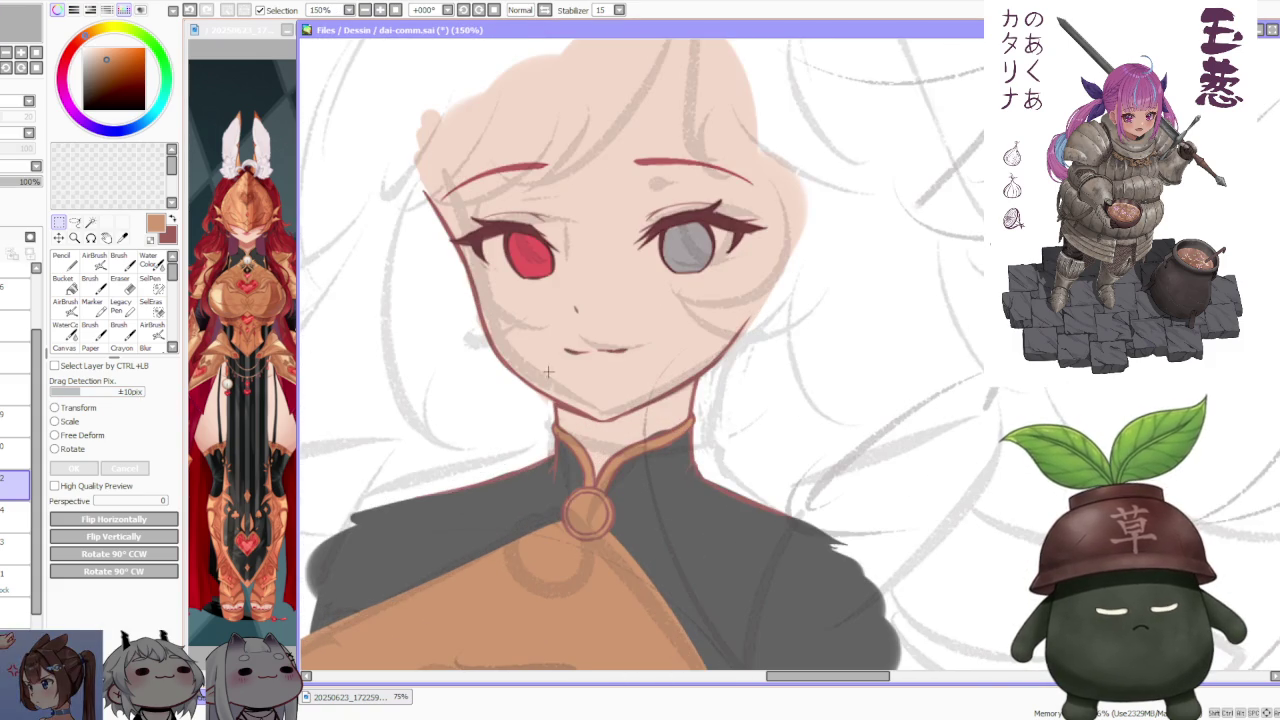
{"action": "scroll", "coordinate": [549, 368], "scroll_direction": "down", "scroll_amount": 3}
{"action": "scroll", "coordinate": [502, 278], "scroll_direction": "down", "scroll_amount": 2}
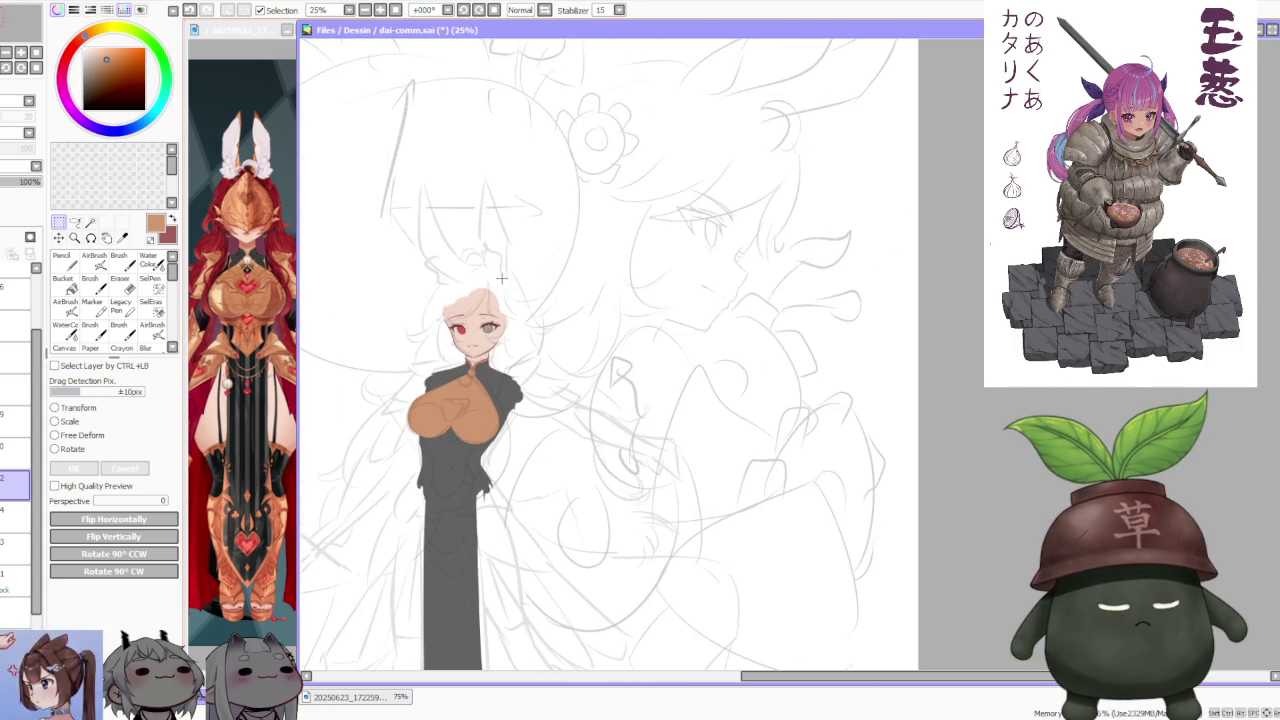
{"action": "scroll", "coordinate": [482, 290], "scroll_direction": "up", "scroll_amount": 2}
{"action": "scroll", "coordinate": [482, 290], "scroll_direction": "up", "scroll_amount": 1}
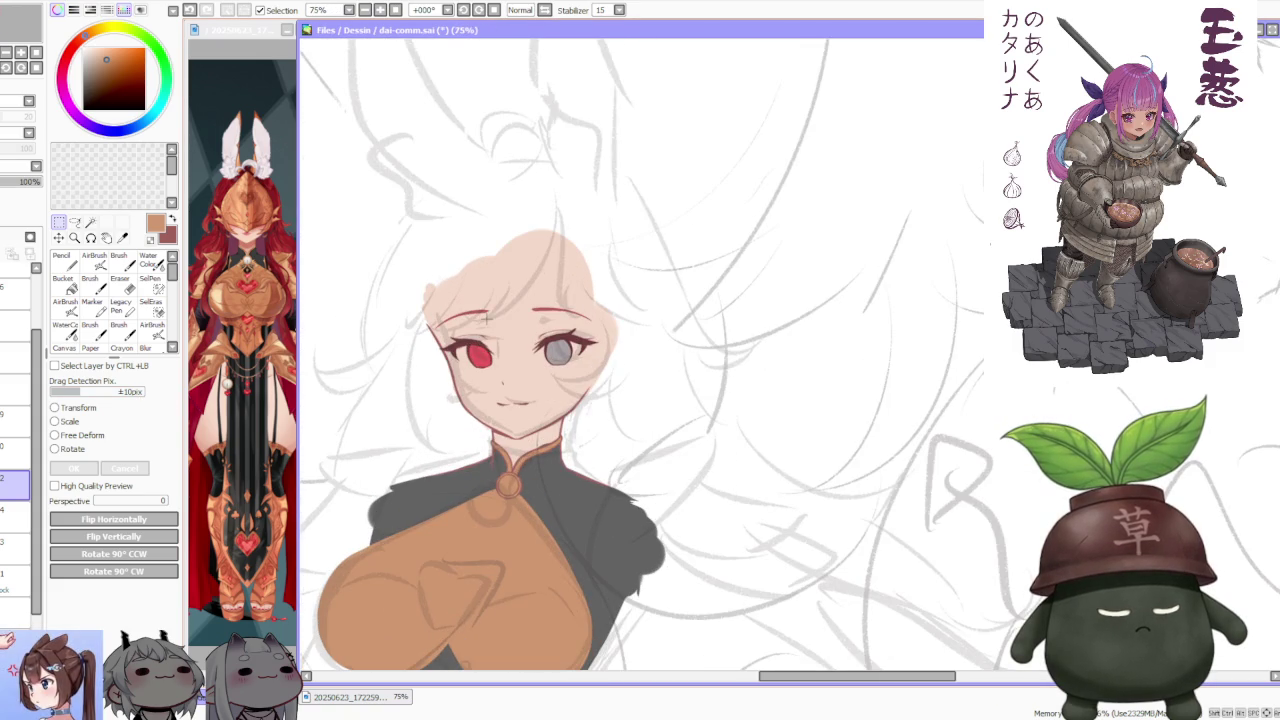
{"action": "scroll", "coordinate": [487, 319], "scroll_direction": "down", "scroll_amount": 1}
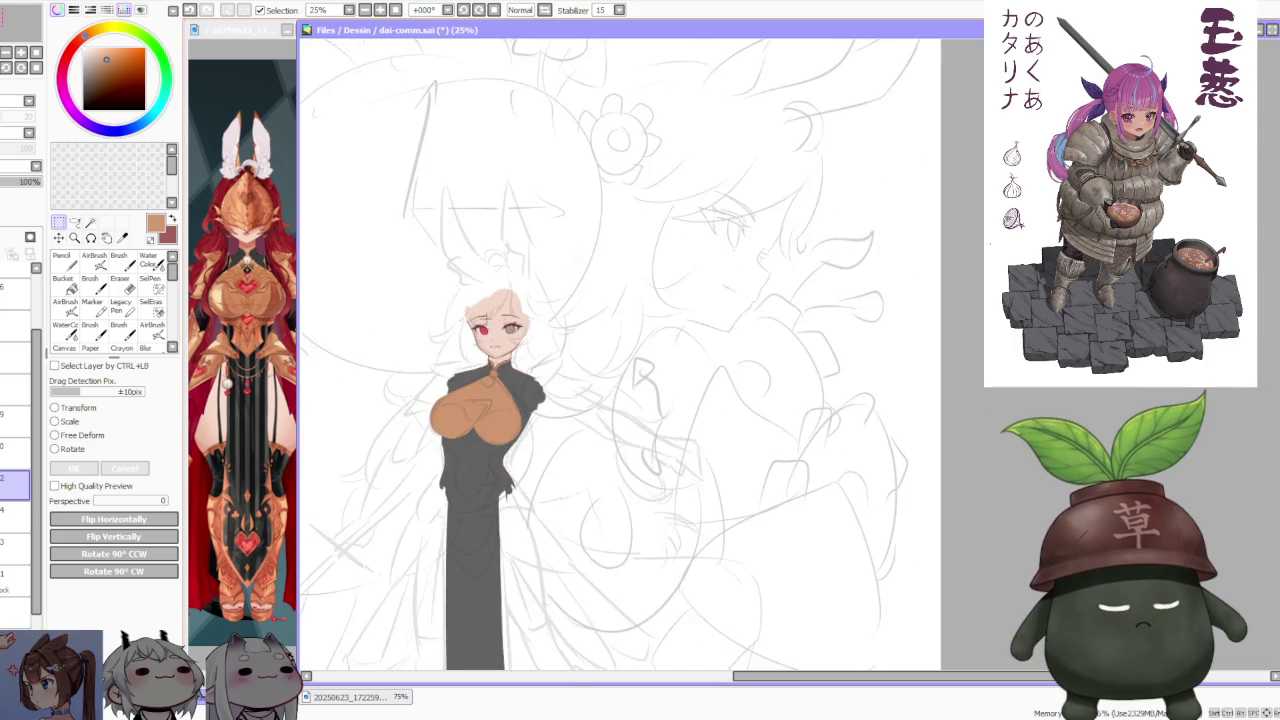
{"action": "scroll", "coordinate": [487, 319], "scroll_direction": "down", "scroll_amount": 1}
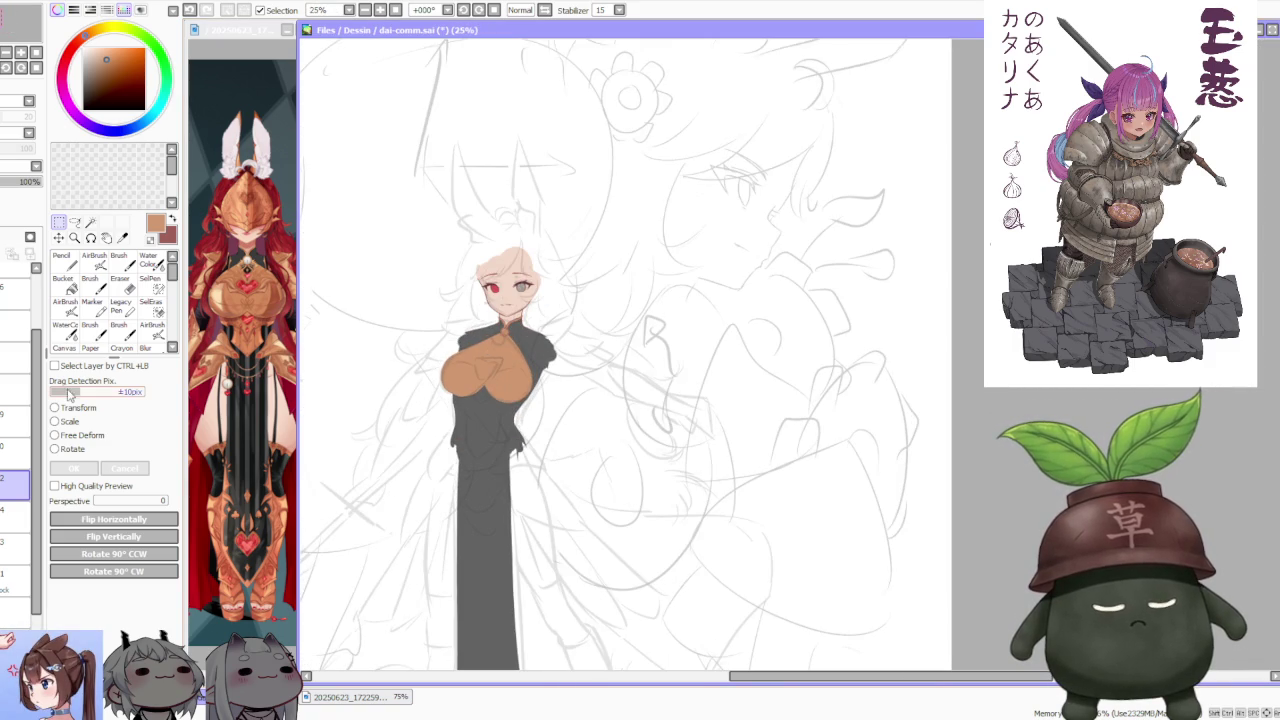
- Step further down the layer stack and return to brushing the main illustration
{"action": "left_click", "coordinate": [15, 512]}
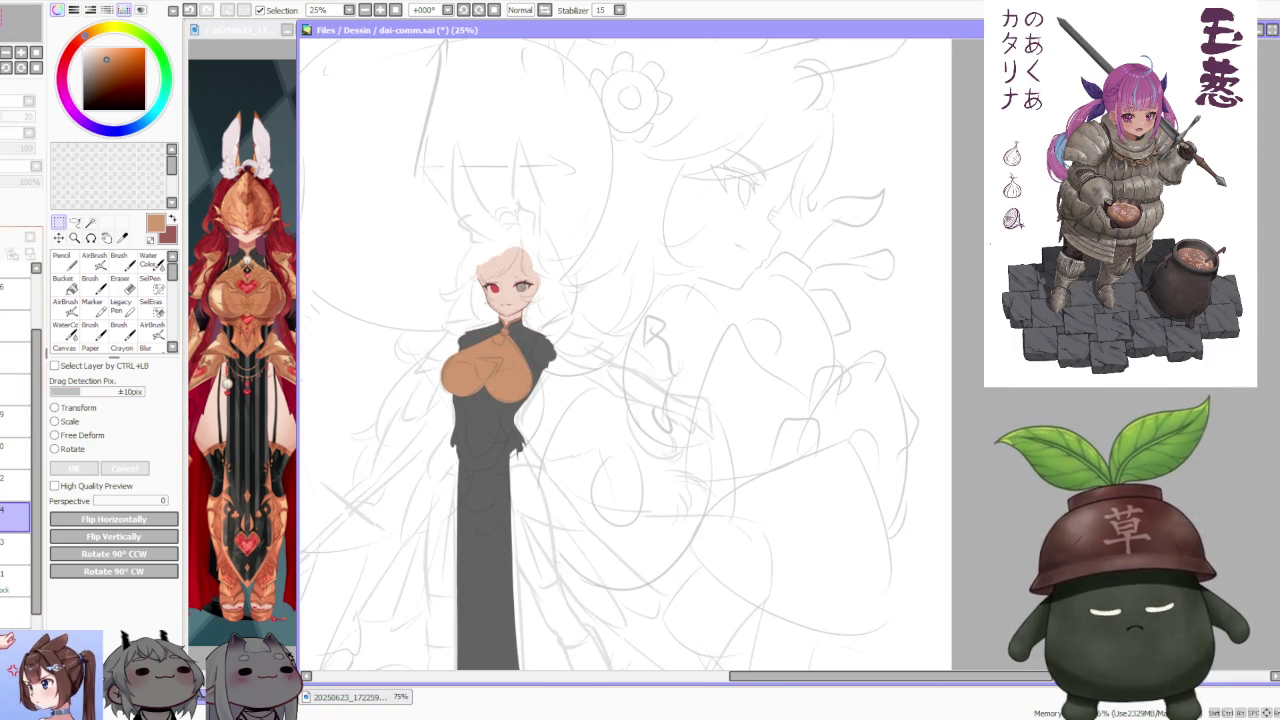
{"action": "scroll", "coordinate": [15, 450], "scroll_direction": "down", "scroll_amount": 3}
{"action": "left_click", "coordinate": [15, 580]}
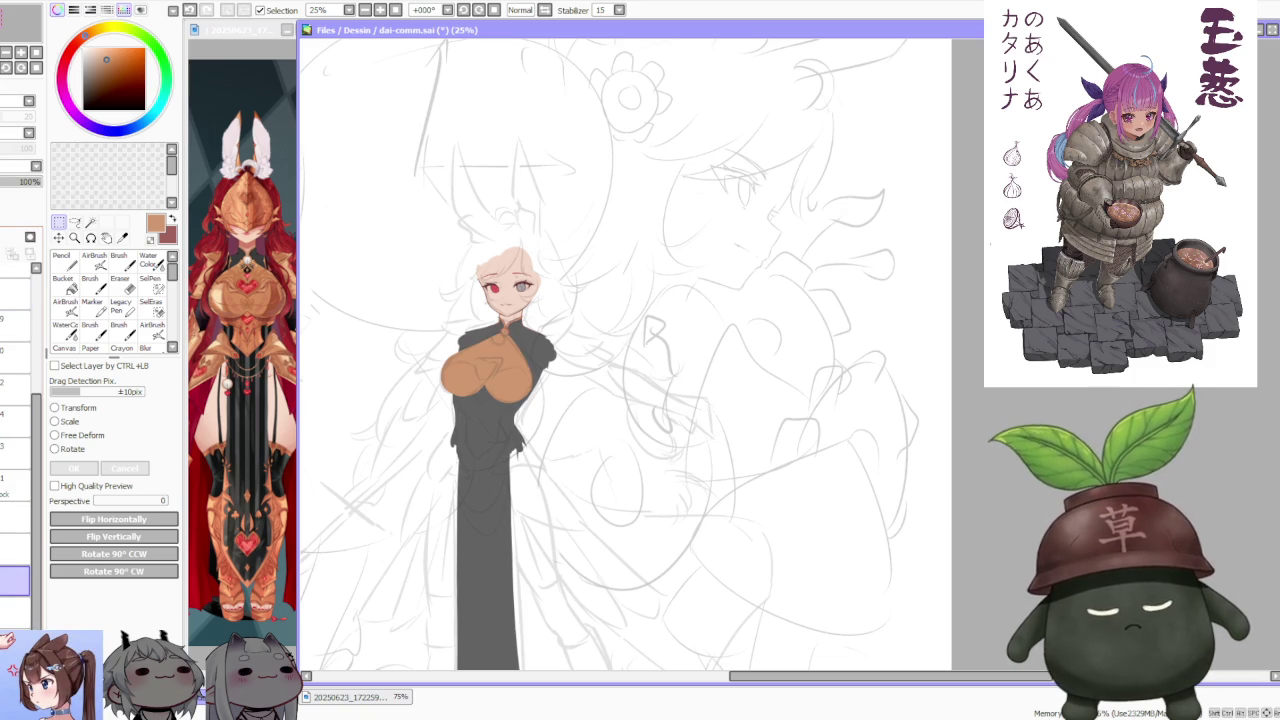
{"action": "left_click", "coordinate": [15, 613]}
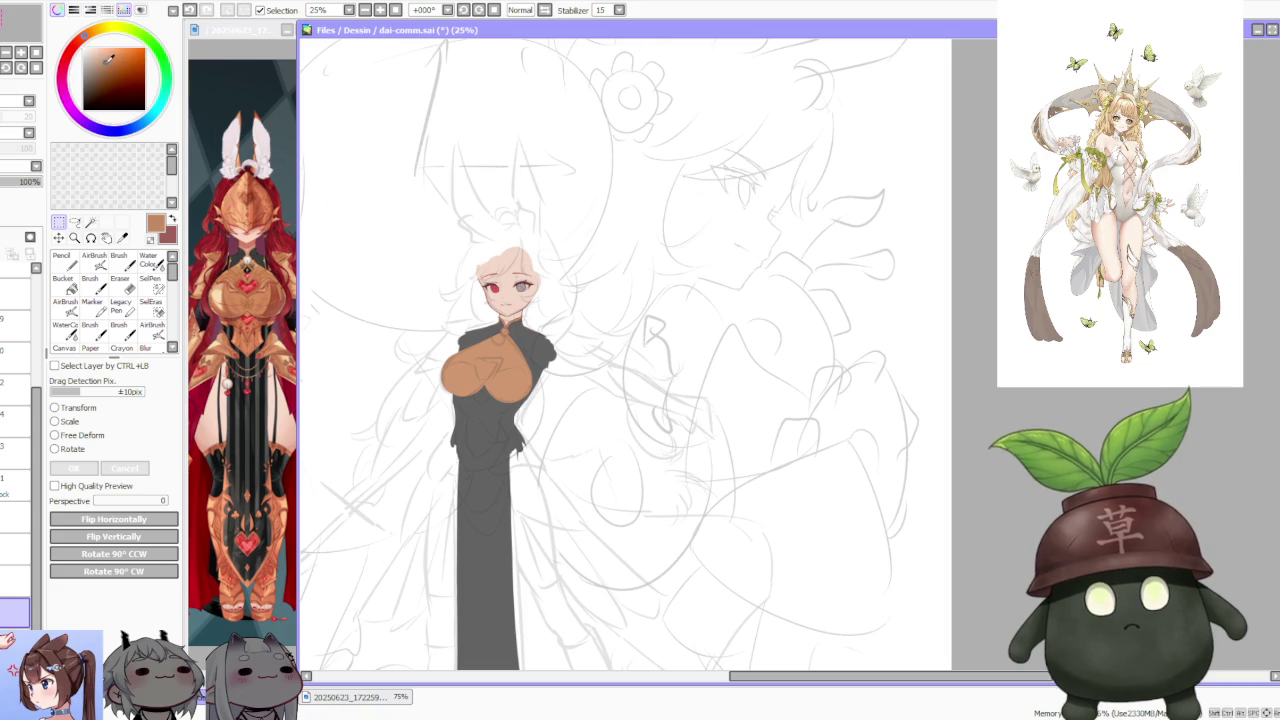
{"action": "left_click", "coordinate": [119, 262]}
{"action": "scroll", "coordinate": [250, 330], "scroll_direction": "up", "scroll_amount": 2}
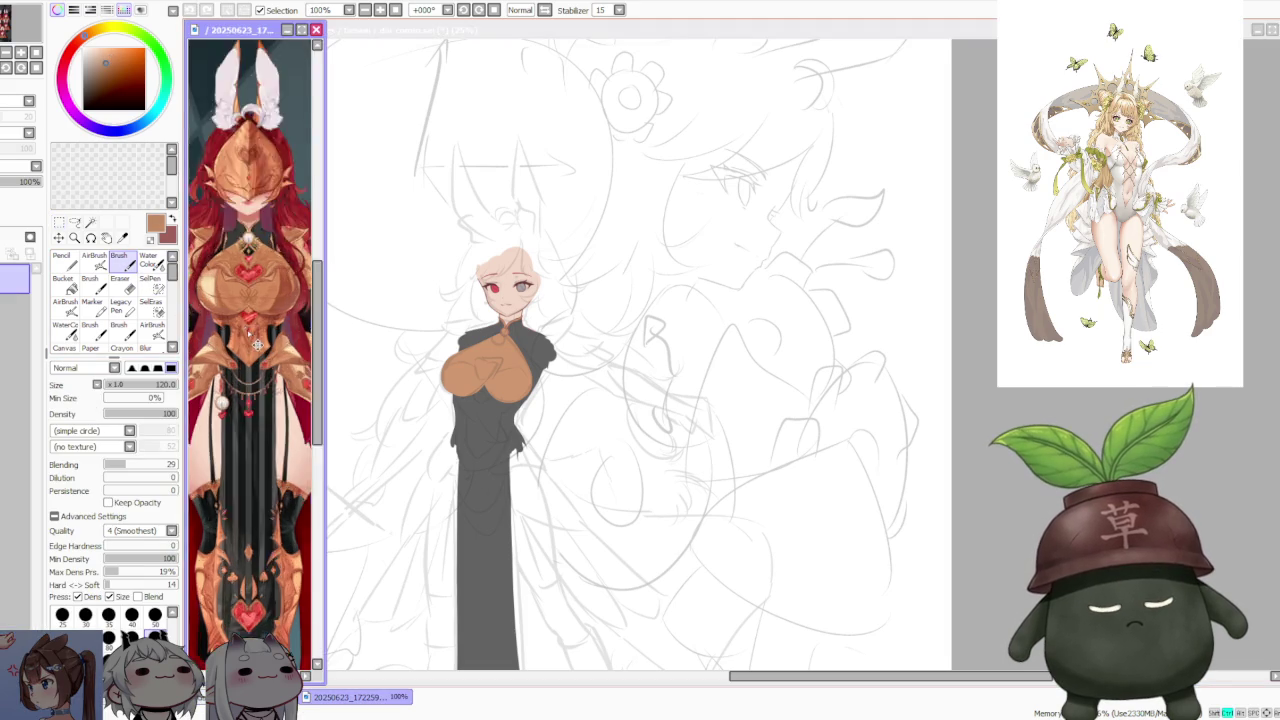
{"action": "left_click", "coordinate": [436, 314]}
- Draw an orange hooked line below the chest into a corset outline, retrying twice
{"action": "scroll", "coordinate": [466, 300], "scroll_direction": "up", "scroll_amount": 2}
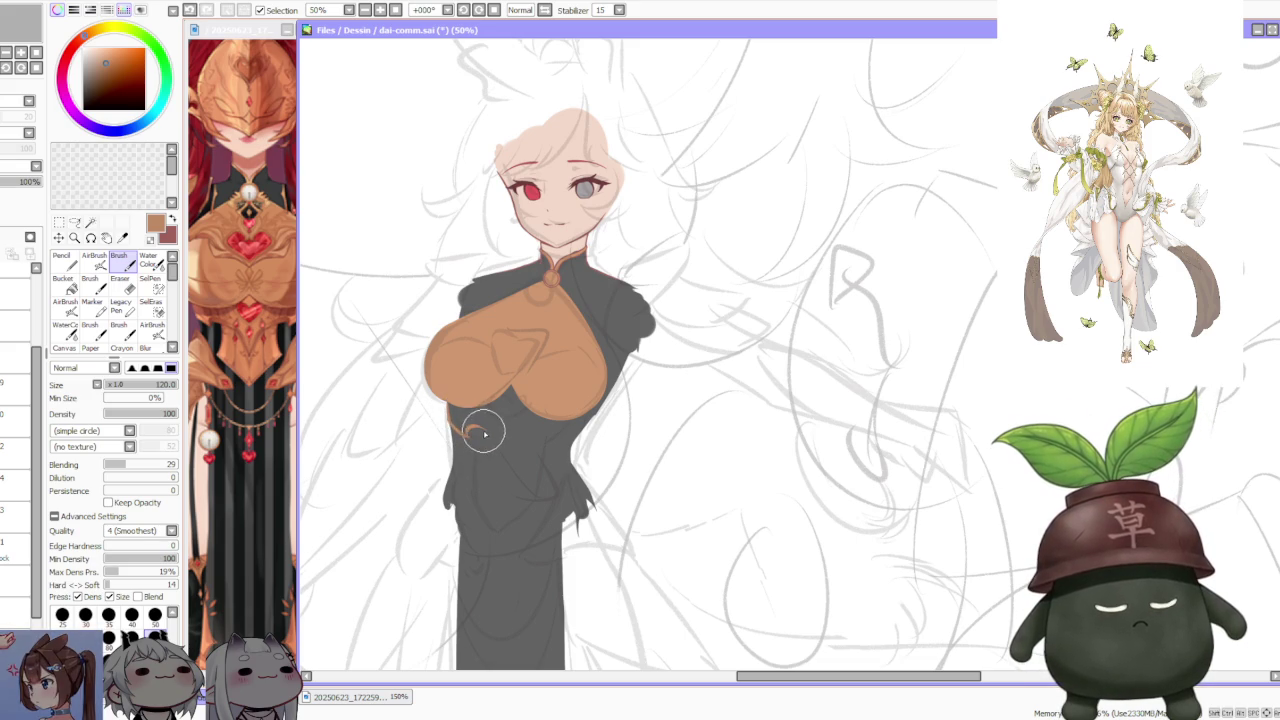
{"action": "left_click_drag", "start_coordinate": [466, 433], "coordinate": [477, 429]}
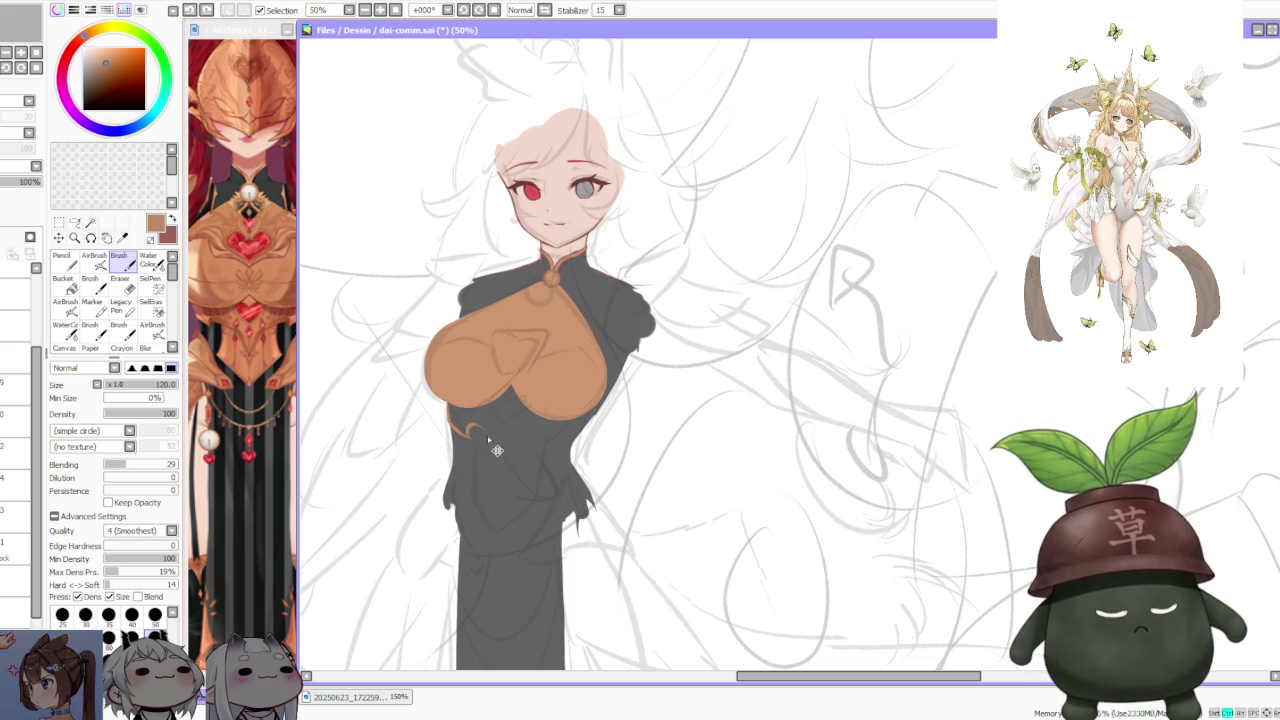
{"action": "key", "text": "ctrl+z"}
{"action": "left_click_drag", "start_coordinate": [468, 434], "coordinate": [483, 432]}
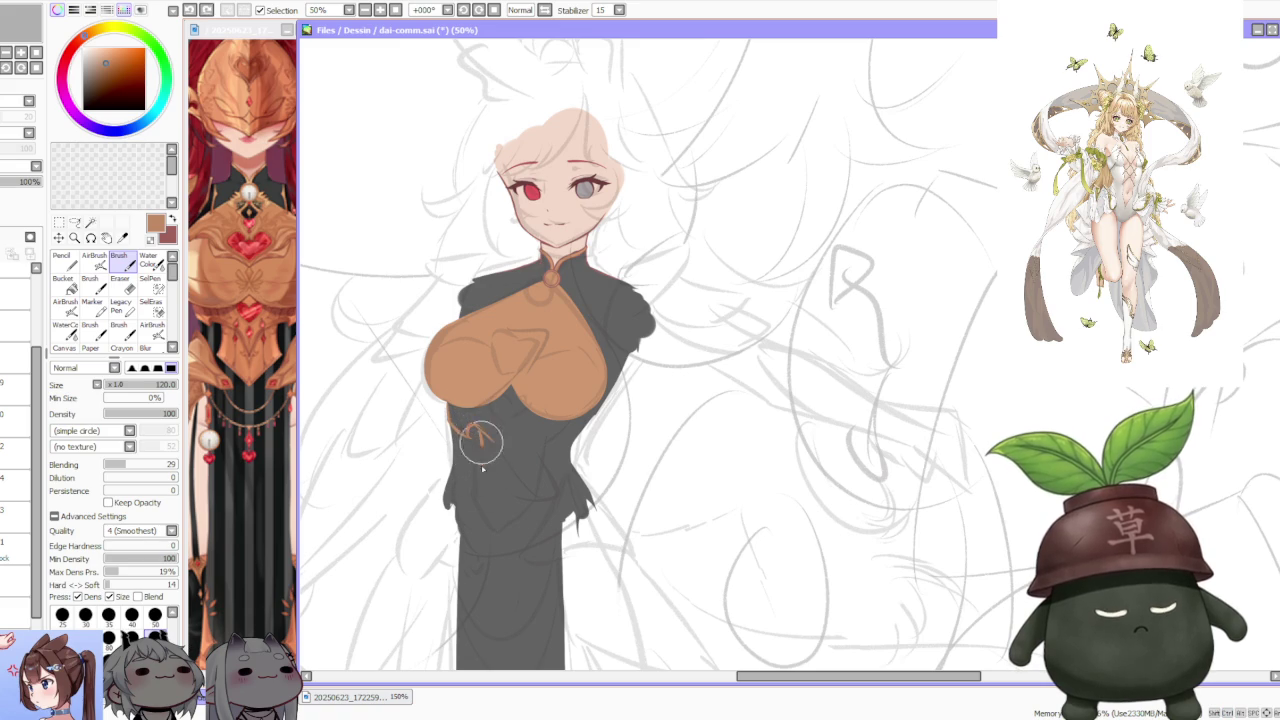
{"action": "key", "text": "ctrl+z"}
{"action": "left_click_drag", "start_coordinate": [470, 428], "coordinate": [466, 487]}
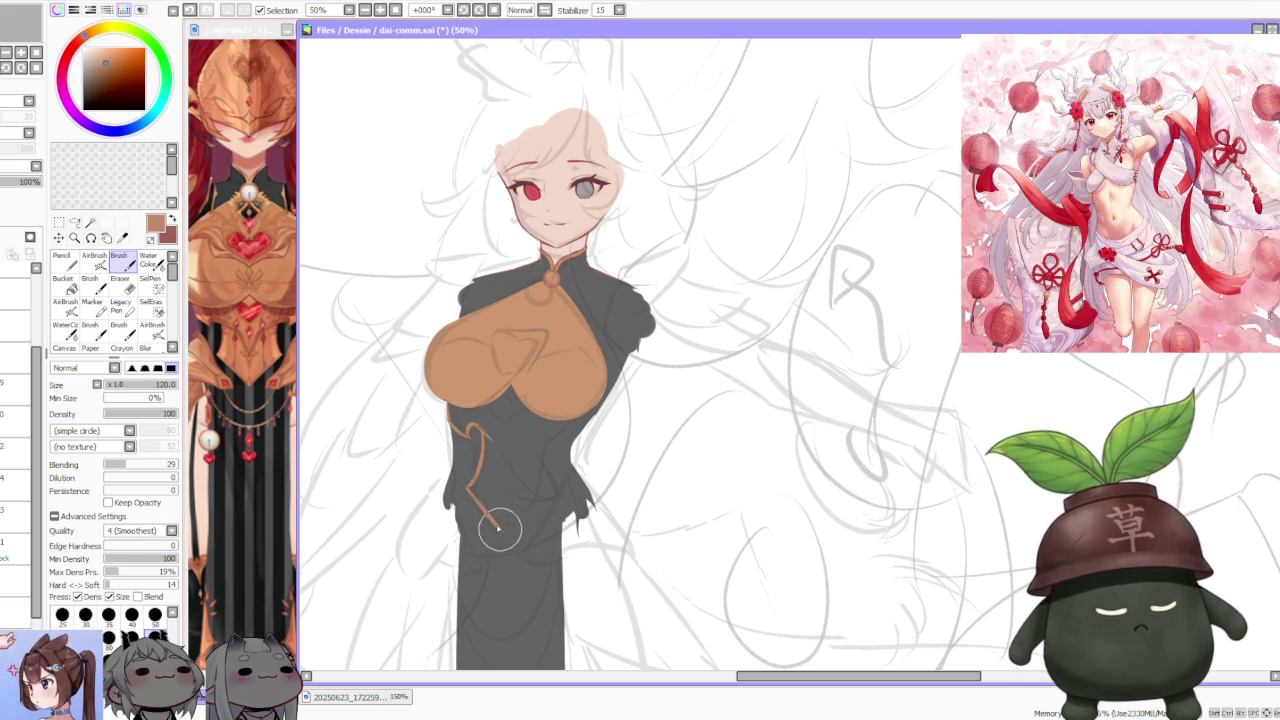
{"action": "left_click_drag", "start_coordinate": [472, 482], "coordinate": [475, 497]}
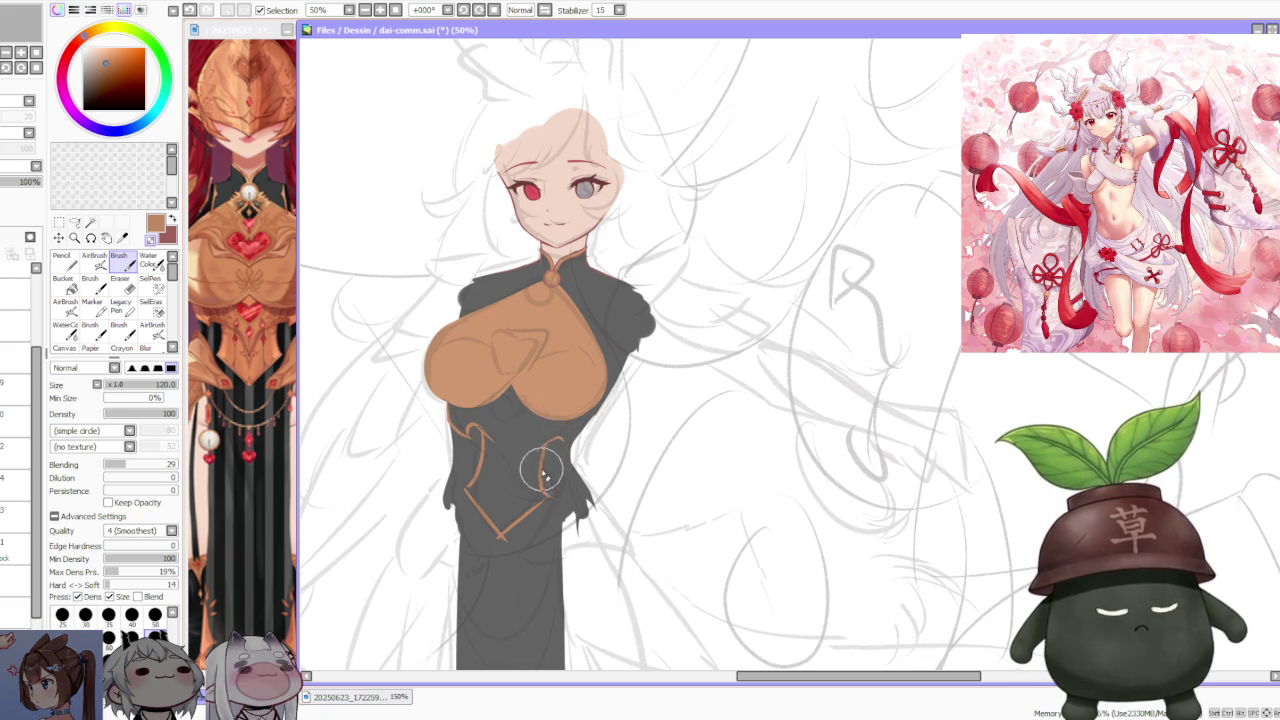
- Lasso-select the orange corset outline
{"action": "scroll", "coordinate": [556, 428], "scroll_direction": "down", "scroll_amount": 3}
{"action": "scroll", "coordinate": [562, 427], "scroll_direction": "up", "scroll_amount": 3}
{"action": "key", "text": "l"}
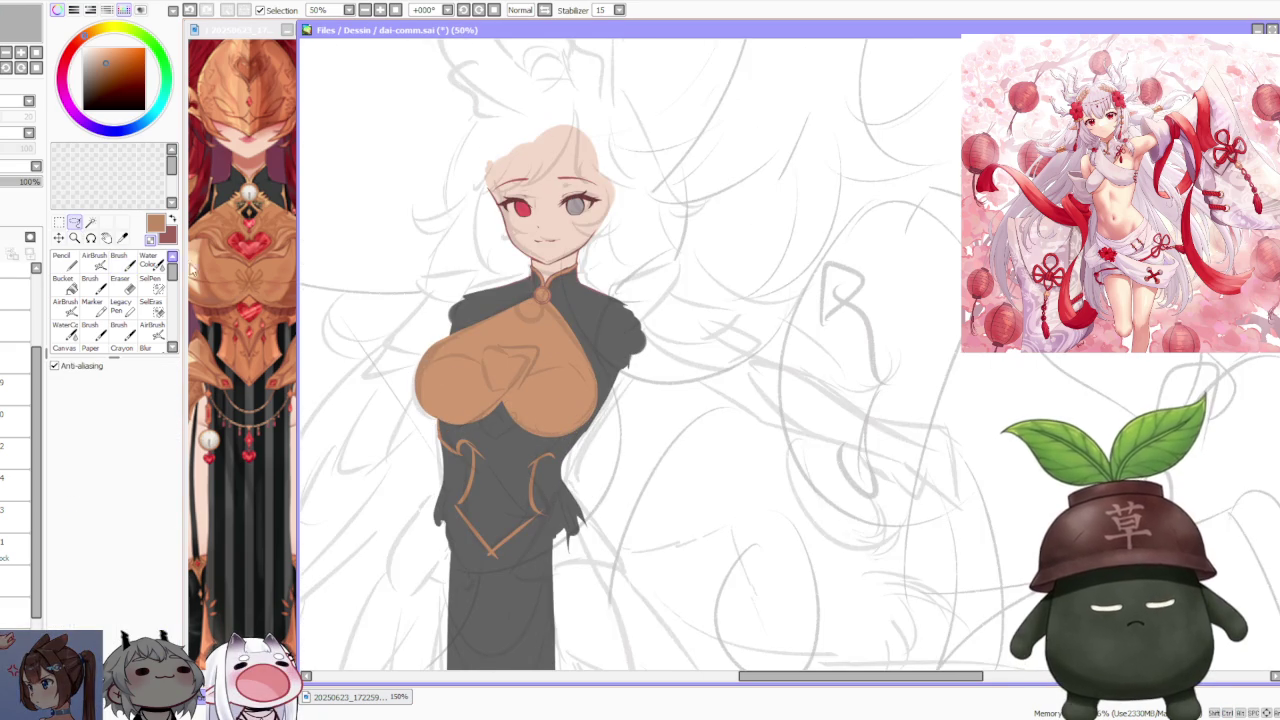
{"action": "left_click_drag", "start_coordinate": [490, 545], "coordinate": [555, 500]}
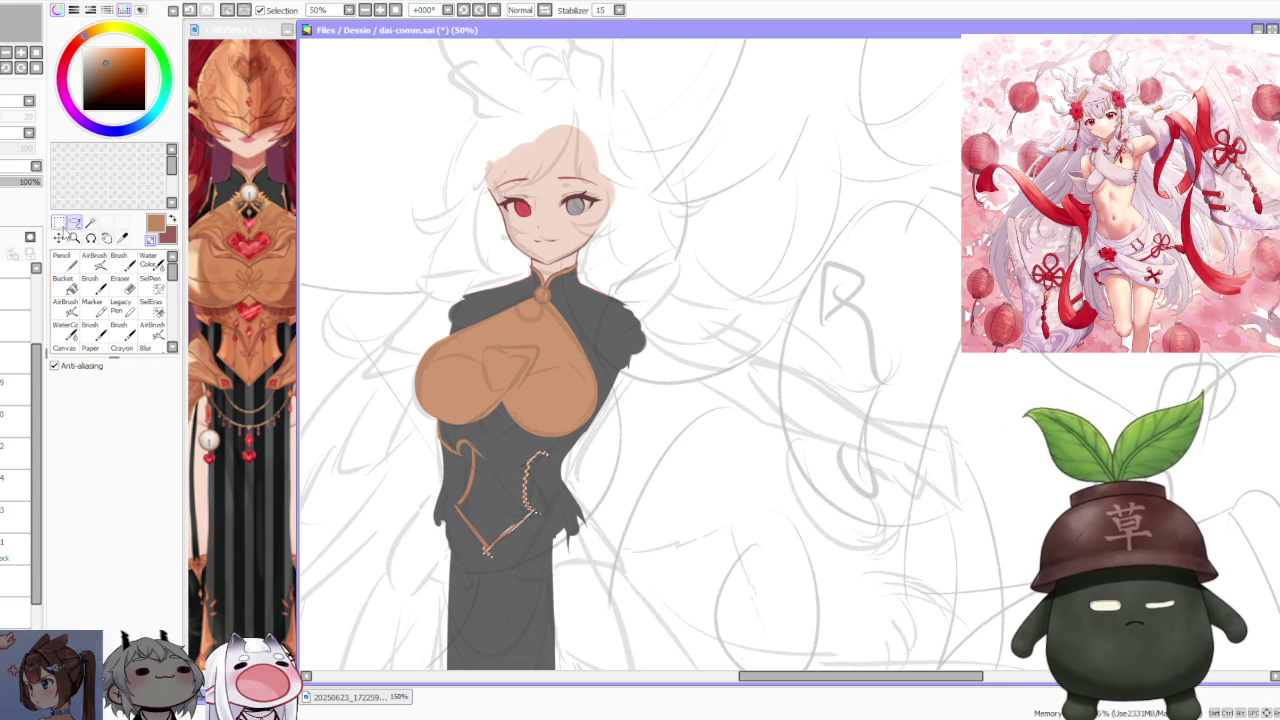
- Rotate the corset outline slightly clockwise, pull in its lower-right corner, and apply
{"action": "key", "text": "ctrl+t"}
{"action": "left_click_drag", "start_coordinate": [552, 441], "coordinate": [547, 444]}
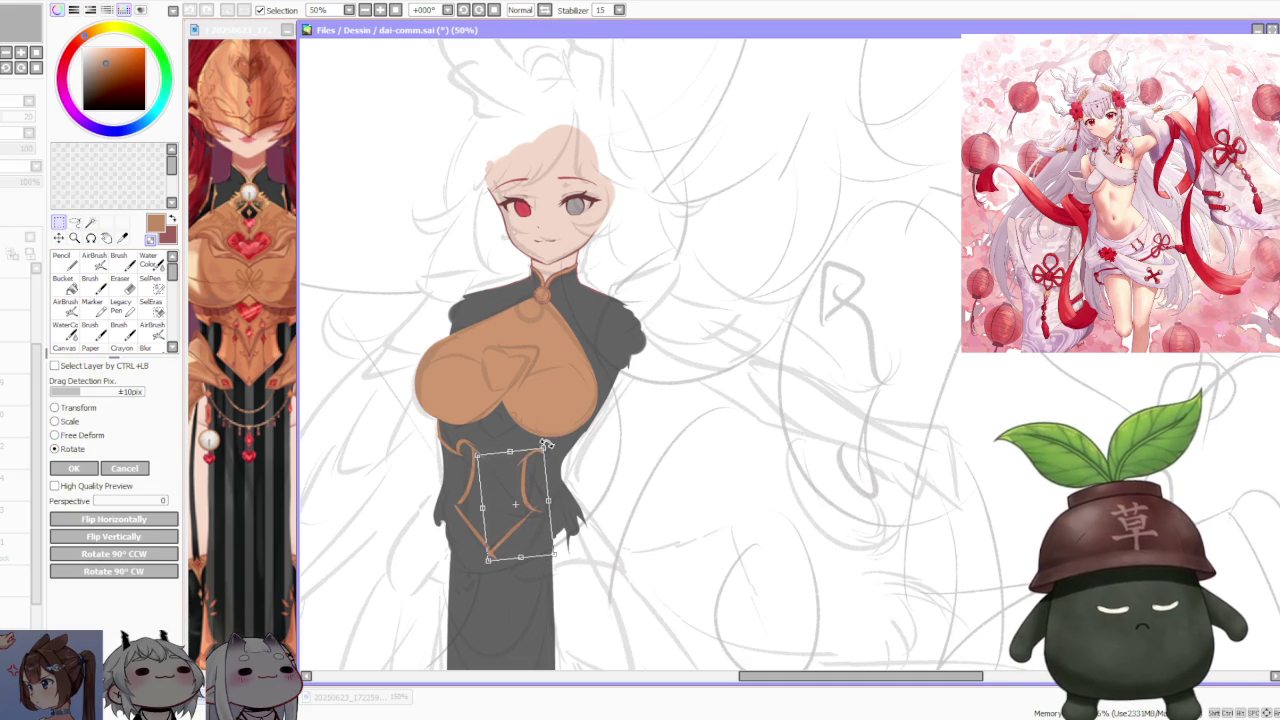
{"action": "left_click_drag", "start_coordinate": [531, 500], "coordinate": [530, 498]}
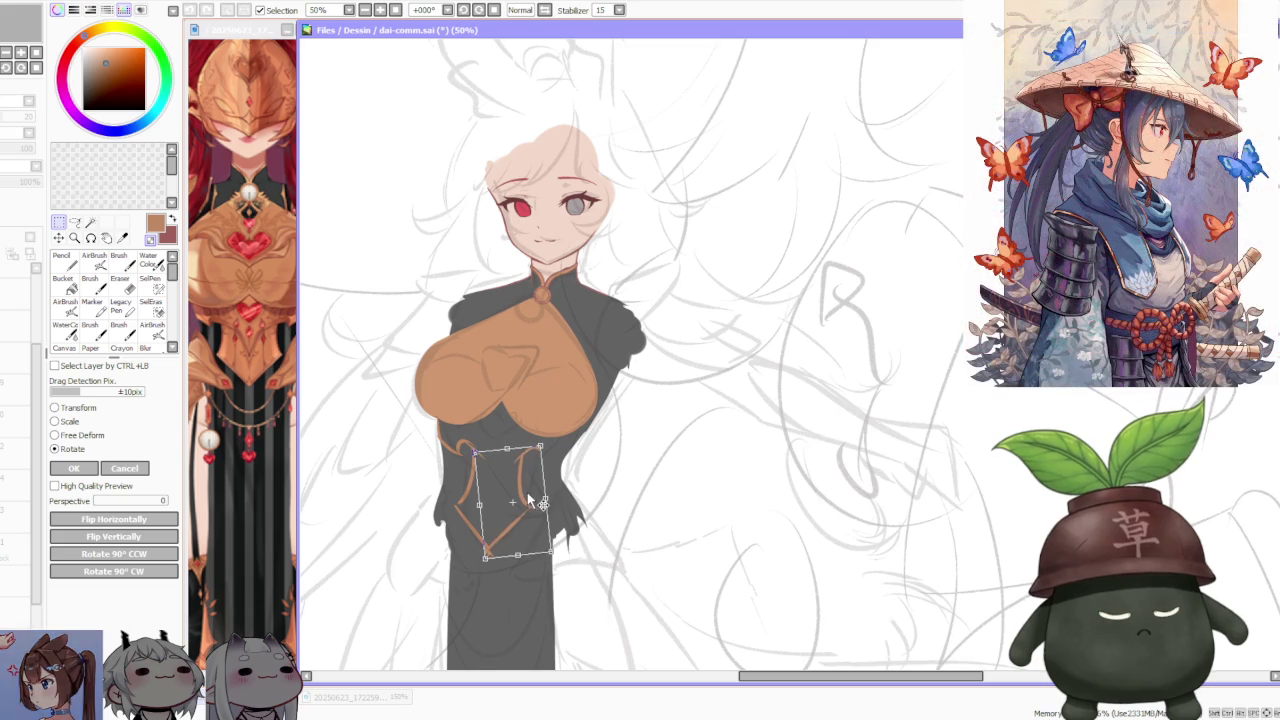
{"action": "left_click_drag", "start_coordinate": [529, 500], "coordinate": [523, 503]}
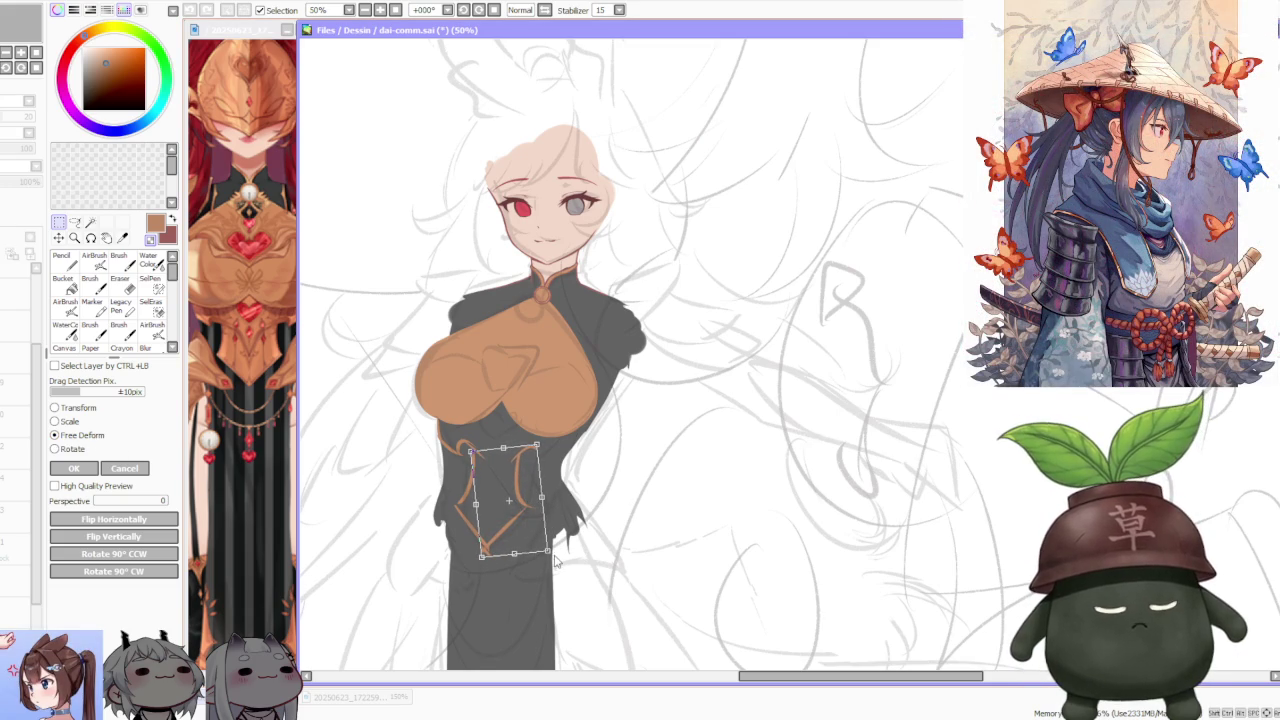
{"action": "left_click_drag", "start_coordinate": [548, 552], "coordinate": [541, 553]}
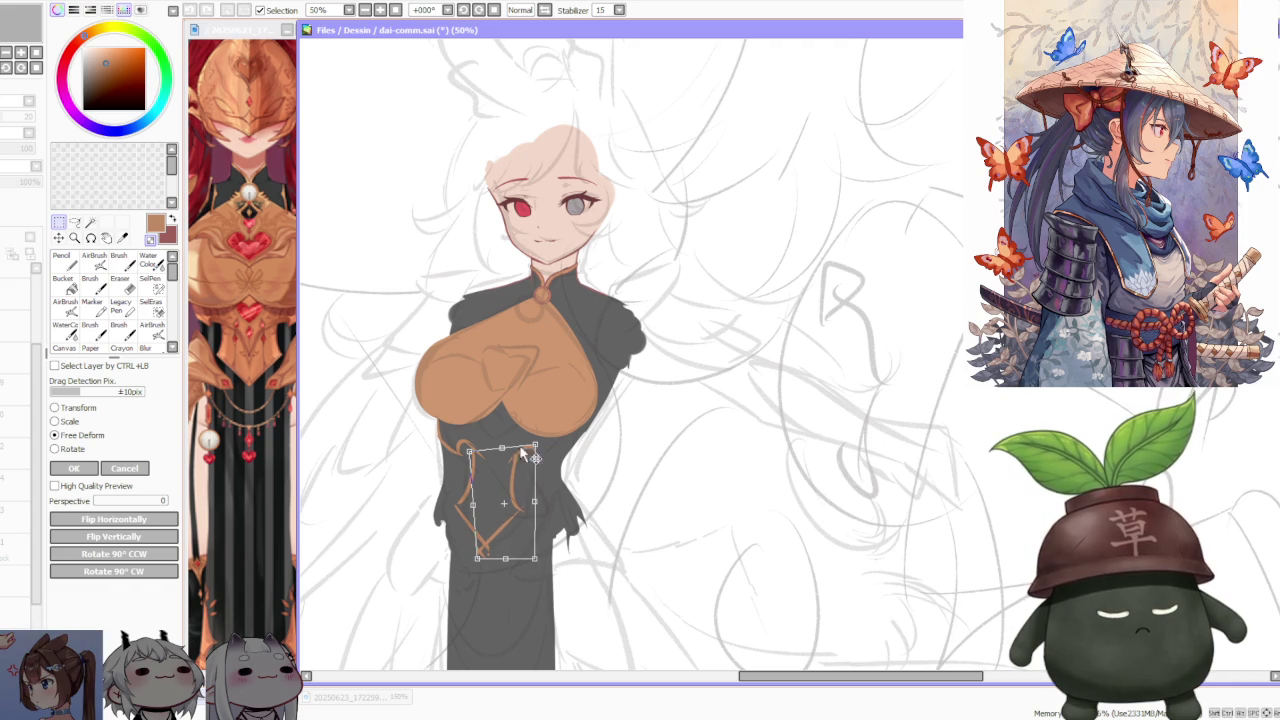
{"action": "left_click", "coordinate": [98, 467]}
{"action": "key", "text": "b"}
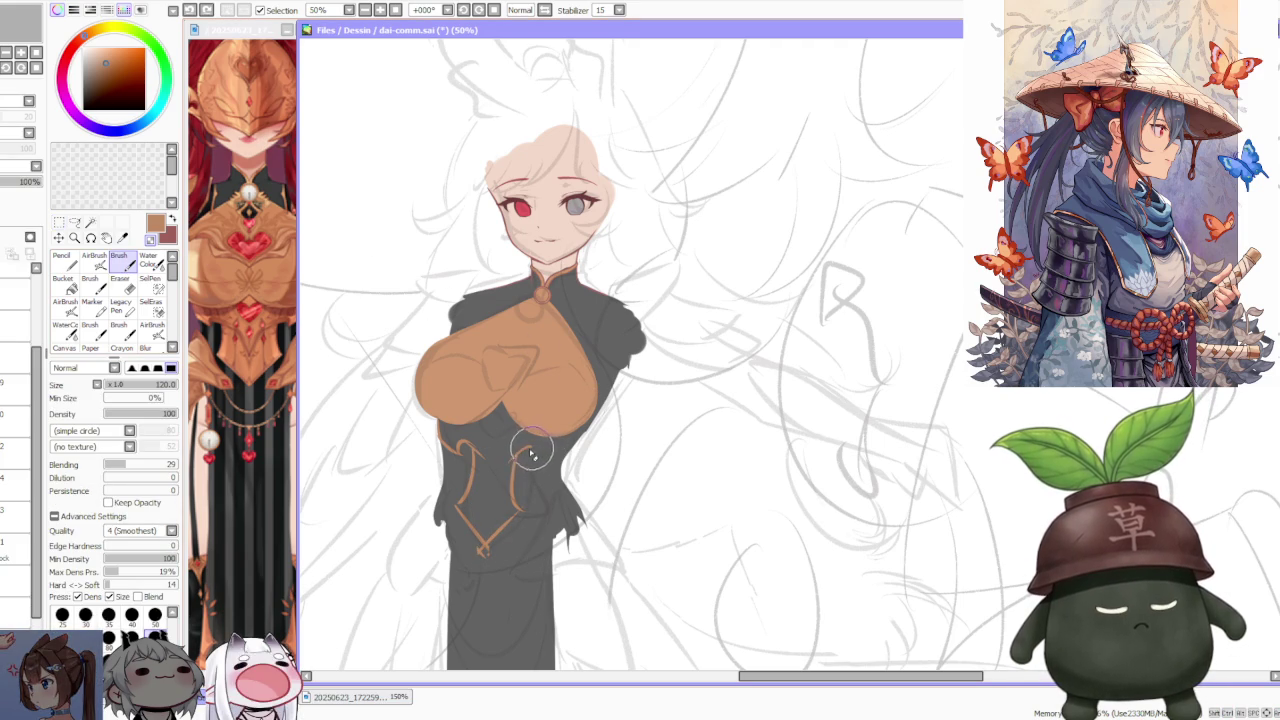
- Redraw the corset's waist curve and V-shaped lines, then bucket-fill the panel orange
{"action": "key", "text": "ctrl+z"}
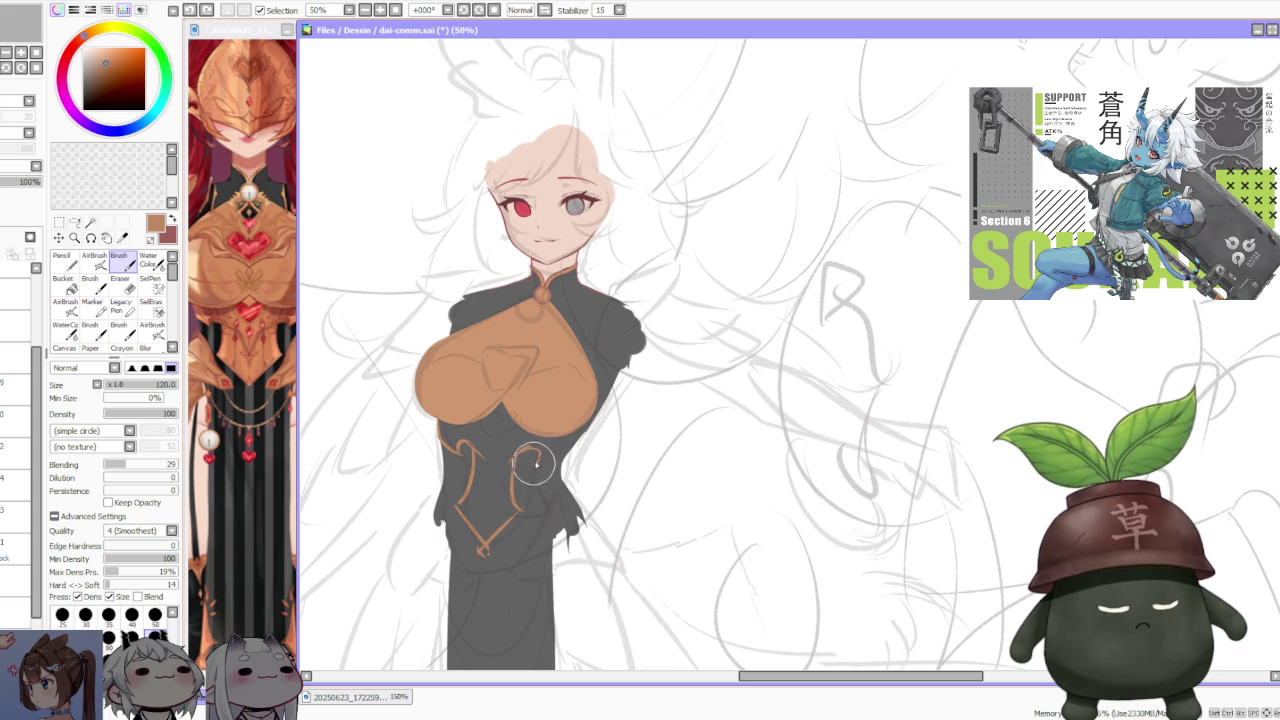
{"action": "left_click_drag", "start_coordinate": [535, 465], "coordinate": [562, 440]}
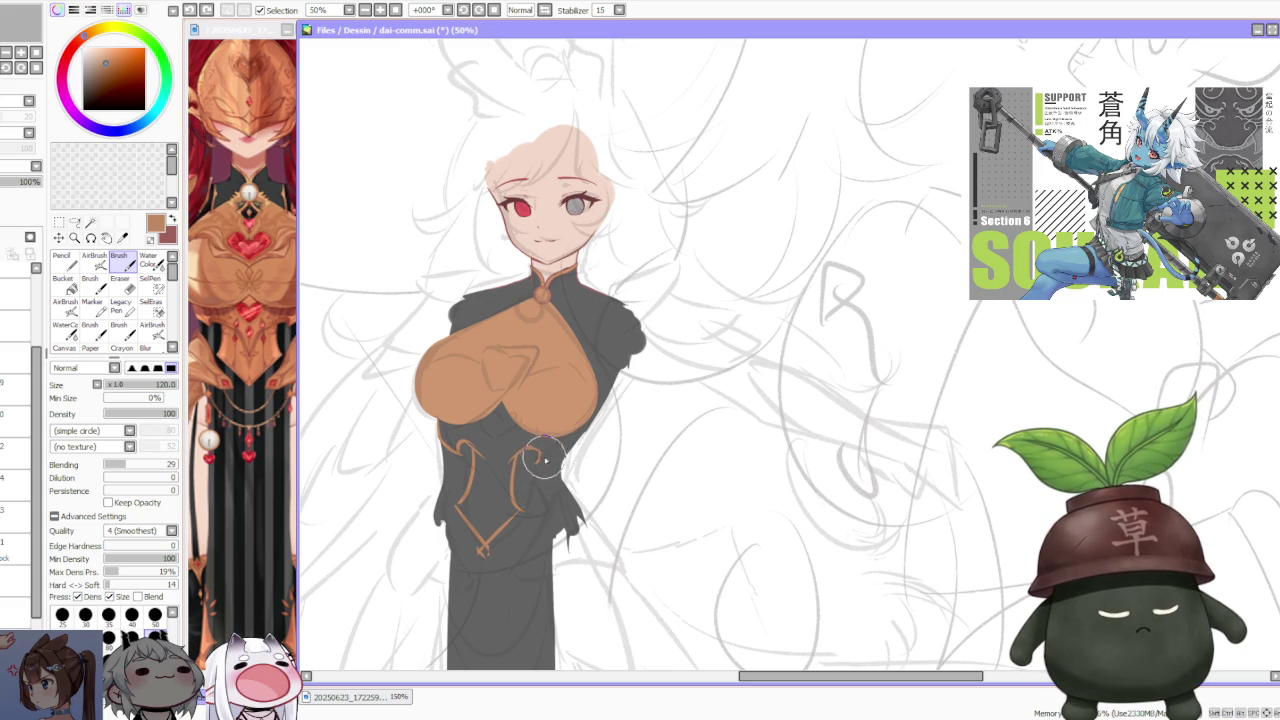
{"action": "left_click", "coordinate": [239, 502]}
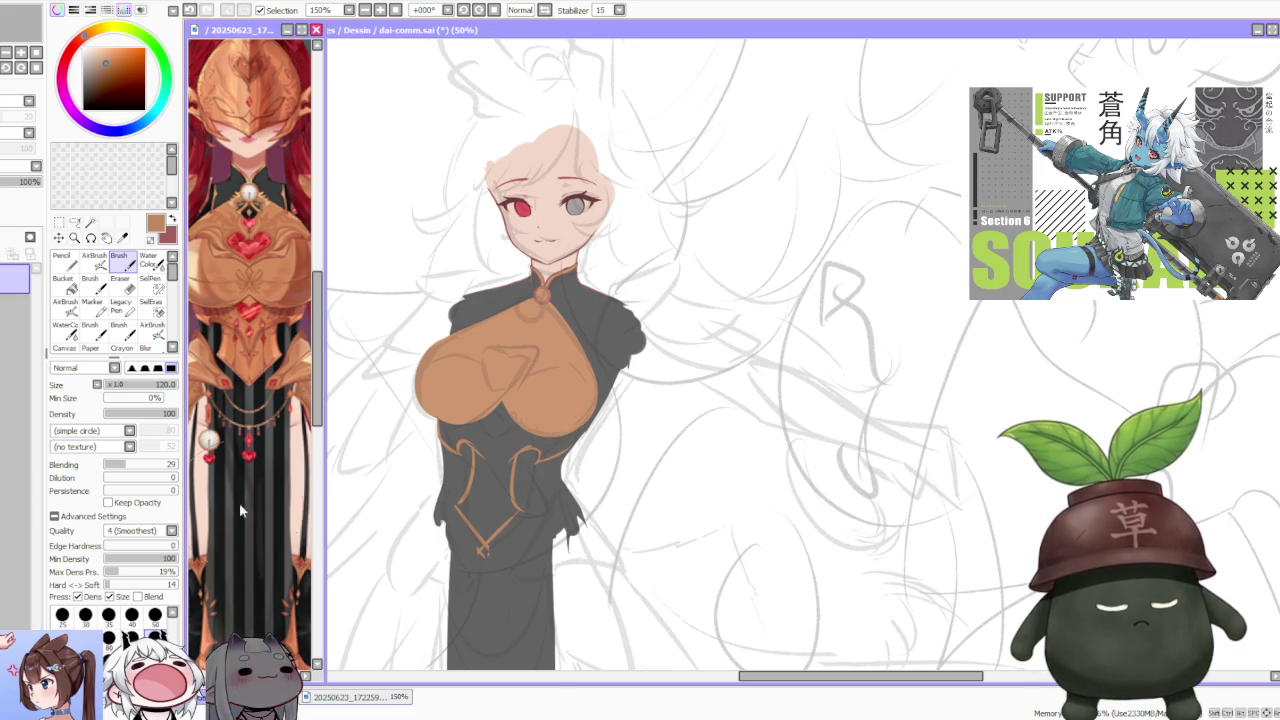
{"action": "left_click", "coordinate": [586, 436]}
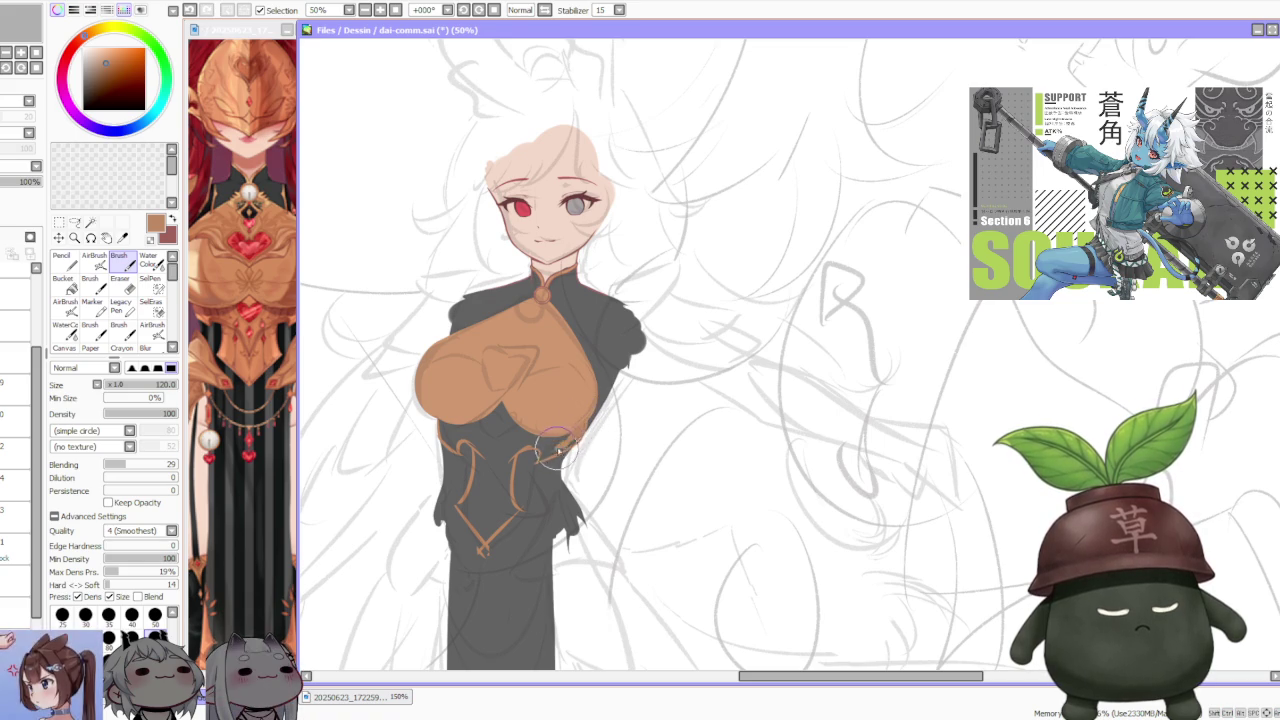
{"action": "left_click_drag", "start_coordinate": [466, 518], "coordinate": [440, 476]}
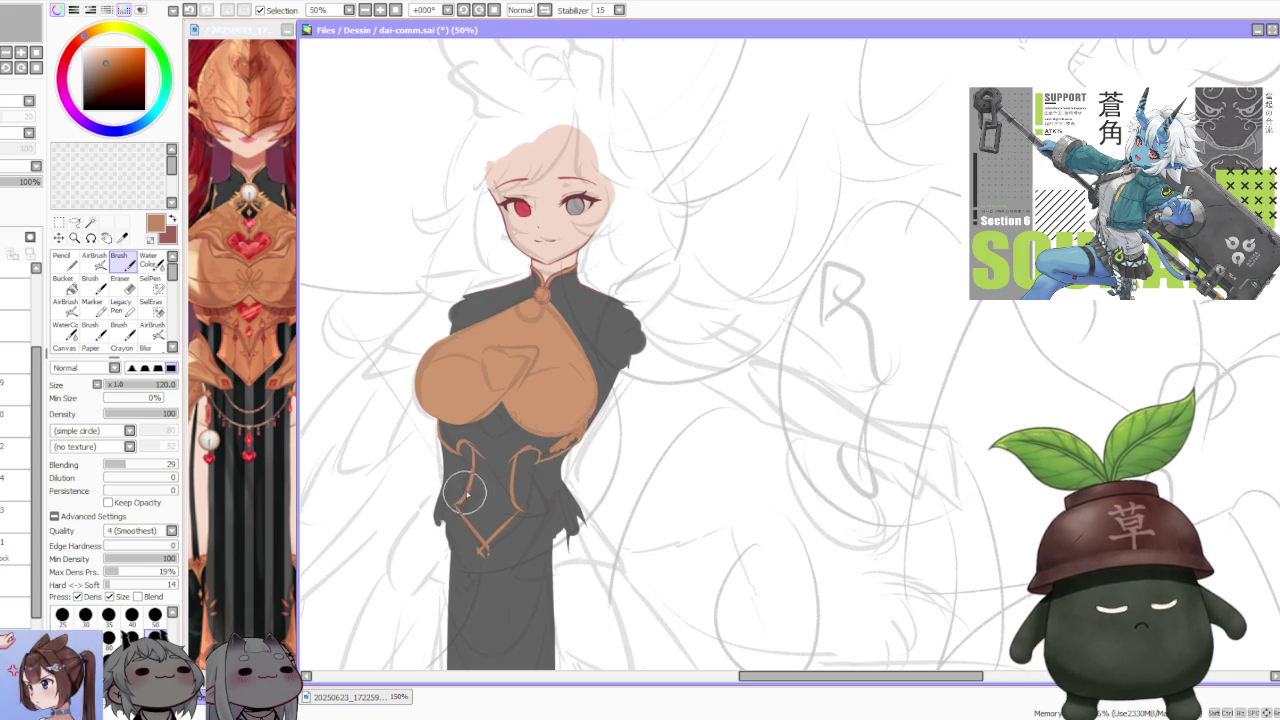
{"action": "left_click_drag", "start_coordinate": [540, 468], "coordinate": [500, 522]}
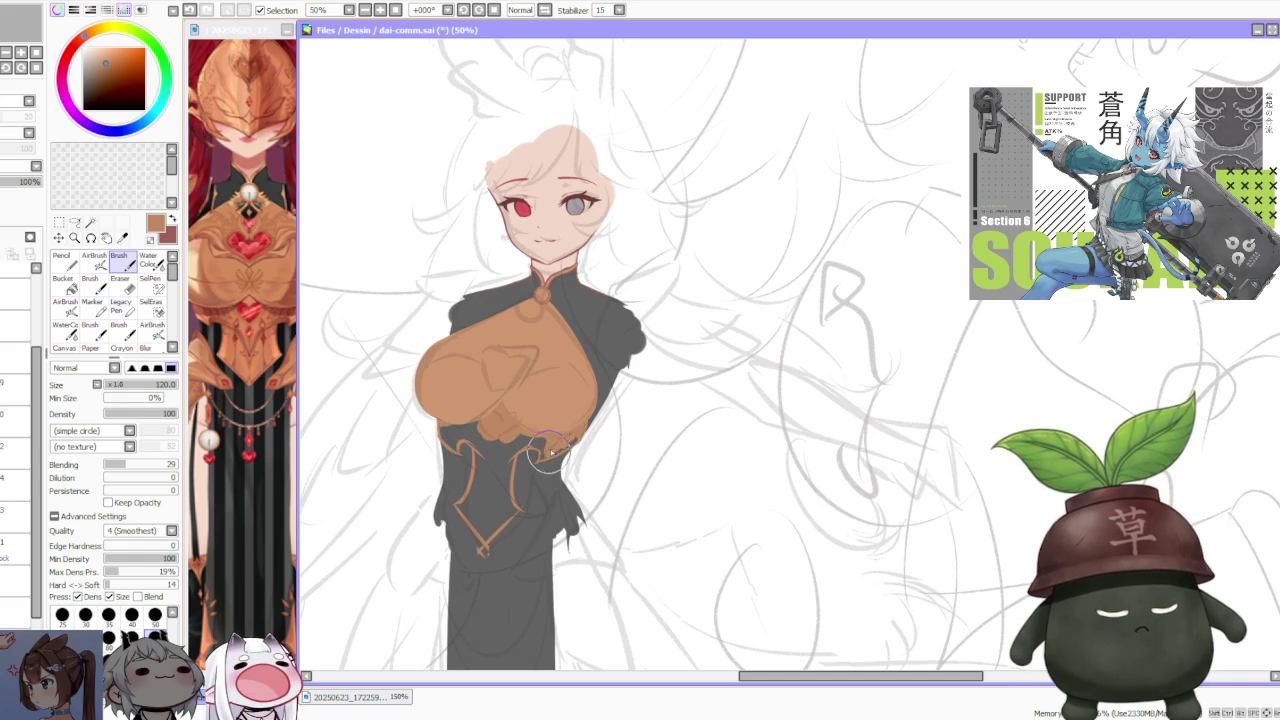
{"action": "left_click", "coordinate": [63, 283]}
{"action": "left_click", "coordinate": [500, 465]}
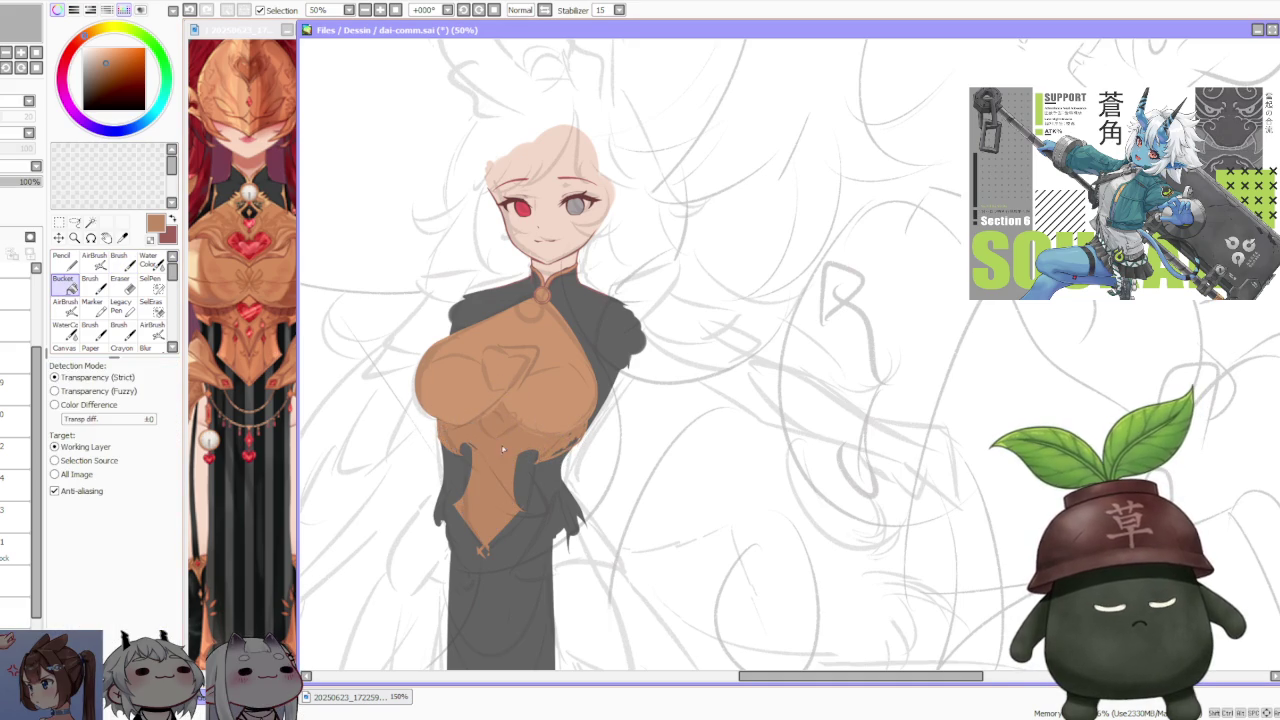
- Paint orange over the torso's right edge and dark grey over the panel's lower-left edge
{"action": "scroll", "coordinate": [524, 360], "scroll_direction": "down", "scroll_amount": 1}
{"action": "scroll", "coordinate": [534, 373], "scroll_direction": "down", "scroll_amount": 1}
{"action": "scroll", "coordinate": [534, 373], "scroll_direction": "down", "scroll_amount": 1}
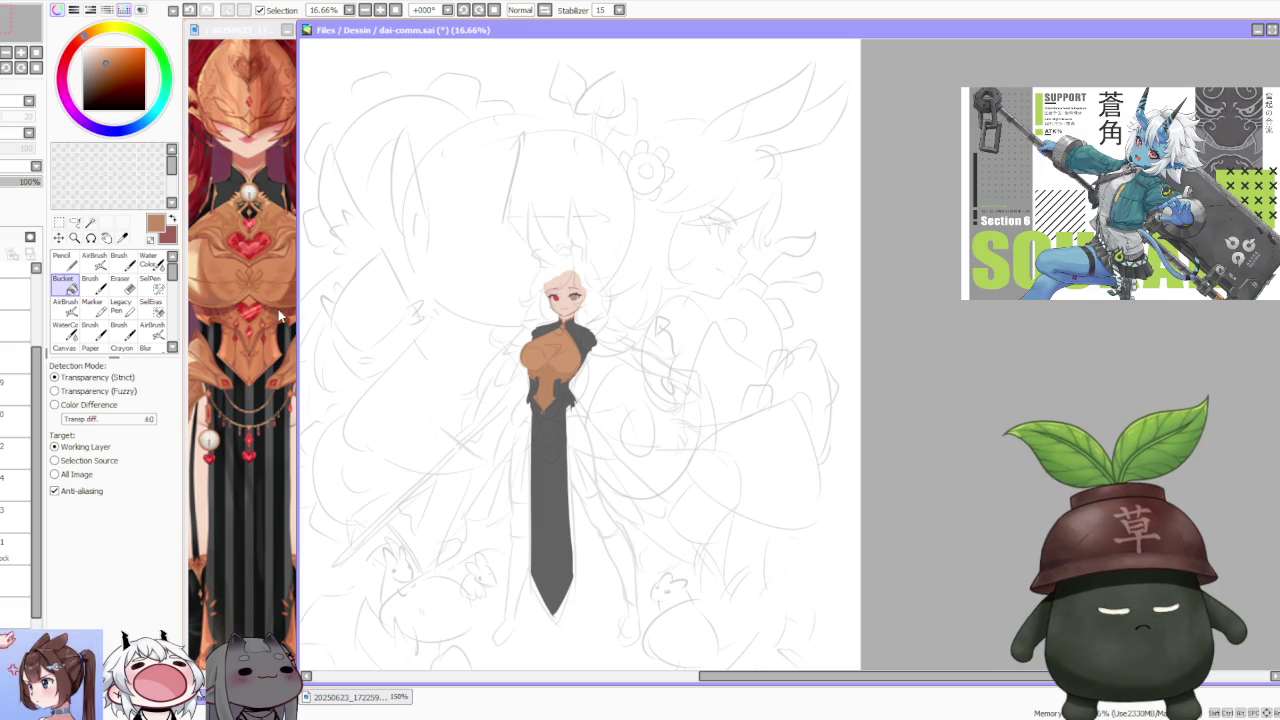
{"action": "key", "text": "b"}
{"action": "scroll", "coordinate": [563, 371], "scroll_direction": "up", "scroll_amount": 1}
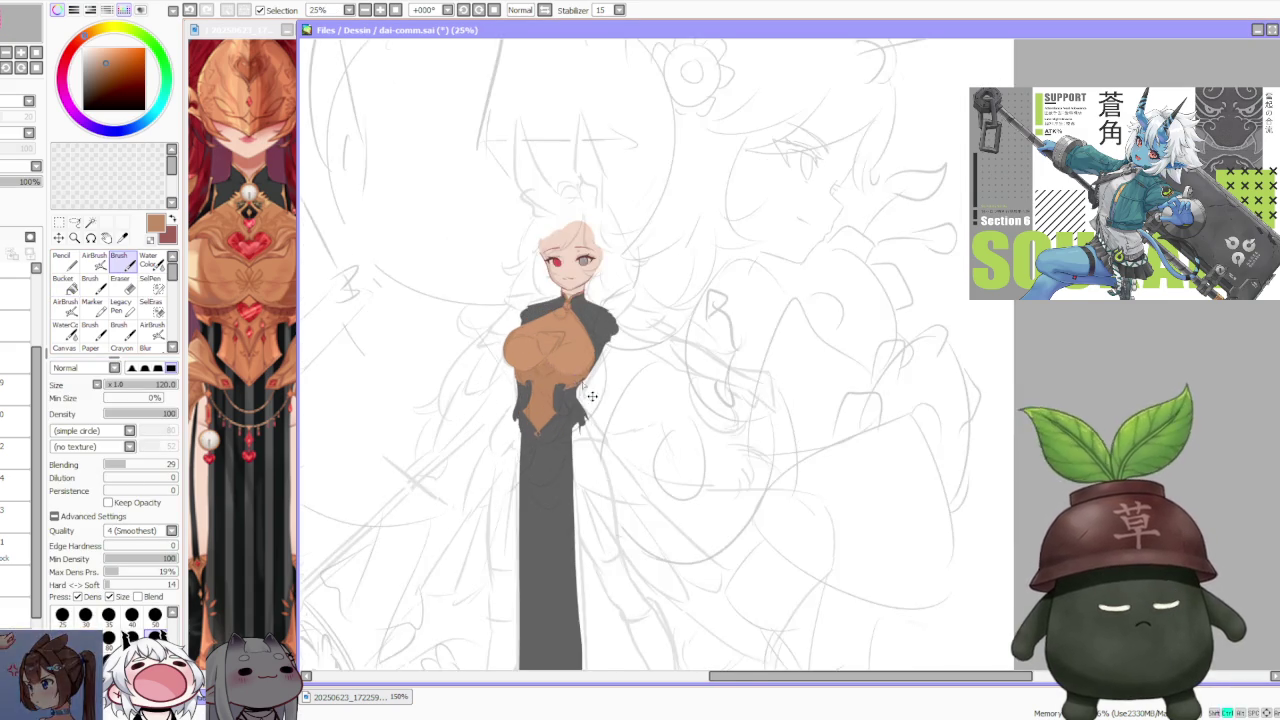
{"action": "scroll", "coordinate": [545, 373], "scroll_direction": "up", "scroll_amount": 2}
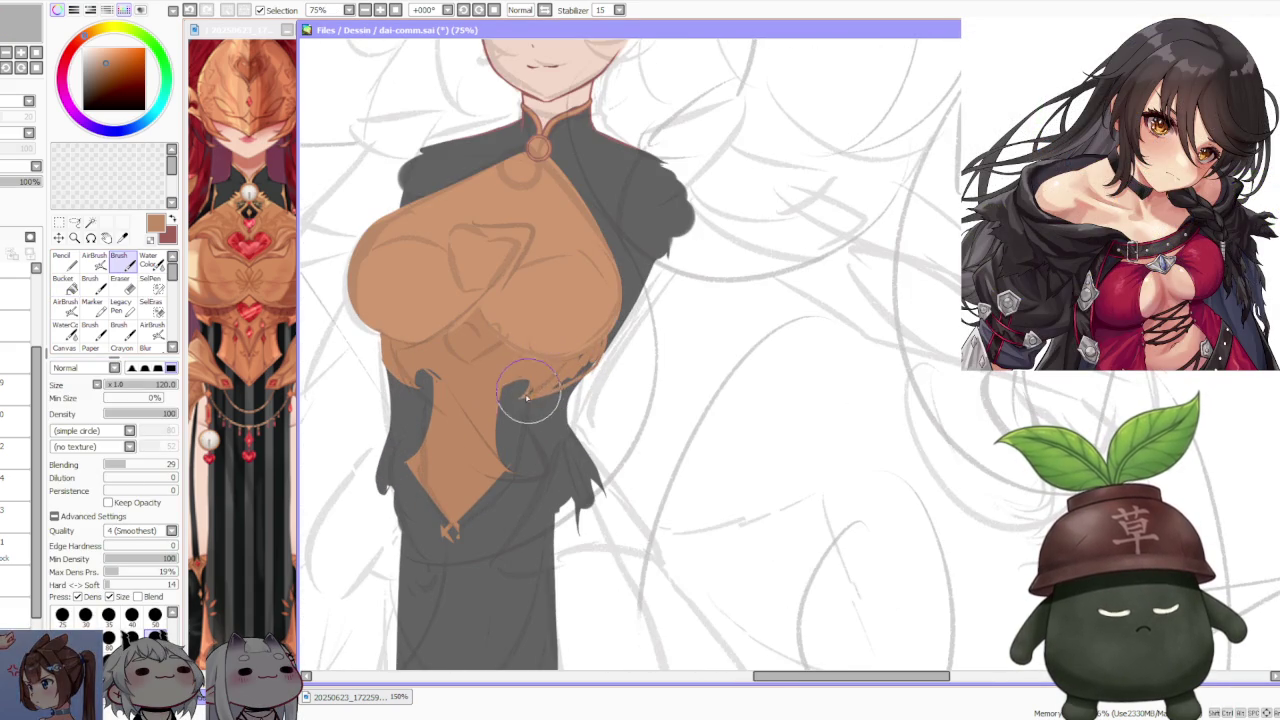
{"action": "mouse_move", "coordinate": [545, 385]}
{"action": "left_mouse_down"}
{"action": "mouse_move", "coordinate": [610, 360]}
{"action": "mouse_move", "coordinate": [595, 335]}
{"action": "mouse_move", "coordinate": [620, 270]}
{"action": "left_mouse_up"}
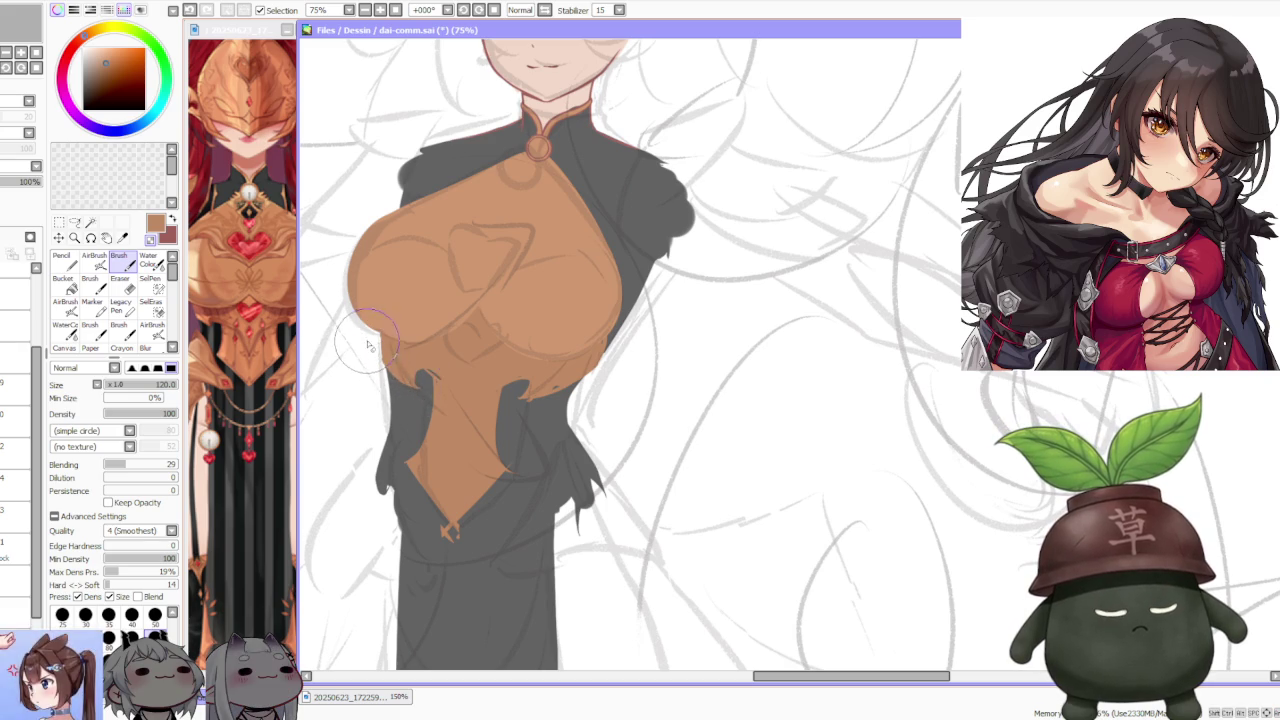
{"action": "mouse_move", "coordinate": [362, 338]}
{"action": "left_mouse_down"}
{"action": "mouse_move", "coordinate": [420, 380]}
{"action": "mouse_move", "coordinate": [430, 405]}
{"action": "left_mouse_up"}
- Clean orange specks off the panel tip and cover stray orange edges with grey
{"action": "left_click_drag", "start_coordinate": [458, 551], "coordinate": [453, 535]}
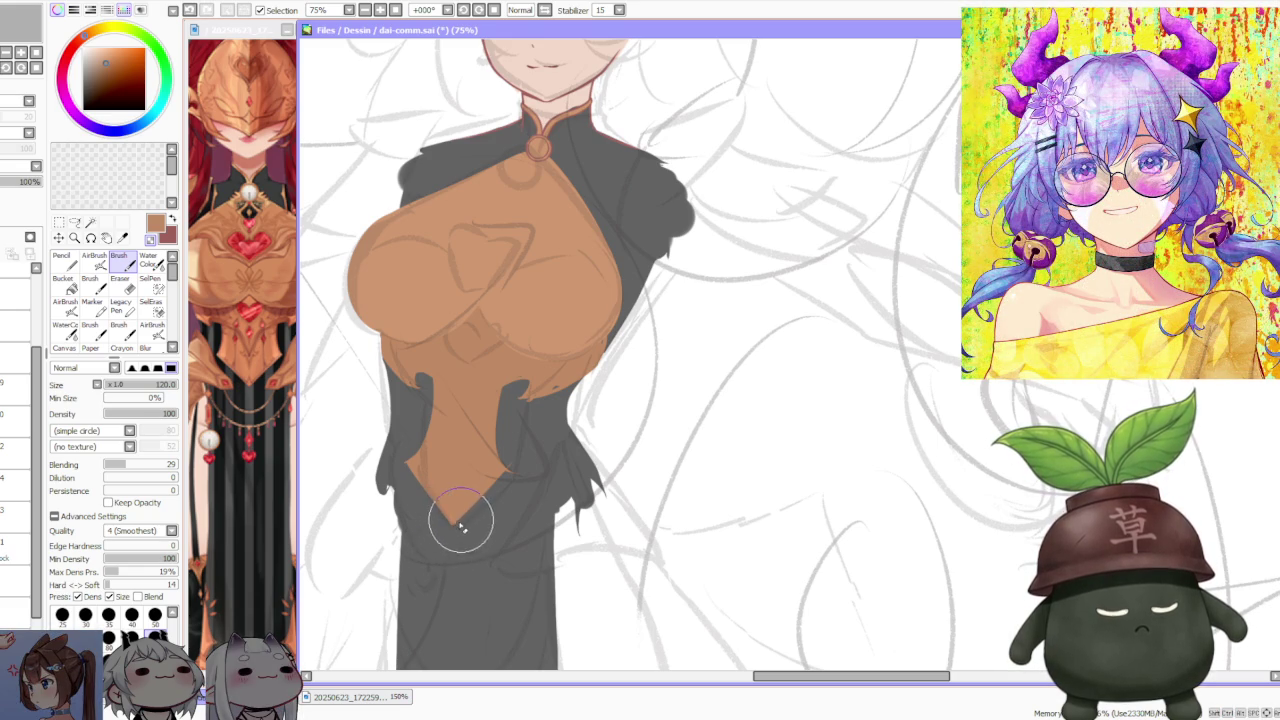
{"action": "left_click_drag", "start_coordinate": [451, 537], "coordinate": [421, 497]}
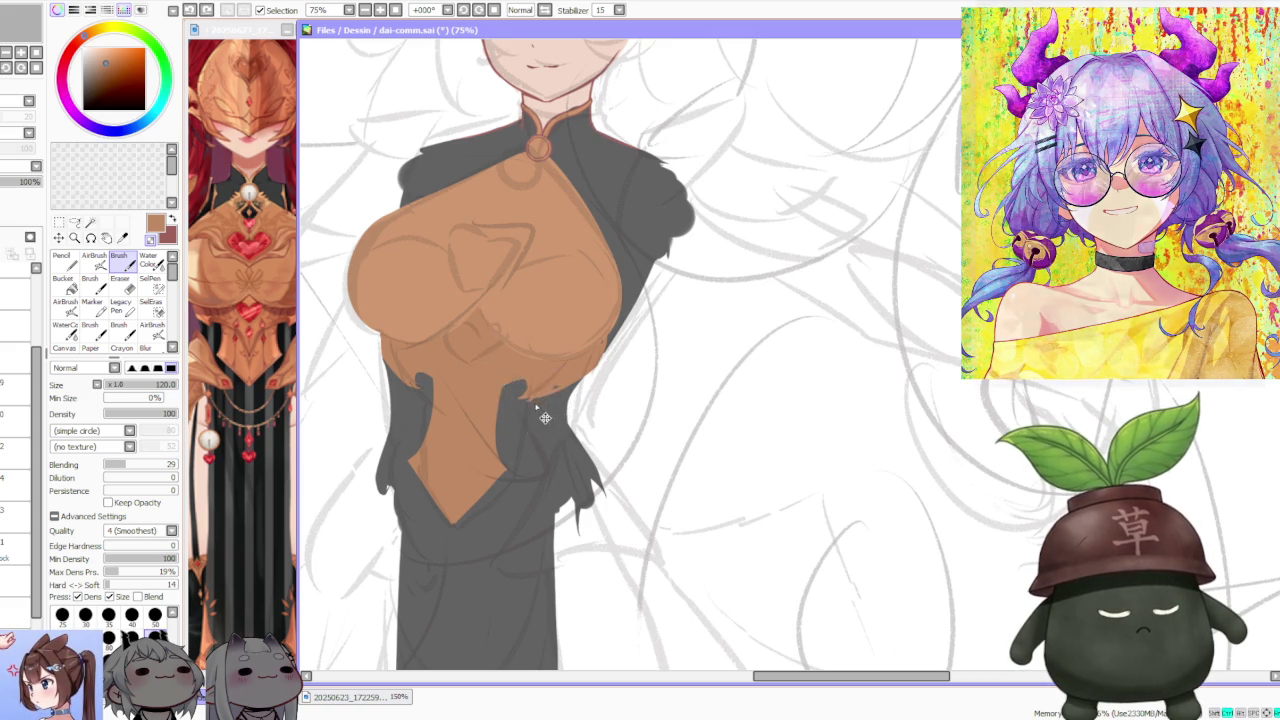
{"action": "left_click_drag", "start_coordinate": [551, 384], "coordinate": [578, 374]}
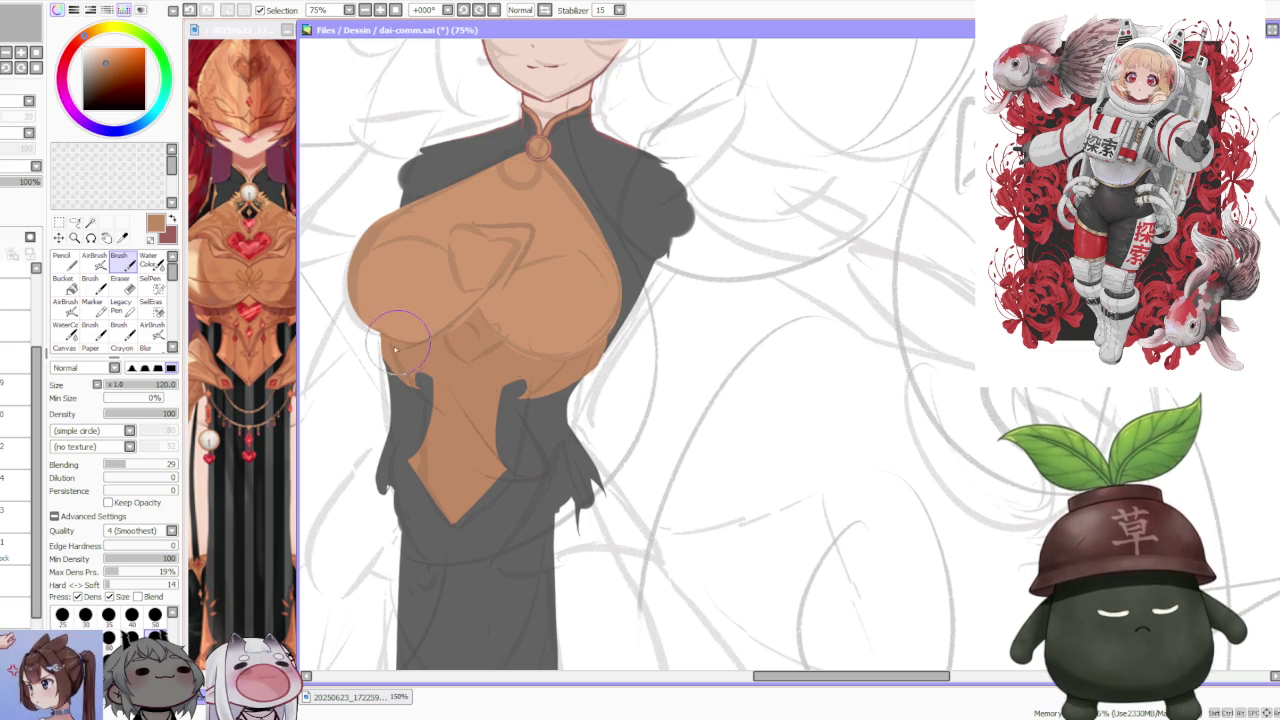
{"action": "mouse_move", "coordinate": [385, 355]}
{"action": "left_mouse_down"}
{"action": "mouse_move", "coordinate": [433, 383]}
{"action": "mouse_move", "coordinate": [418, 372]}
{"action": "left_mouse_up"}
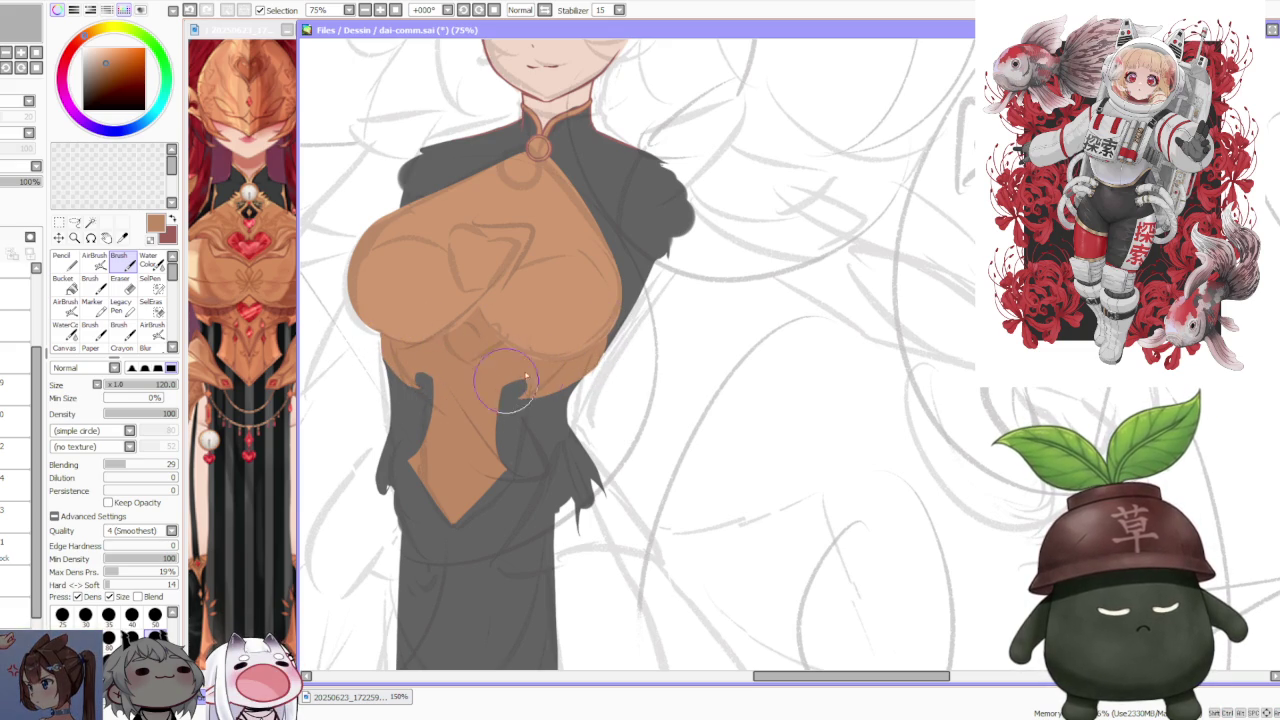
- Bring the sketch layer's lines back into view over the bodice
{"action": "scroll", "coordinate": [514, 349], "scroll_direction": "down", "scroll_amount": 3}
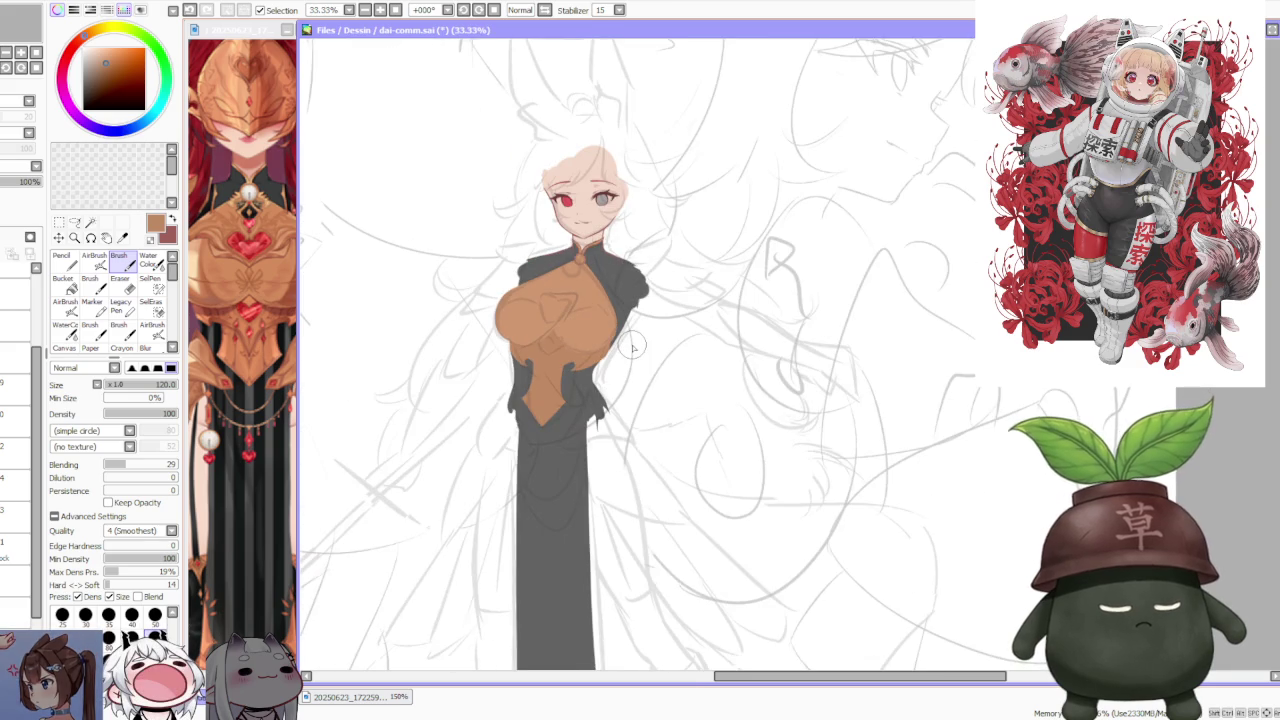
{"action": "scroll", "coordinate": [632, 347], "scroll_direction": "down", "scroll_amount": 1}
{"action": "scroll", "coordinate": [632, 401], "scroll_direction": "down", "scroll_amount": 1}
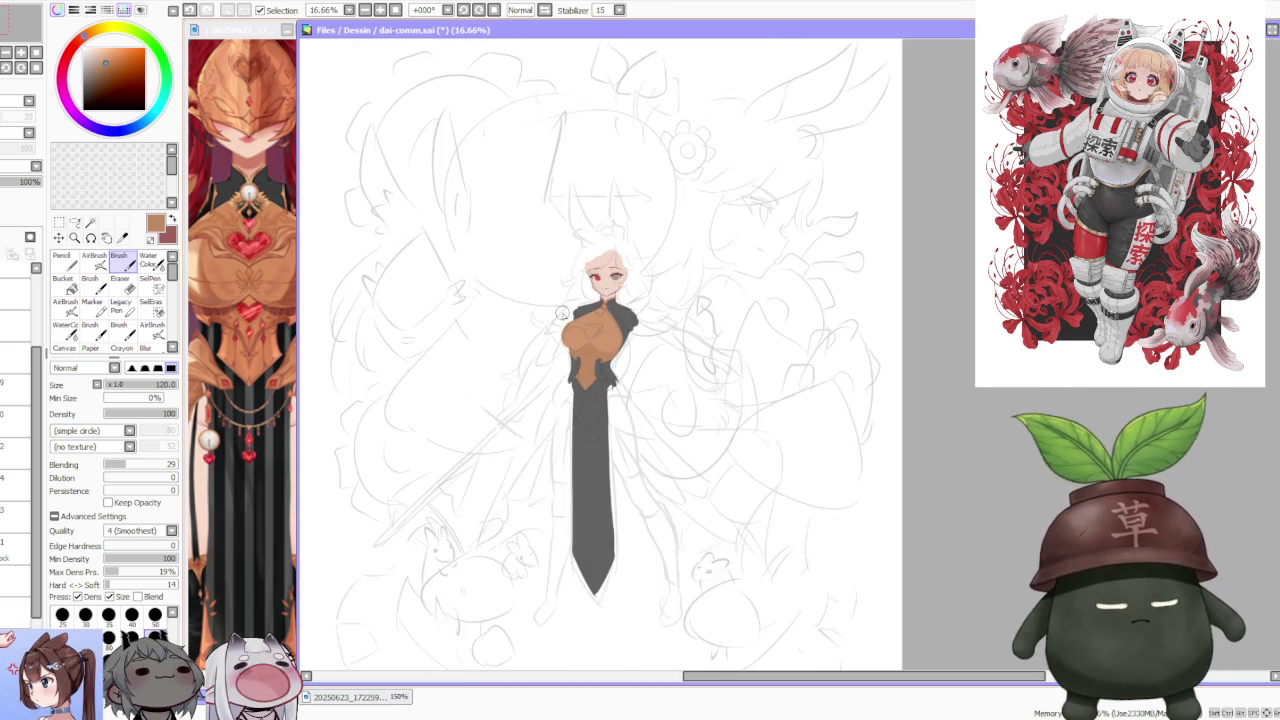
{"action": "scroll", "coordinate": [604, 348], "scroll_direction": "up", "scroll_amount": 2}
{"action": "scroll", "coordinate": [627, 368], "scroll_direction": "up", "scroll_amount": 1}
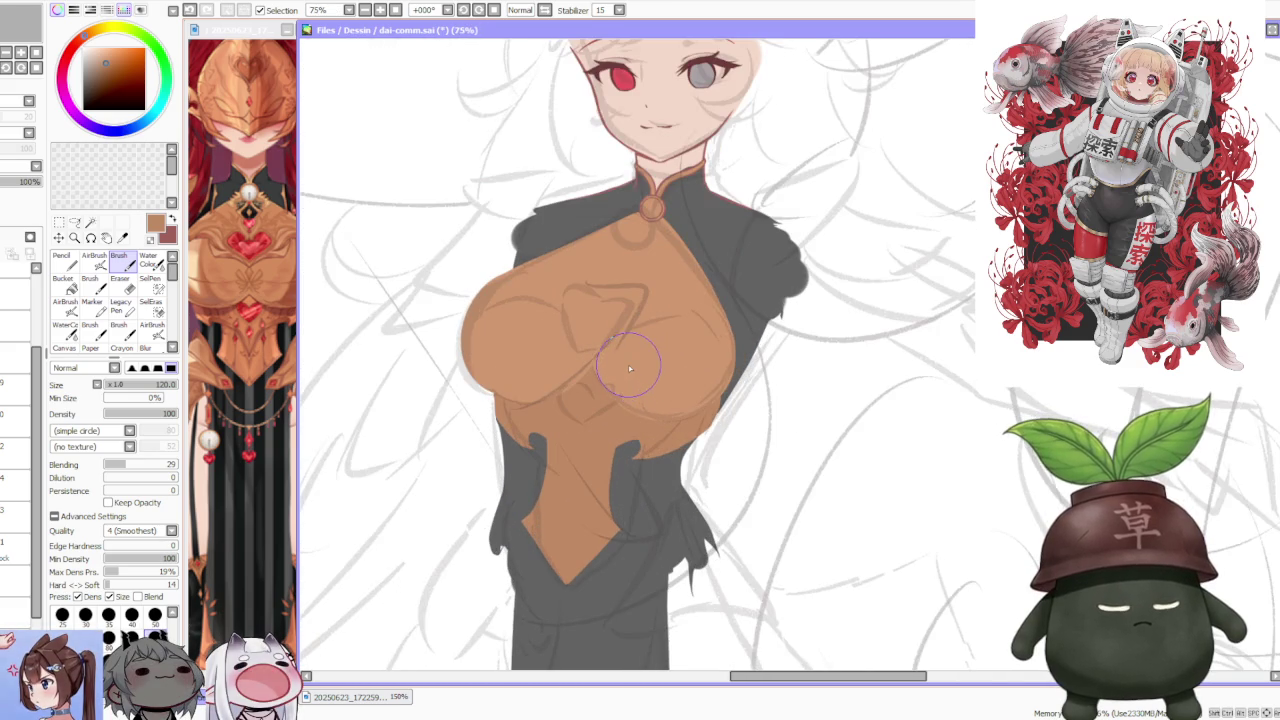
{"action": "scroll", "coordinate": [627, 368], "scroll_direction": "down", "scroll_amount": 1}
{"action": "scroll", "coordinate": [626, 366], "scroll_direction": "down", "scroll_amount": 1}
{"action": "scroll", "coordinate": [626, 366], "scroll_direction": "up", "scroll_amount": 1}
{"action": "scroll", "coordinate": [628, 367], "scroll_direction": "up", "scroll_amount": 1}
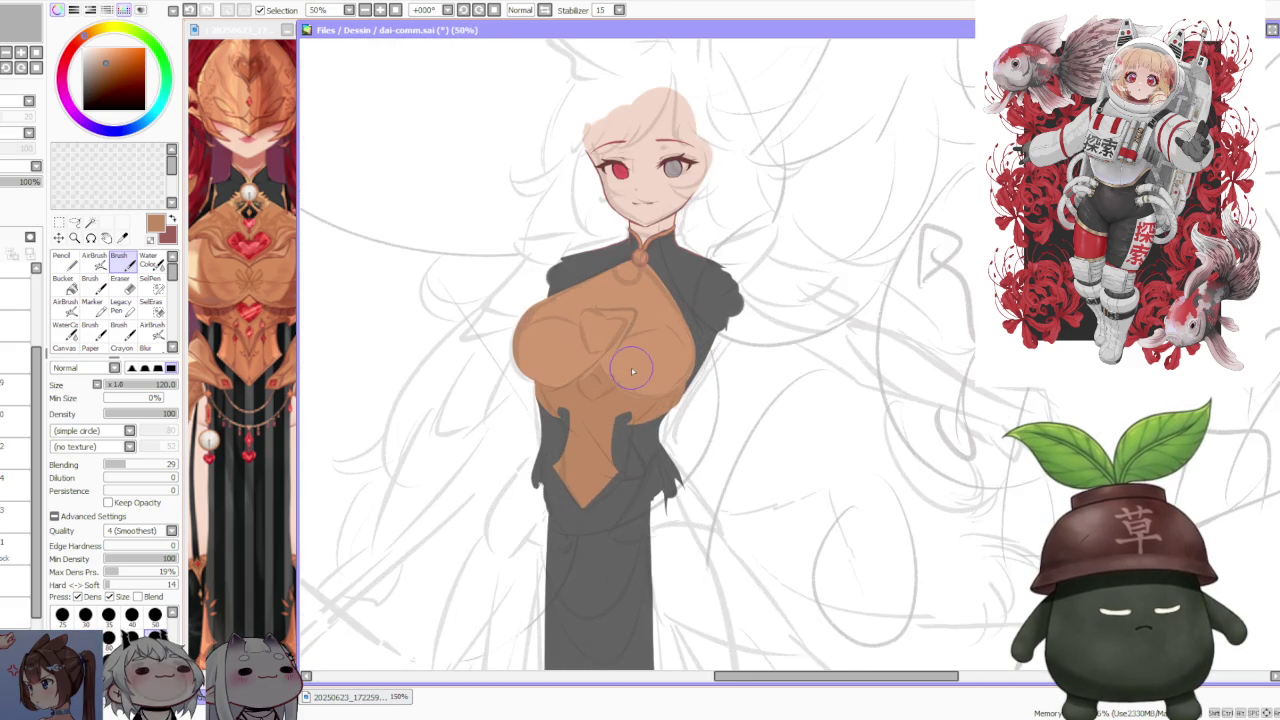
{"action": "scroll", "coordinate": [630, 368], "scroll_direction": "down", "scroll_amount": 1}
{"action": "scroll", "coordinate": [630, 368], "scroll_direction": "down", "scroll_amount": 1}
{"action": "scroll", "coordinate": [615, 350], "scroll_direction": "down", "scroll_amount": 1}
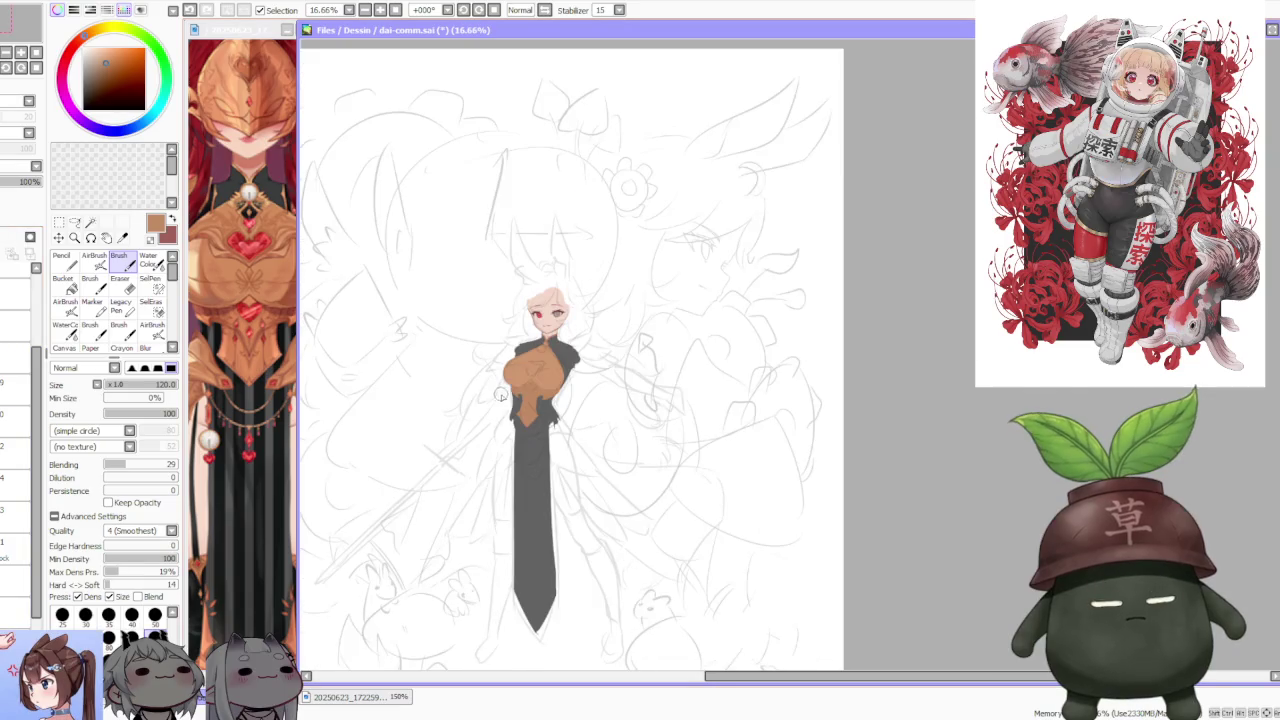
{"action": "scroll", "coordinate": [601, 337], "scroll_direction": "down", "scroll_amount": 1}
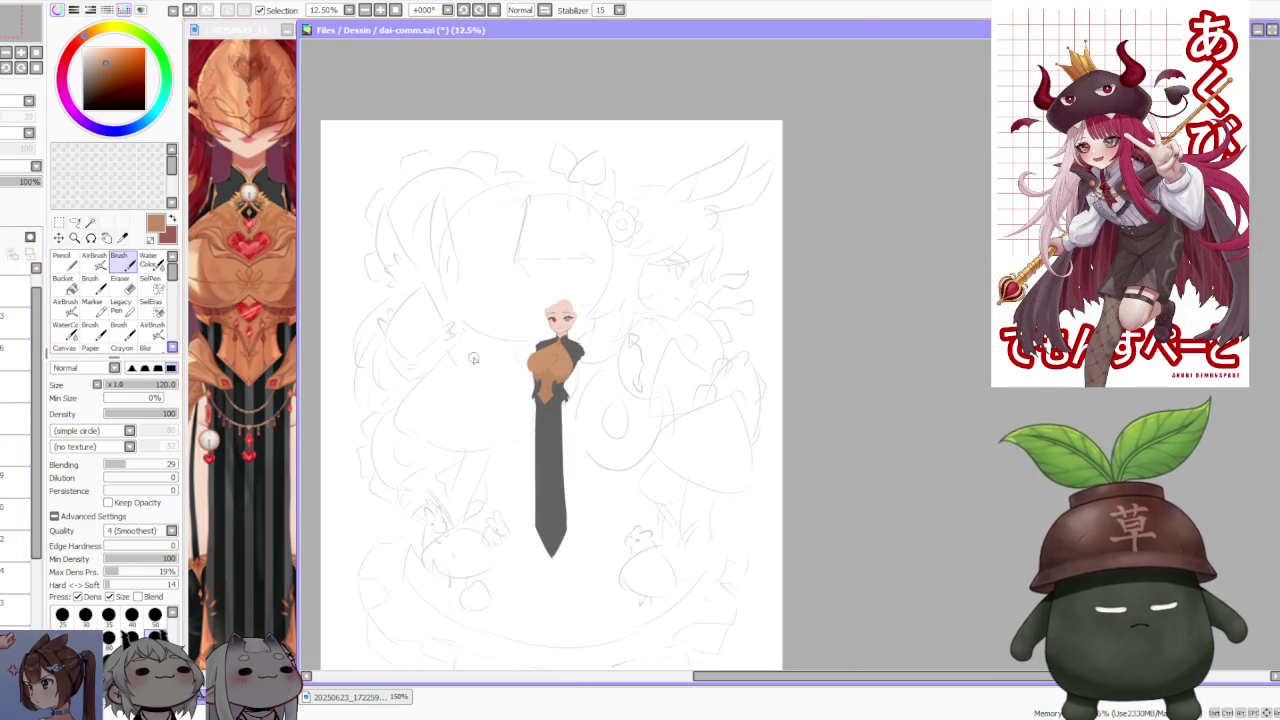
{"action": "scroll", "coordinate": [474, 360], "scroll_direction": "up", "scroll_amount": 3}
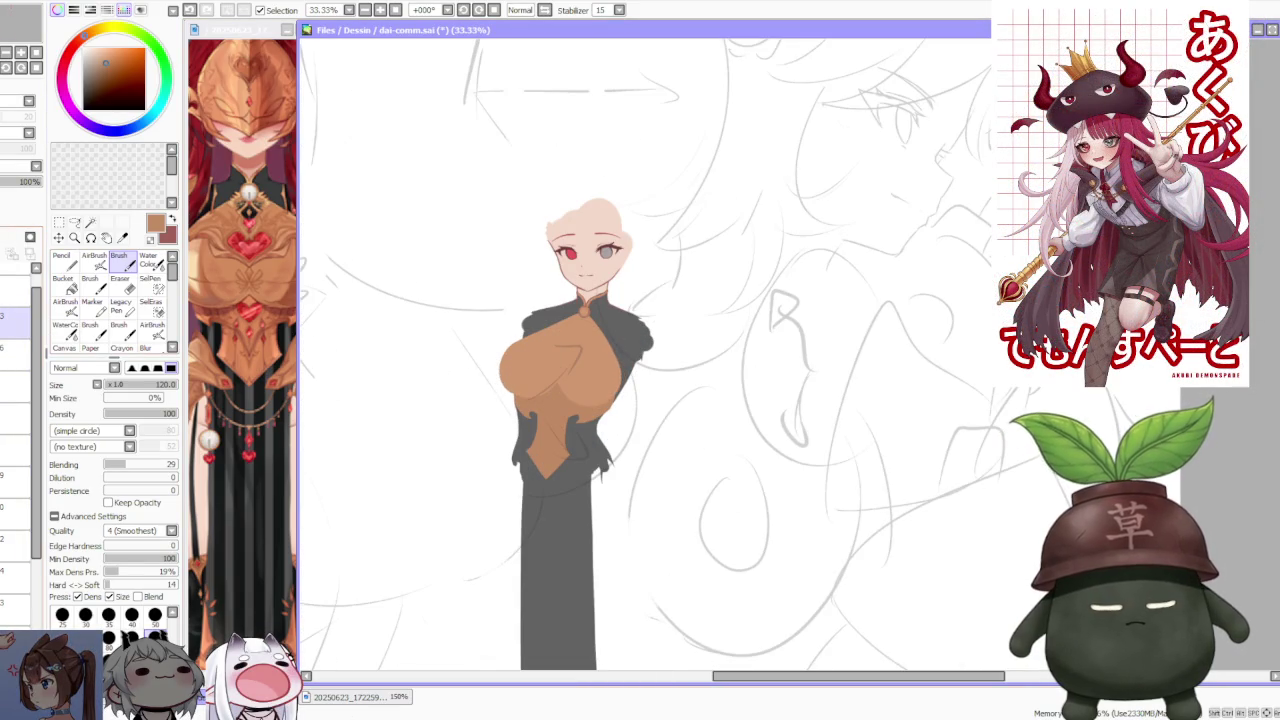
{"action": "key", "text": "ctrl+z"}
{"action": "left_click_drag", "start_coordinate": [492, 270], "coordinate": [467, 267]}
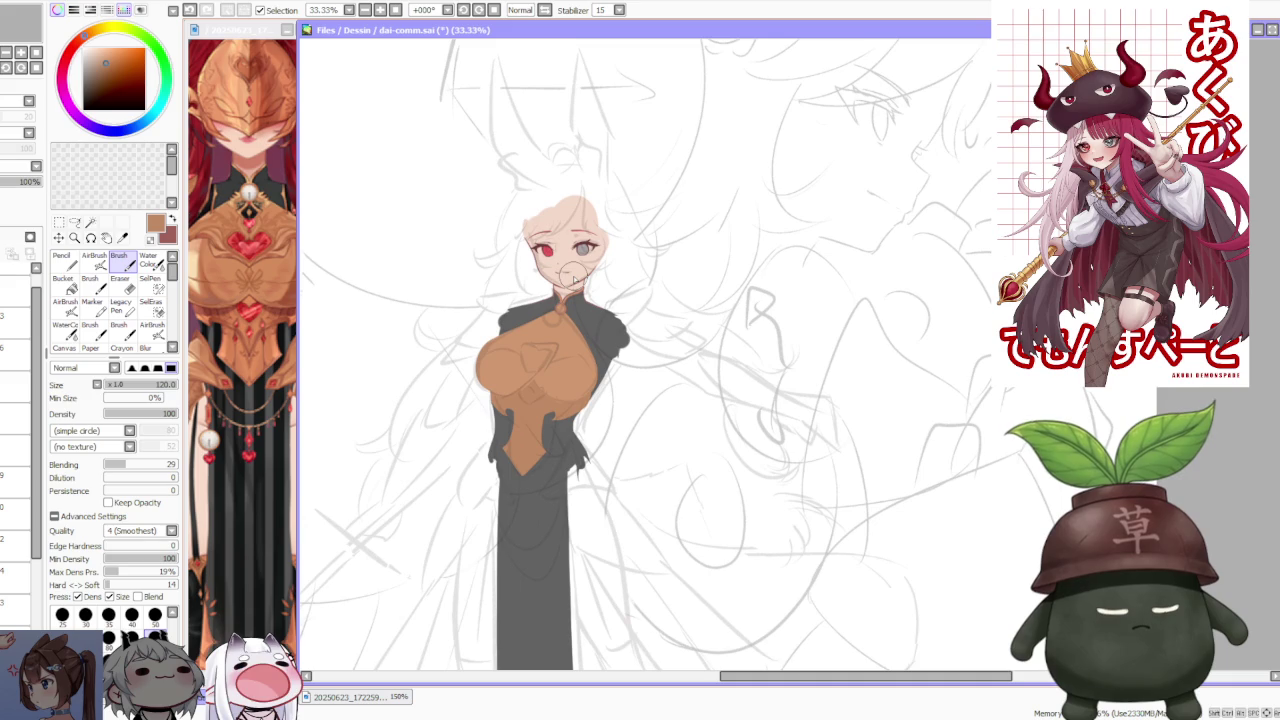
{"action": "scroll", "coordinate": [259, 301], "scroll_direction": "down", "scroll_amount": 1}
{"action": "scroll", "coordinate": [259, 301], "scroll_direction": "down", "scroll_amount": 2}
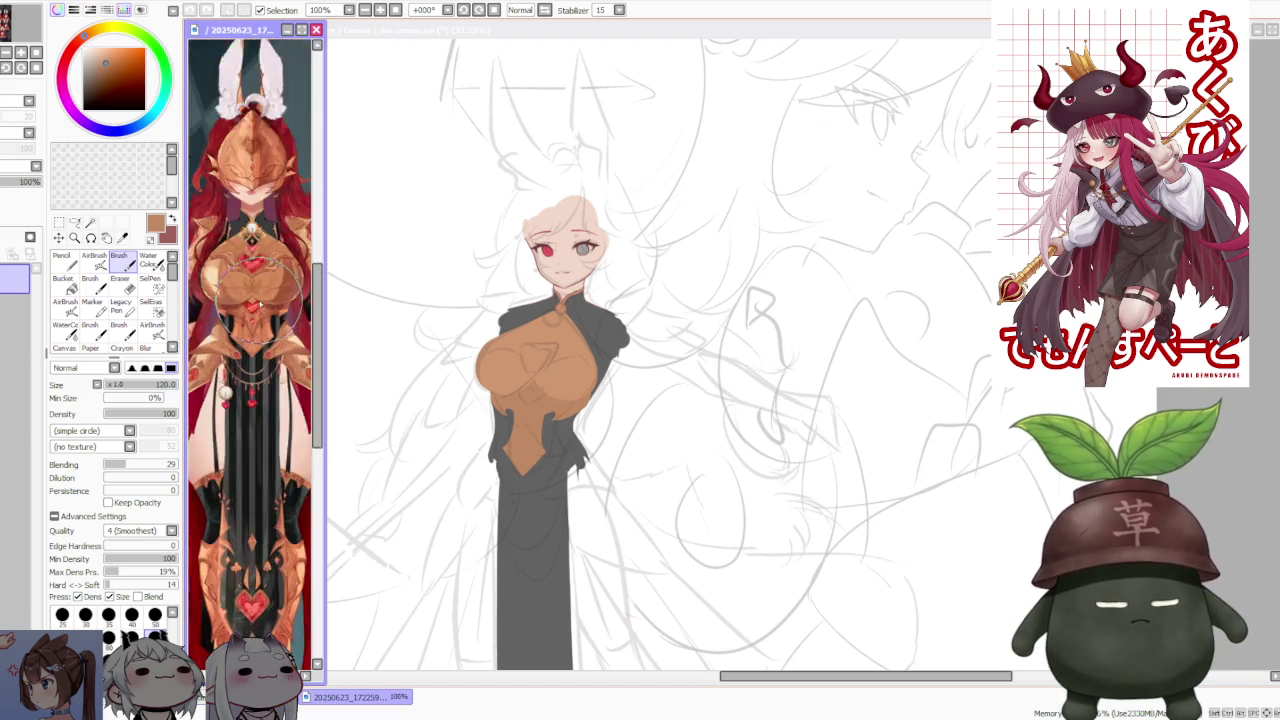
{"action": "scroll", "coordinate": [268, 300], "scroll_direction": "down", "scroll_amount": 1}
{"action": "scroll", "coordinate": [268, 300], "scroll_direction": "up", "scroll_amount": 2}
{"action": "scroll", "coordinate": [268, 300], "scroll_direction": "down", "scroll_amount": 2}
{"action": "scroll", "coordinate": [268, 300], "scroll_direction": "up", "scroll_amount": 2}
{"action": "scroll", "coordinate": [255, 305], "scroll_direction": "down", "scroll_amount": 2}
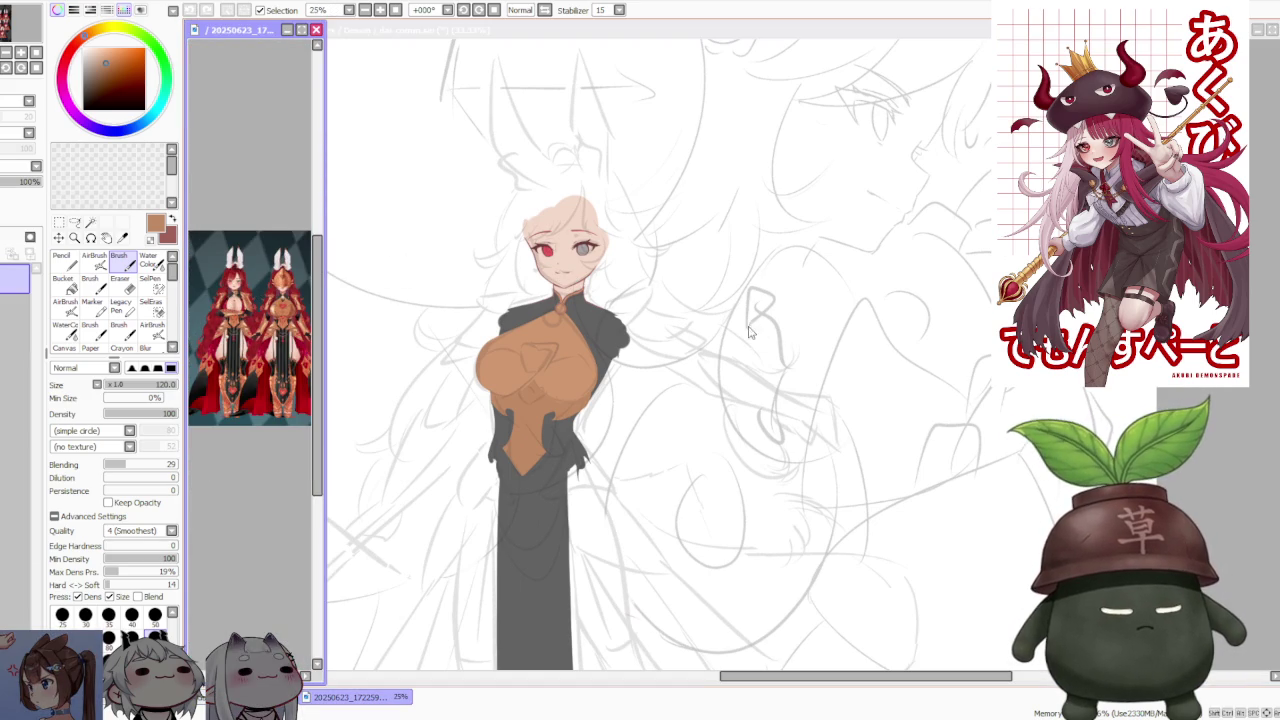
{"action": "scroll", "coordinate": [278, 316], "scroll_direction": "up", "scroll_amount": 1}
{"action": "scroll", "coordinate": [278, 316], "scroll_direction": "down", "scroll_amount": 1}
{"action": "scroll", "coordinate": [278, 316], "scroll_direction": "up", "scroll_amount": 1}
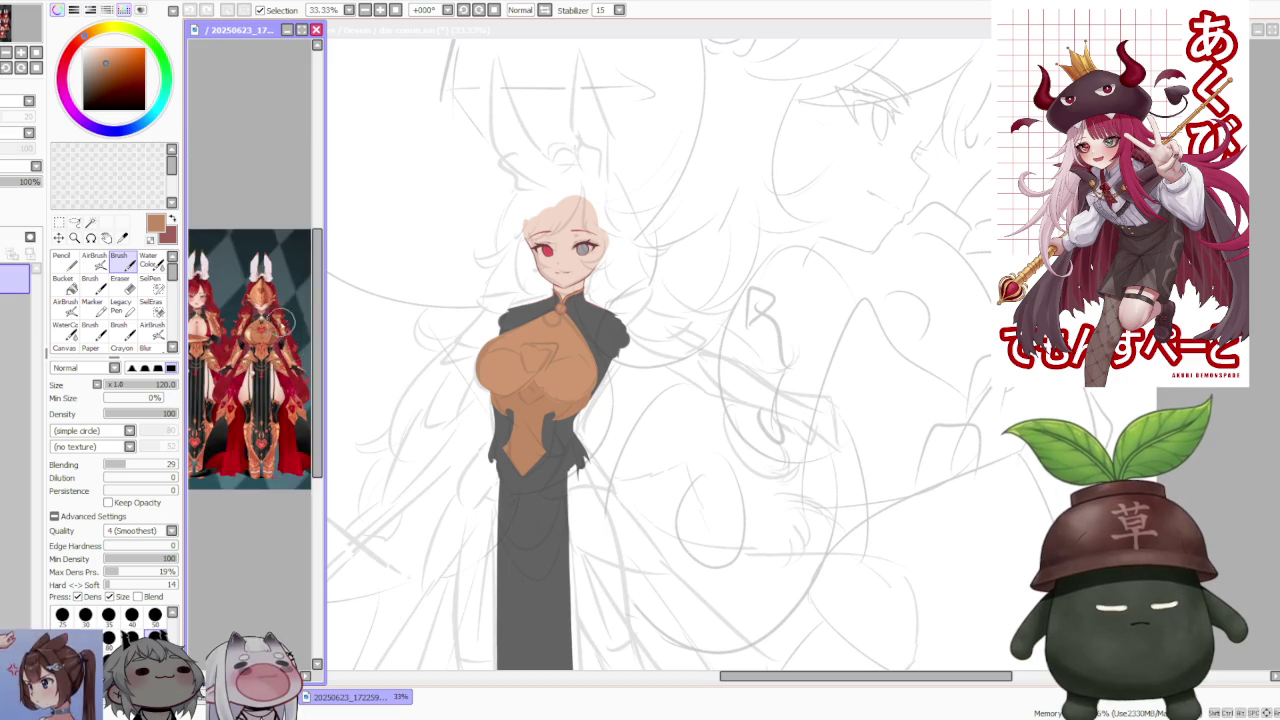
{"action": "scroll", "coordinate": [278, 316], "scroll_direction": "up", "scroll_amount": 1}
{"action": "scroll", "coordinate": [279, 316], "scroll_direction": "down", "scroll_amount": 1}
{"action": "scroll", "coordinate": [279, 316], "scroll_direction": "up", "scroll_amount": 1}
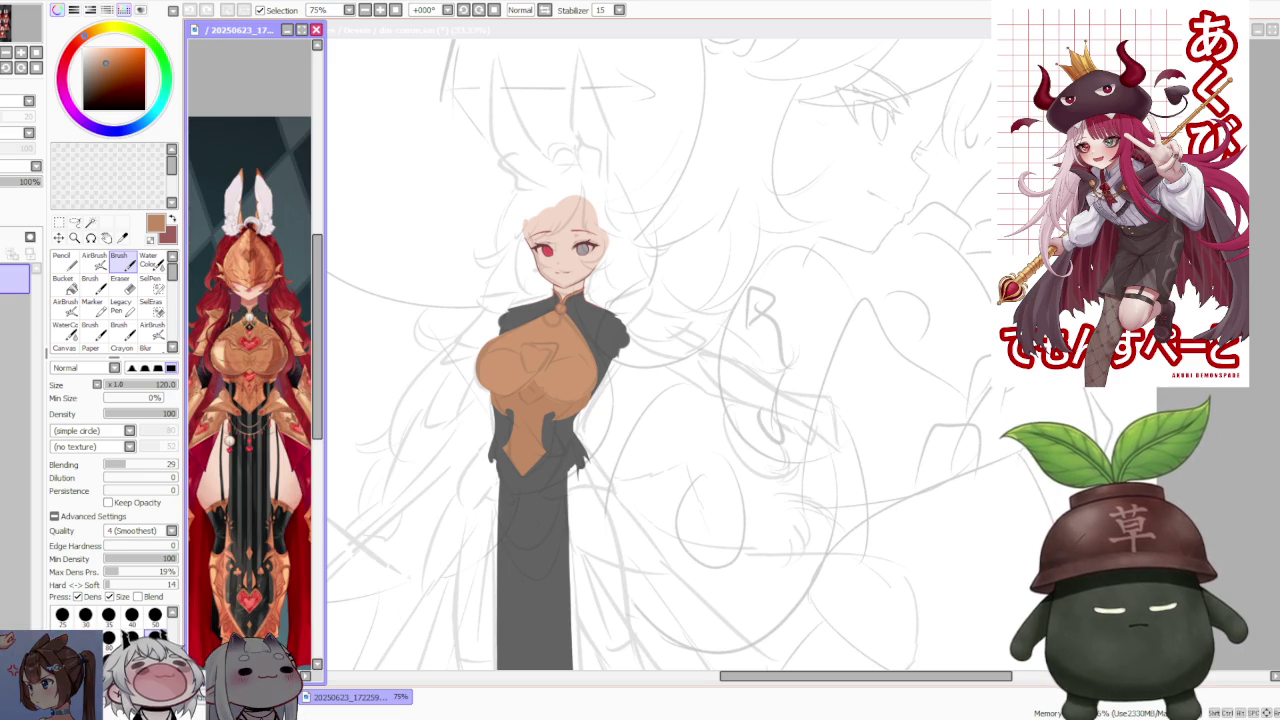
{"action": "scroll", "coordinate": [564, 384], "scroll_direction": "up", "scroll_amount": 1}
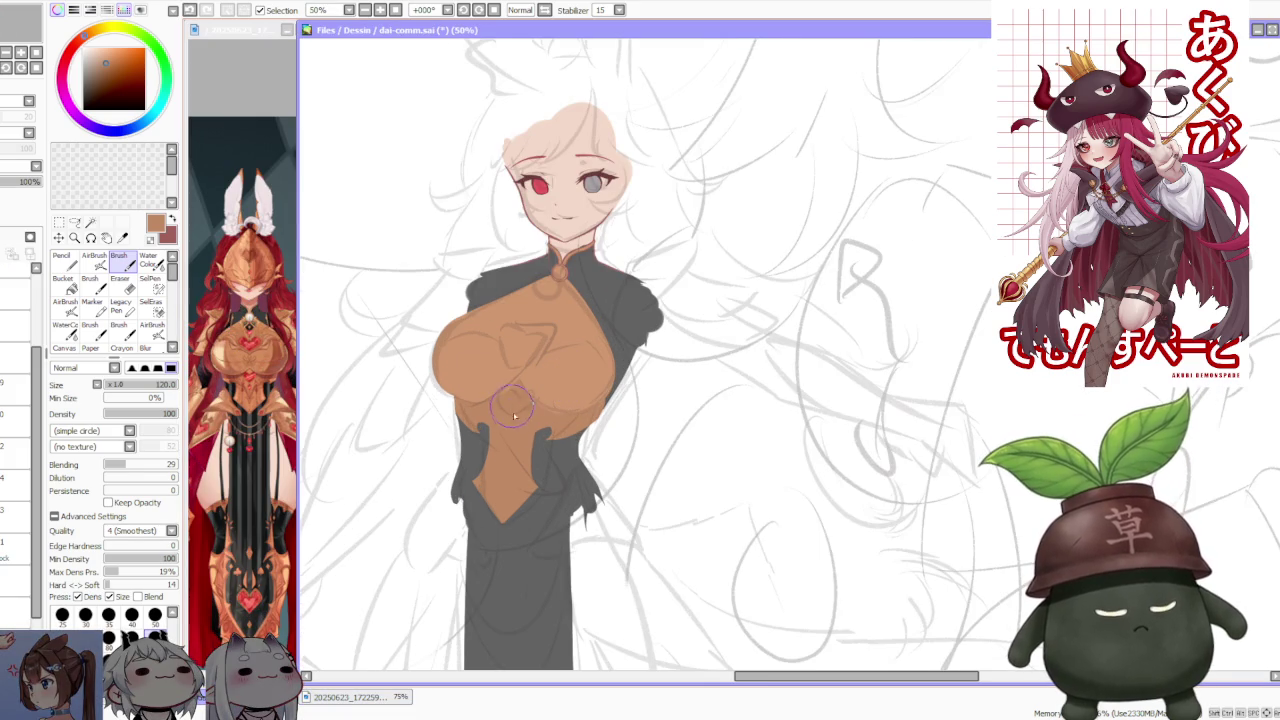
- Paint more flat orange along the bodice's left edge
{"action": "scroll", "coordinate": [520, 456], "scroll_direction": "down", "scroll_amount": 1}
{"action": "scroll", "coordinate": [520, 456], "scroll_direction": "down", "scroll_amount": 1}
{"action": "scroll", "coordinate": [518, 462], "scroll_direction": "up", "scroll_amount": 2}
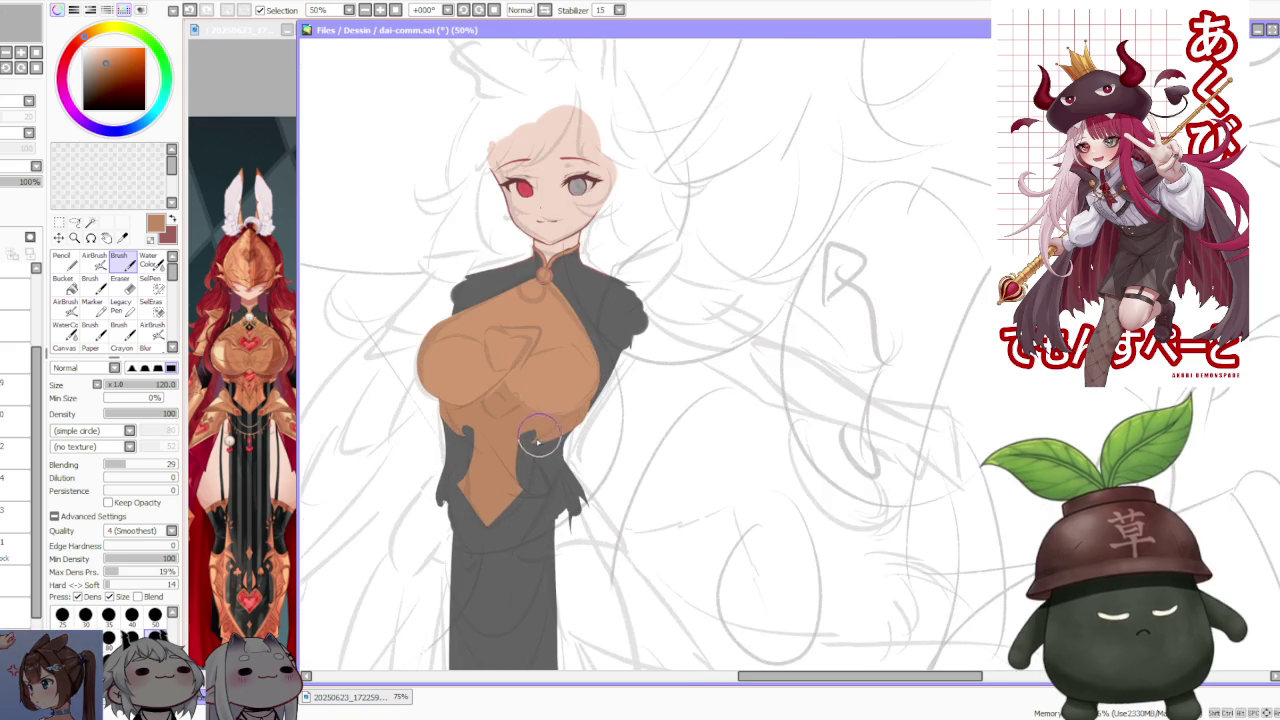
{"action": "scroll", "coordinate": [40, 583], "scroll_direction": "down", "scroll_amount": 1}
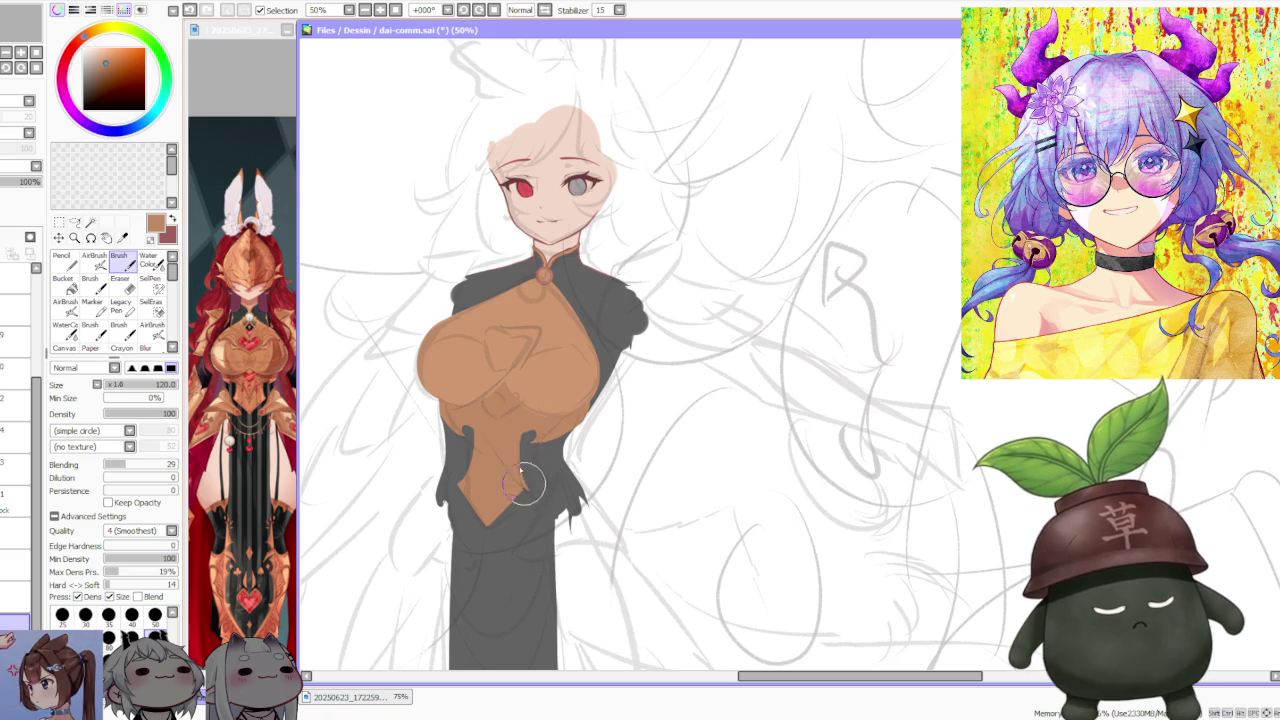
{"action": "left_click_drag", "start_coordinate": [456, 484], "coordinate": [468, 420]}
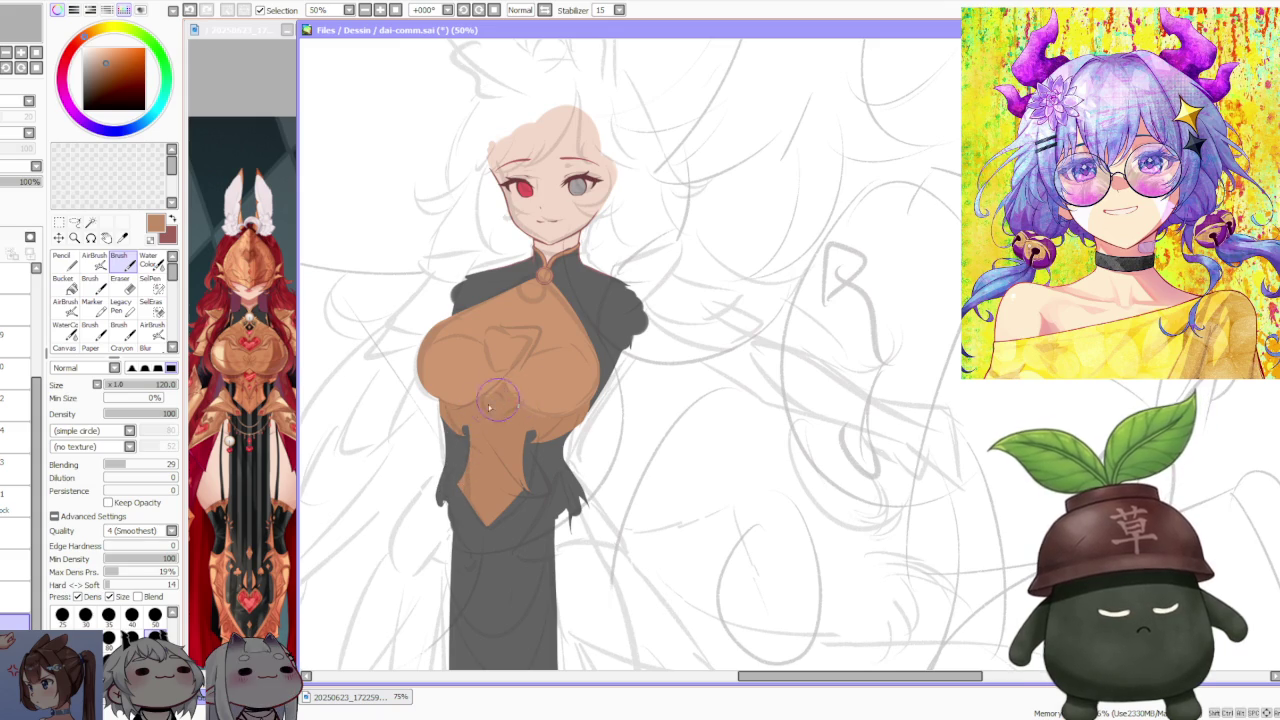
- Undo a stray orange stroke on the bodice and look over the result
{"action": "scroll", "coordinate": [453, 413], "scroll_direction": "up", "scroll_amount": 2}
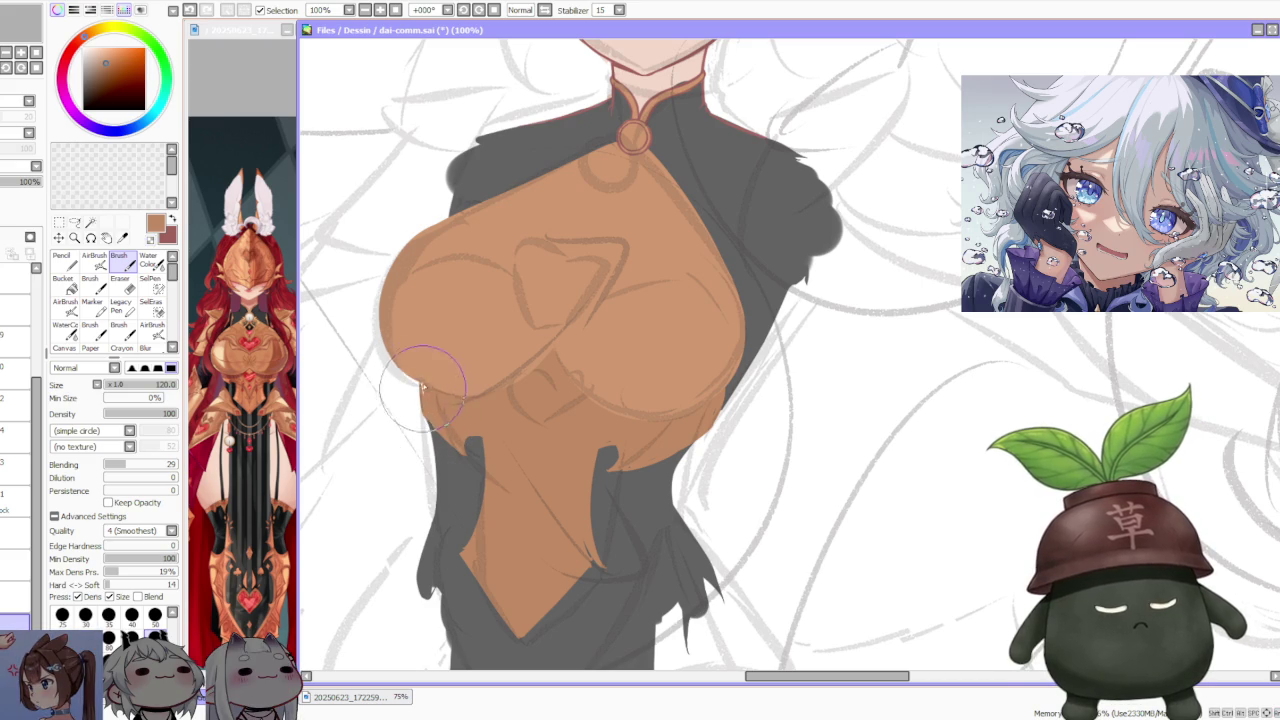
{"action": "scroll", "coordinate": [435, 430], "scroll_direction": "down", "scroll_amount": 3}
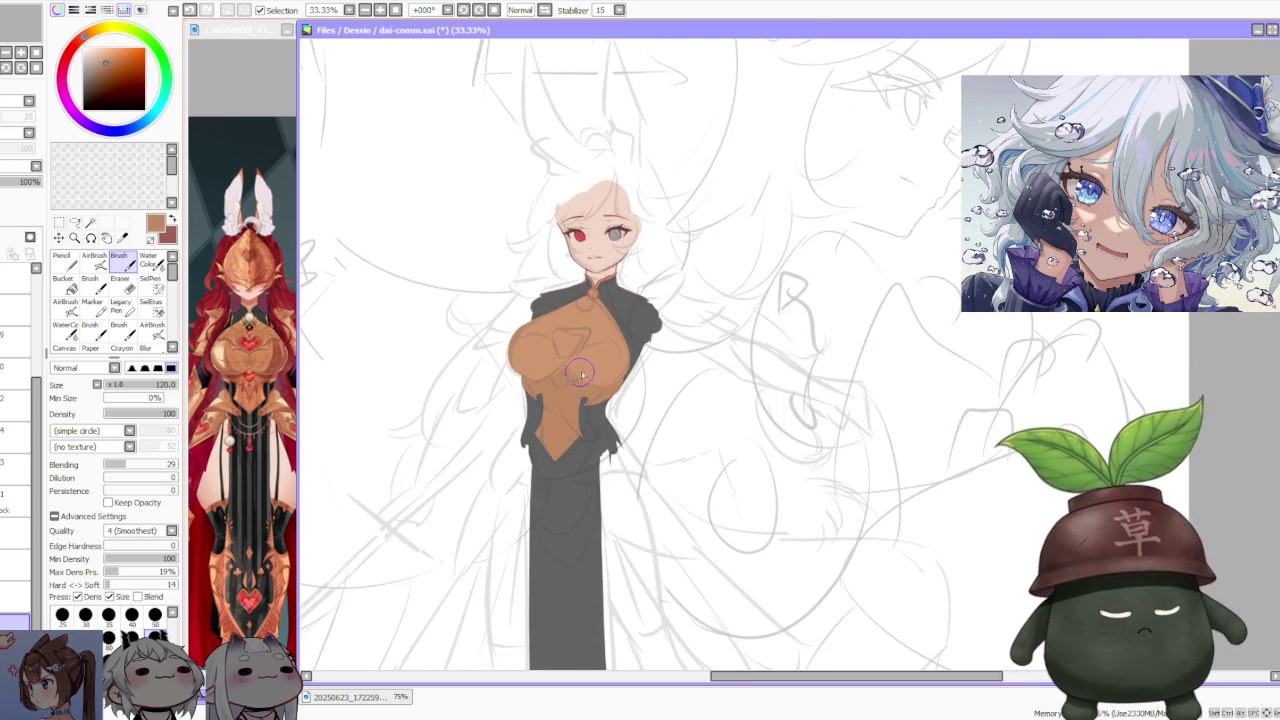
{"action": "scroll", "coordinate": [580, 380], "scroll_direction": "up", "scroll_amount": 3}
{"action": "left_click_drag", "start_coordinate": [515, 524], "coordinate": [571, 457]}
{"action": "key", "text": "ctrl+z"}
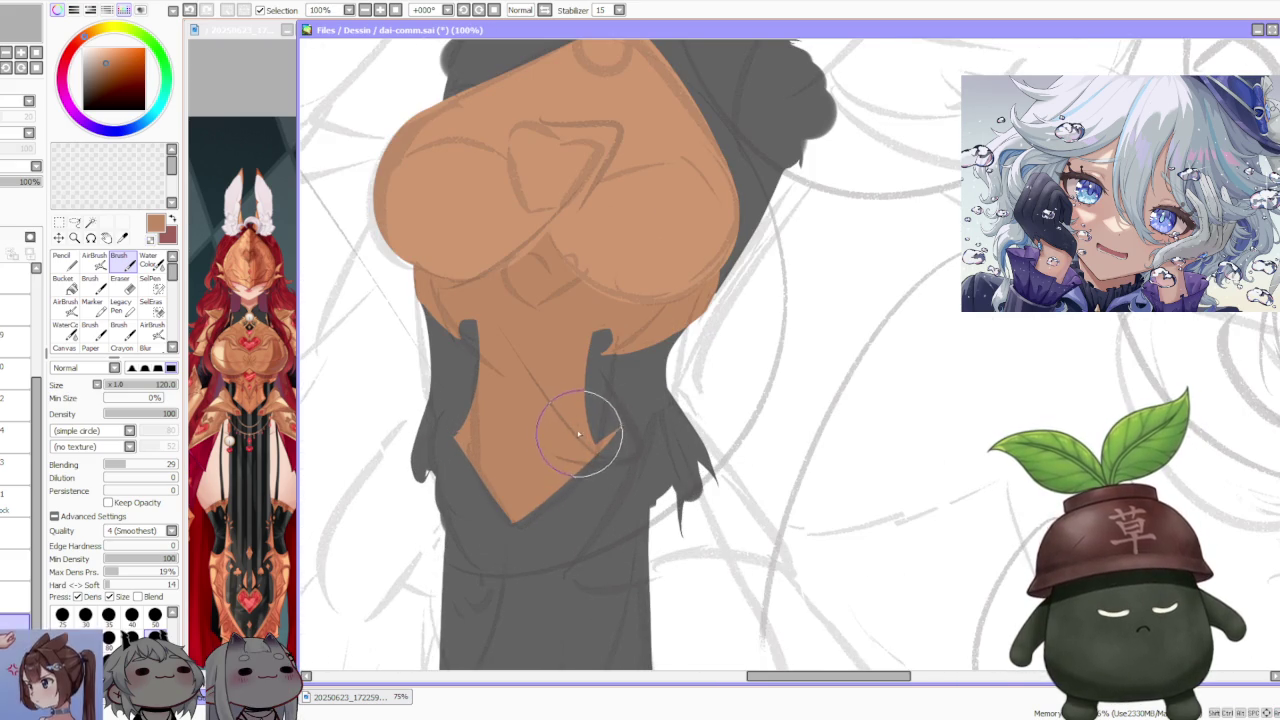
{"action": "scroll", "coordinate": [575, 455], "scroll_direction": "down", "scroll_amount": 3}
{"action": "scroll", "coordinate": [550, 426], "scroll_direction": "up", "scroll_amount": 2}
{"action": "scroll", "coordinate": [549, 426], "scroll_direction": "up", "scroll_amount": 1}
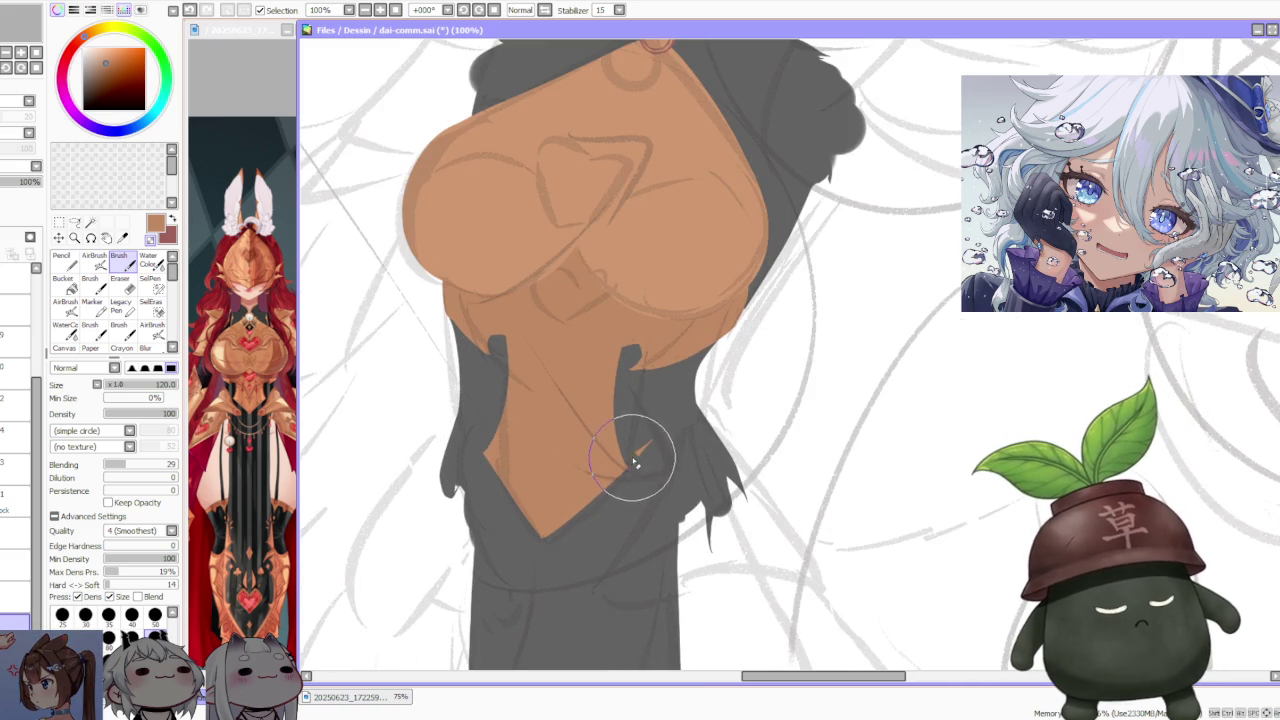
{"action": "scroll", "coordinate": [663, 396], "scroll_direction": "down", "scroll_amount": 3}
{"action": "scroll", "coordinate": [663, 396], "scroll_direction": "down", "scroll_amount": 2}
{"action": "scroll", "coordinate": [700, 300], "scroll_direction": "down", "scroll_amount": 1}
{"action": "scroll", "coordinate": [725, 228], "scroll_direction": "up", "scroll_amount": 4}
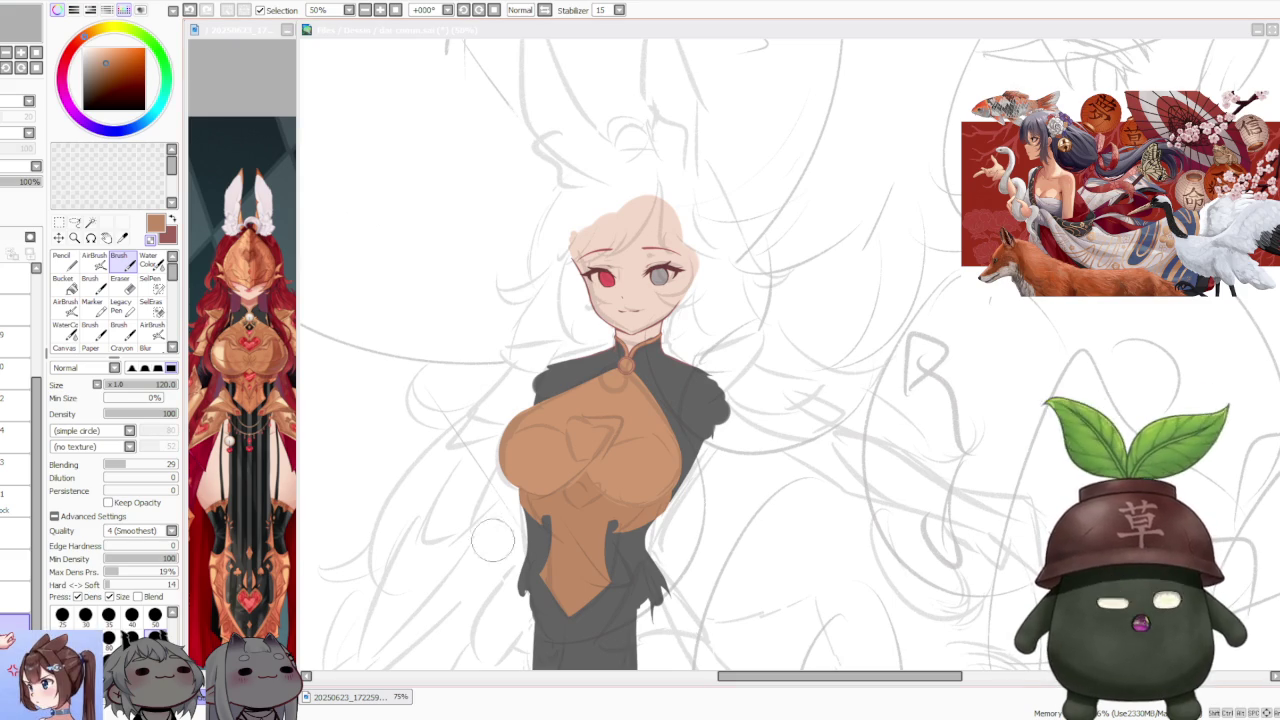
{"action": "scroll", "coordinate": [494, 214], "scroll_direction": "down", "scroll_amount": 1}
{"action": "scroll", "coordinate": [928, 213], "scroll_direction": "down", "scroll_amount": 2}
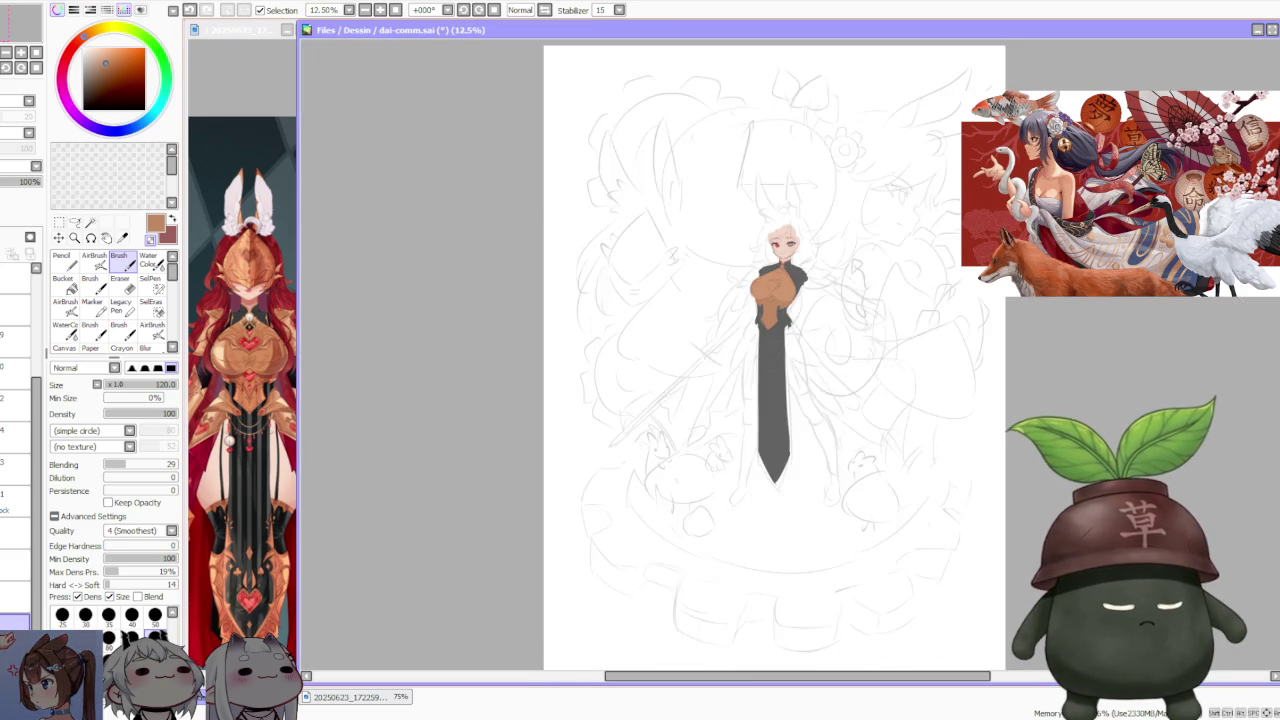
{"action": "scroll", "coordinate": [928, 213], "scroll_direction": "down", "scroll_amount": 1}
{"action": "scroll", "coordinate": [928, 213], "scroll_direction": "up", "scroll_amount": 2}
{"action": "scroll", "coordinate": [808, 272], "scroll_direction": "up", "scroll_amount": 2}
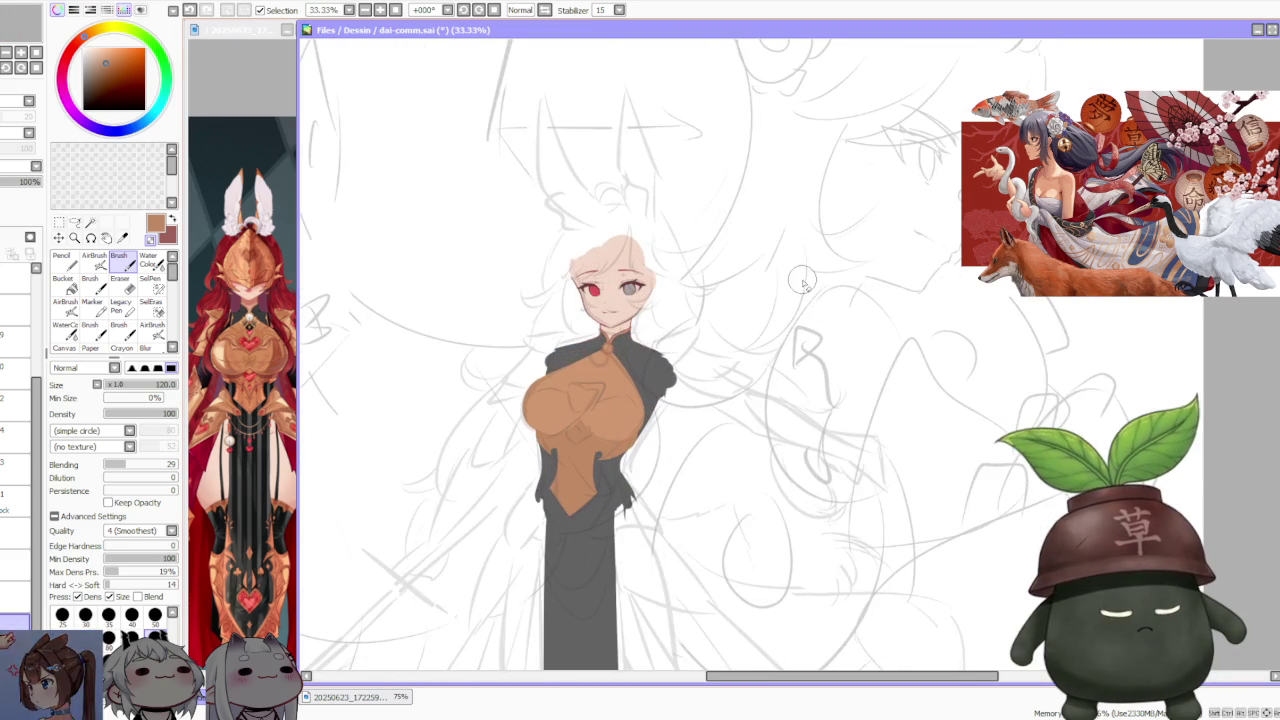
{"action": "scroll", "coordinate": [665, 325], "scroll_direction": "down", "scroll_amount": 1}
{"action": "scroll", "coordinate": [648, 292], "scroll_direction": "up", "scroll_amount": 1}
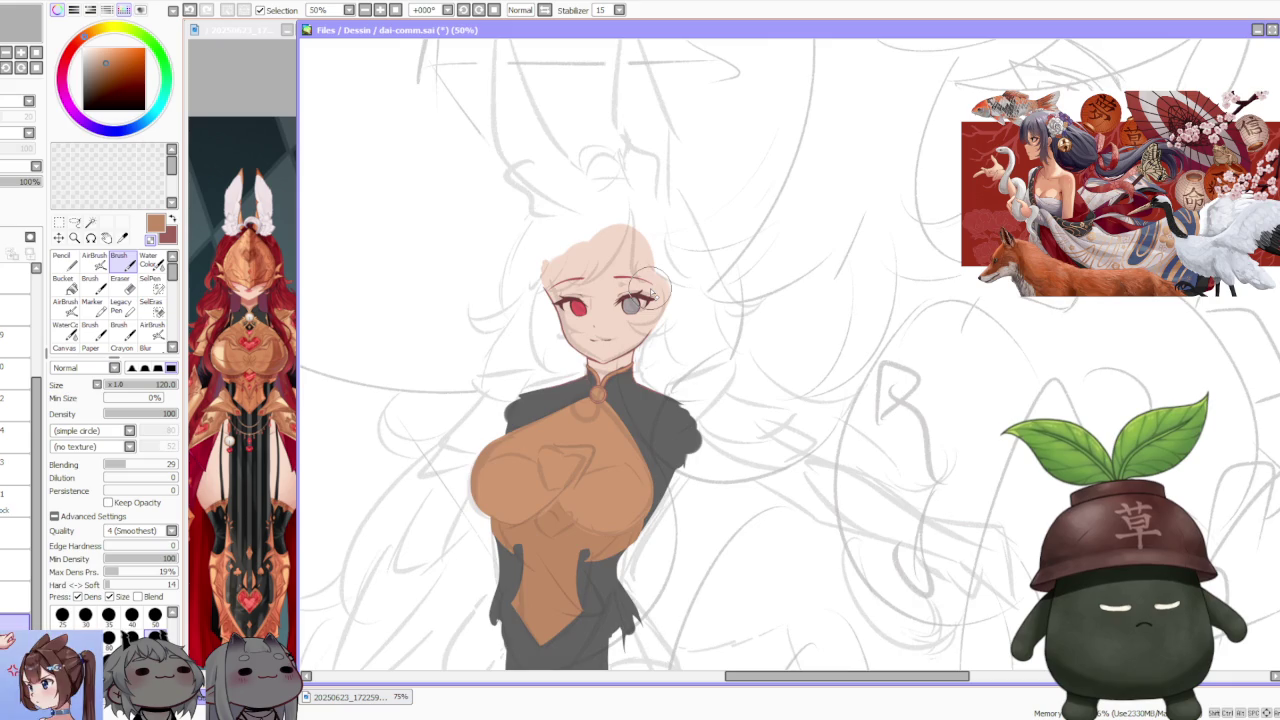
{"action": "scroll", "coordinate": [648, 292], "scroll_direction": "down", "scroll_amount": 1}
{"action": "scroll", "coordinate": [650, 290], "scroll_direction": "down", "scroll_amount": 1}
{"action": "scroll", "coordinate": [652, 293], "scroll_direction": "up", "scroll_amount": 1}
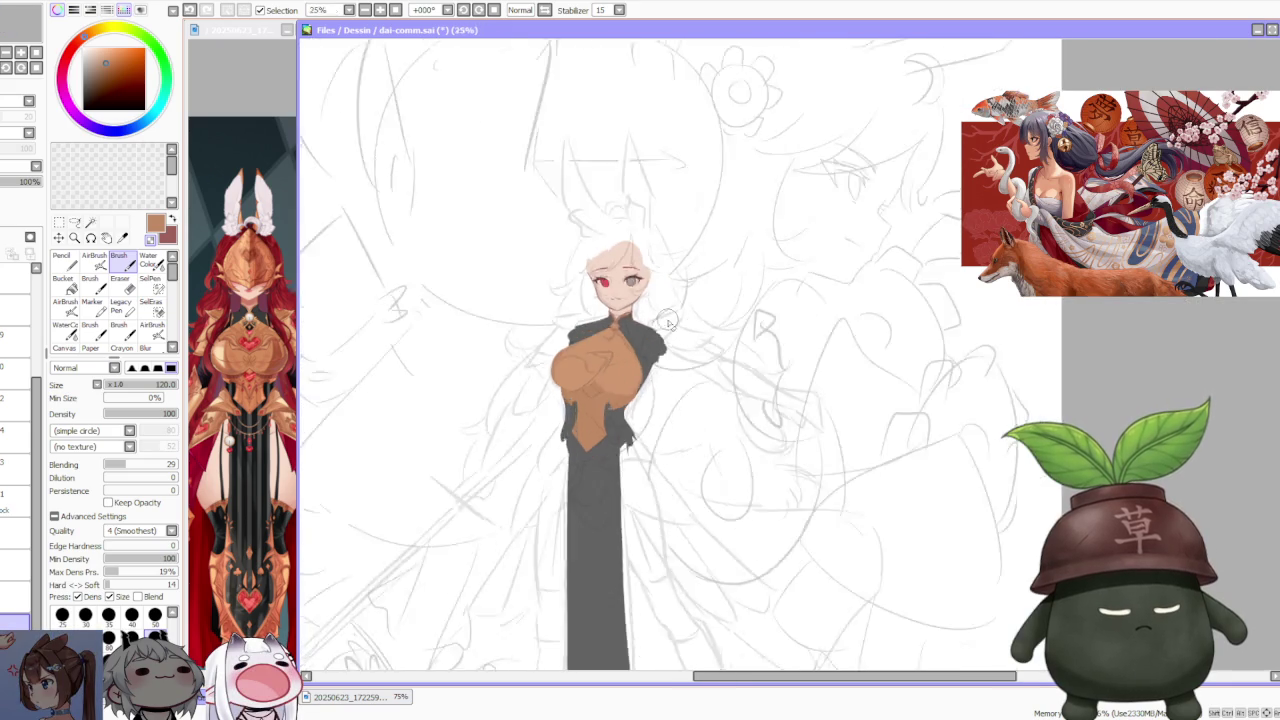
{"action": "scroll", "coordinate": [648, 298], "scroll_direction": "up", "scroll_amount": 2}
{"action": "scroll", "coordinate": [640, 308], "scroll_direction": "up", "scroll_amount": 1}
{"action": "scroll", "coordinate": [634, 316], "scroll_direction": "up", "scroll_amount": 1}
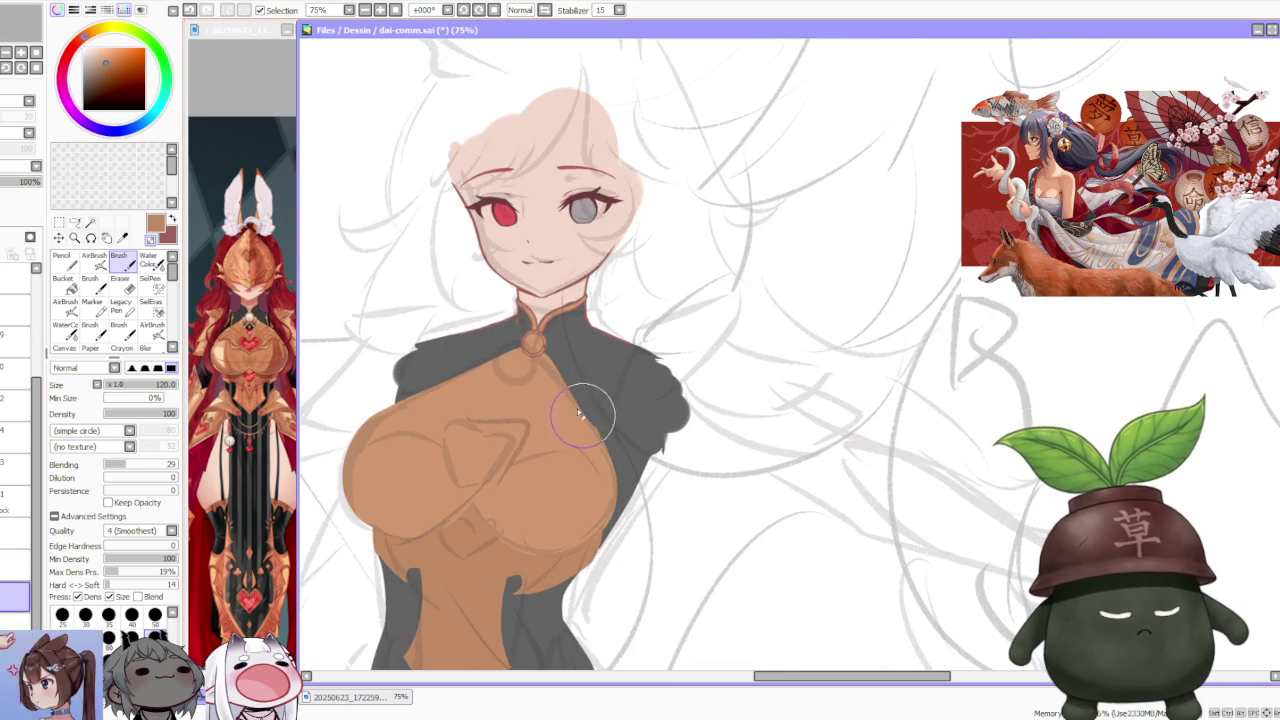
{"action": "scroll", "coordinate": [605, 460], "scroll_direction": "down", "scroll_amount": 2}
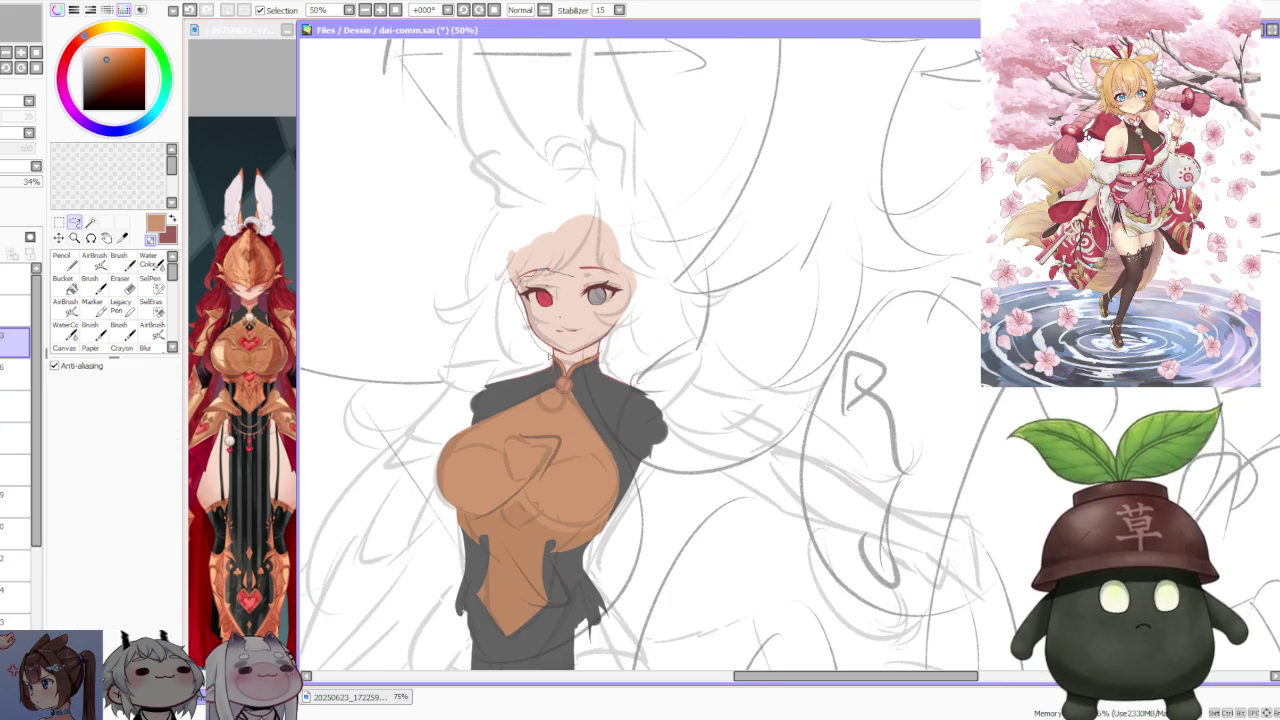
- Lasso an area over the face's right side, then cut and paste it
{"action": "mouse_move", "coordinate": [603, 338]}
{"action": "left_mouse_down"}
{"action": "mouse_move", "coordinate": [628, 288]}
{"action": "mouse_move", "coordinate": [572, 279]}
{"action": "left_mouse_up"}
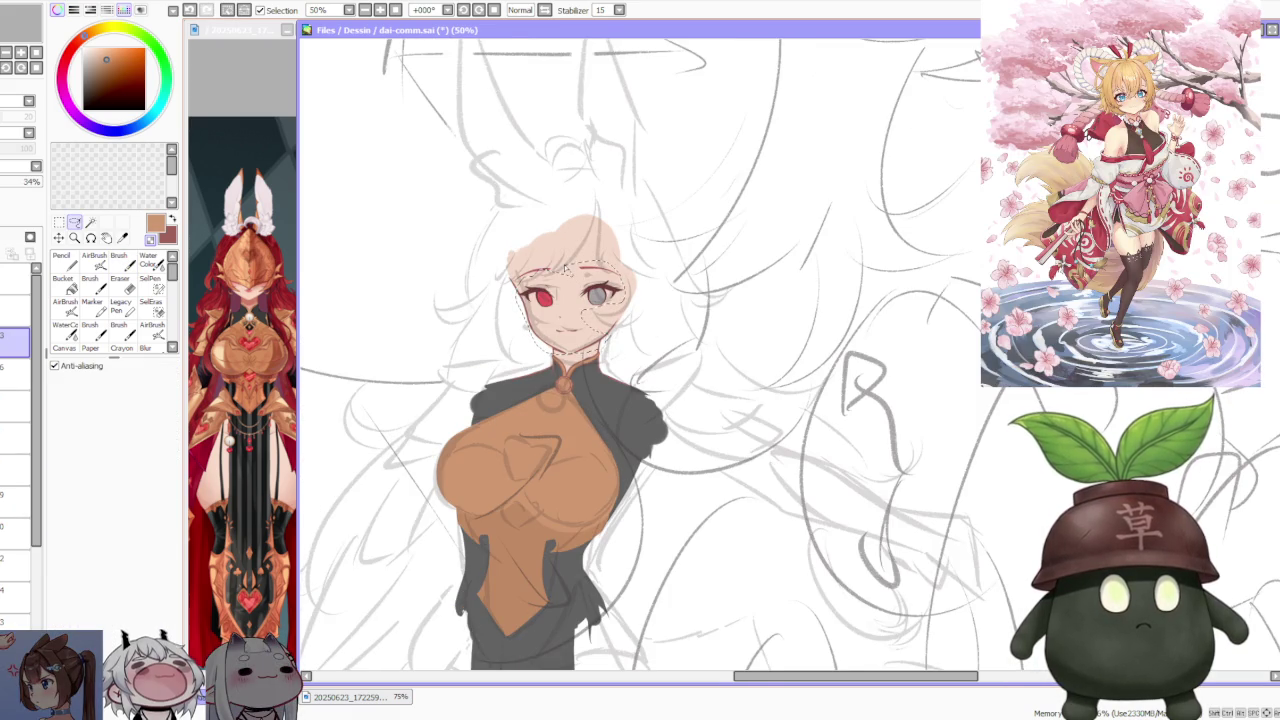
{"action": "key", "text": "ctrl+x"}
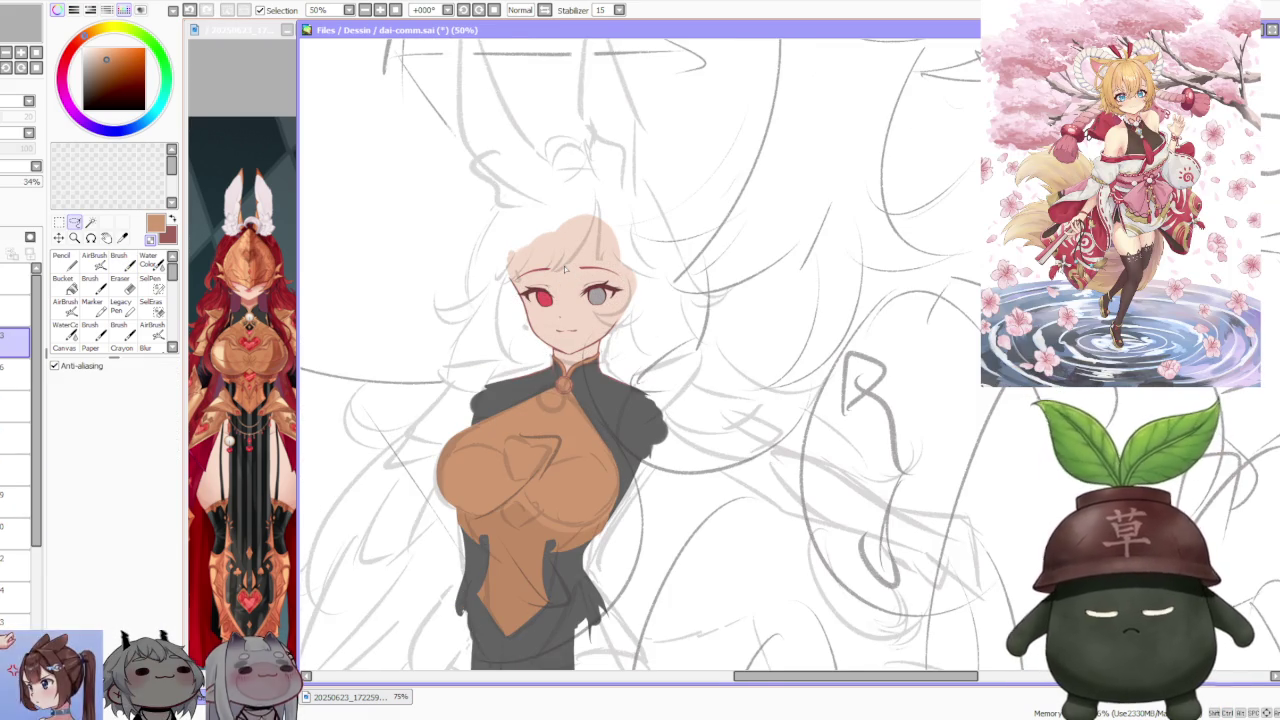
{"action": "key", "text": "ctrl+v"}
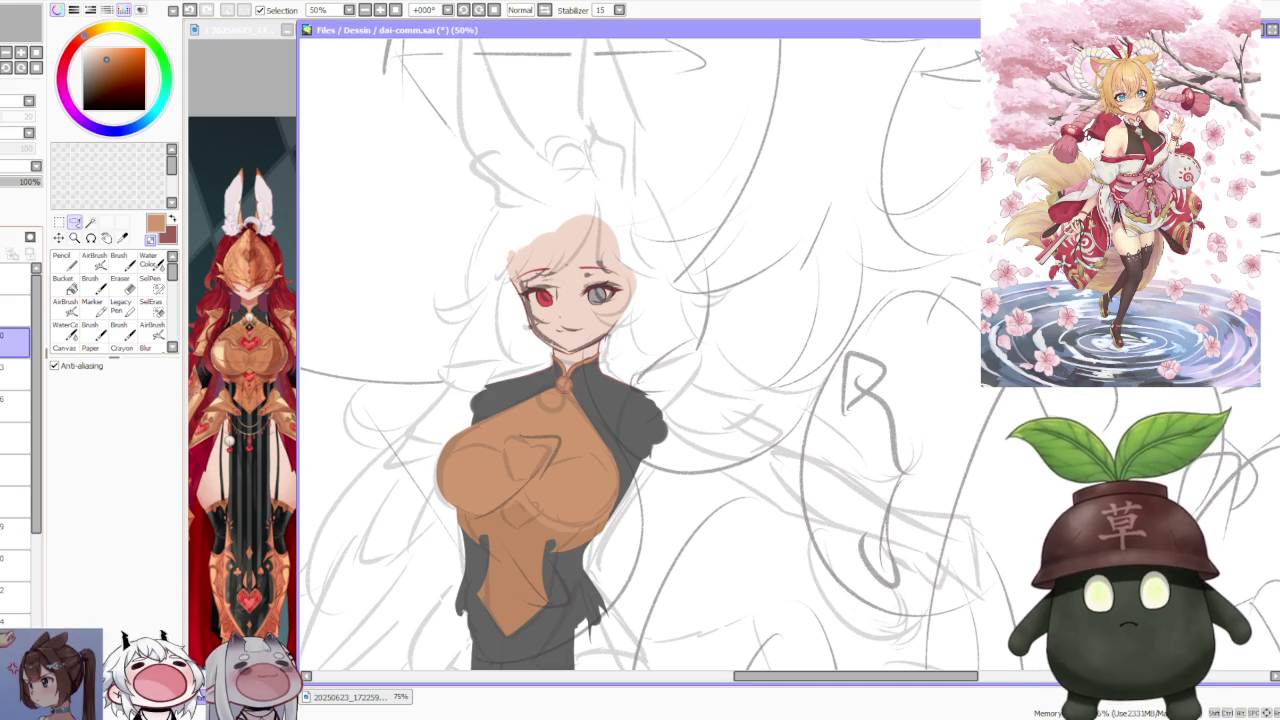
- Raise the faint face line layer's opacity from 34% to 79%
{"action": "left_click", "coordinate": [7, 375]}
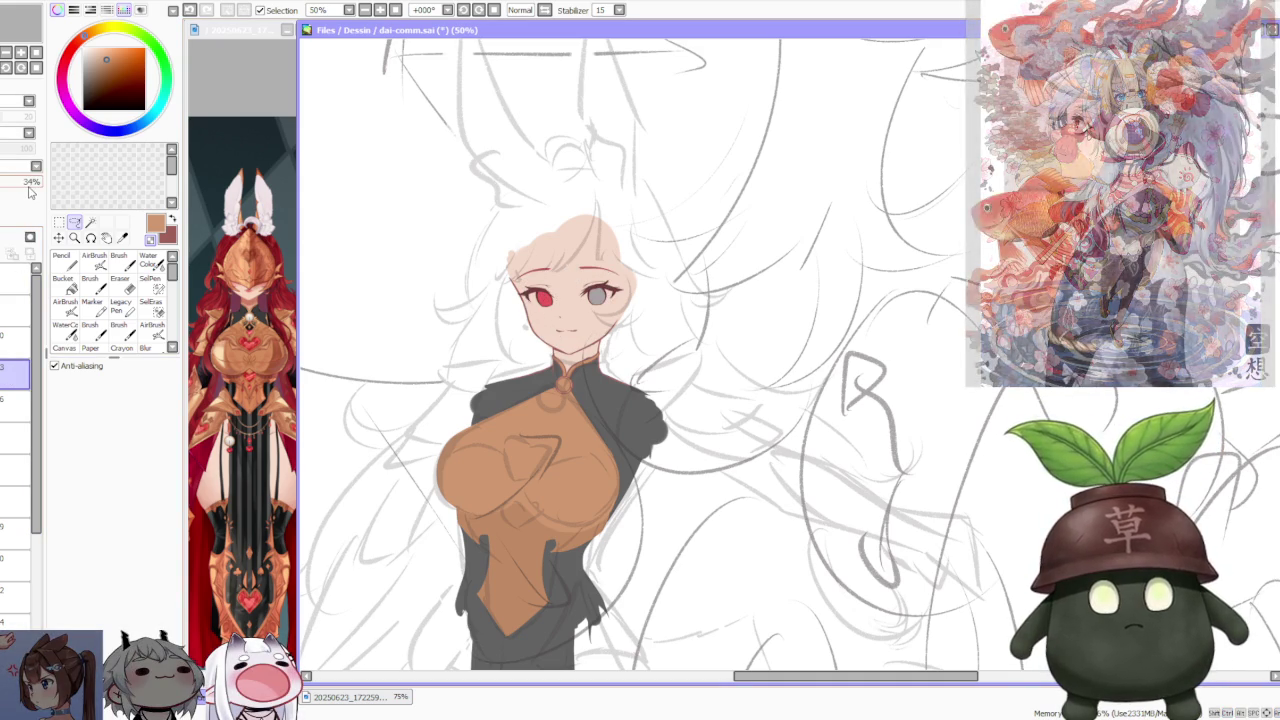
{"action": "left_click_drag", "start_coordinate": [30, 181], "coordinate": [34, 181]}
{"action": "scroll", "coordinate": [815, 241], "scroll_direction": "down", "scroll_amount": 3}
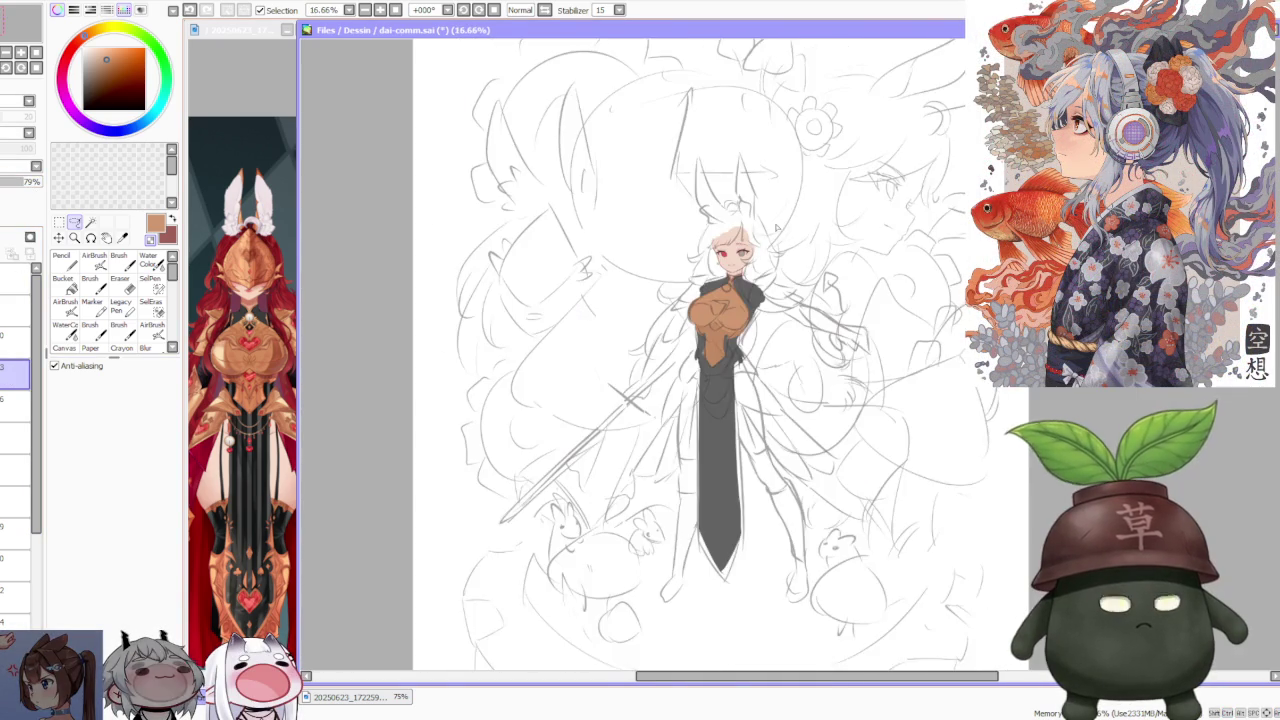
{"action": "scroll", "coordinate": [815, 241], "scroll_direction": "down", "scroll_amount": 1}
{"action": "scroll", "coordinate": [815, 241], "scroll_direction": "down", "scroll_amount": 2}
{"action": "scroll", "coordinate": [843, 255], "scroll_direction": "up", "scroll_amount": 2}
{"action": "scroll", "coordinate": [694, 489], "scroll_direction": "down", "scroll_amount": 2}
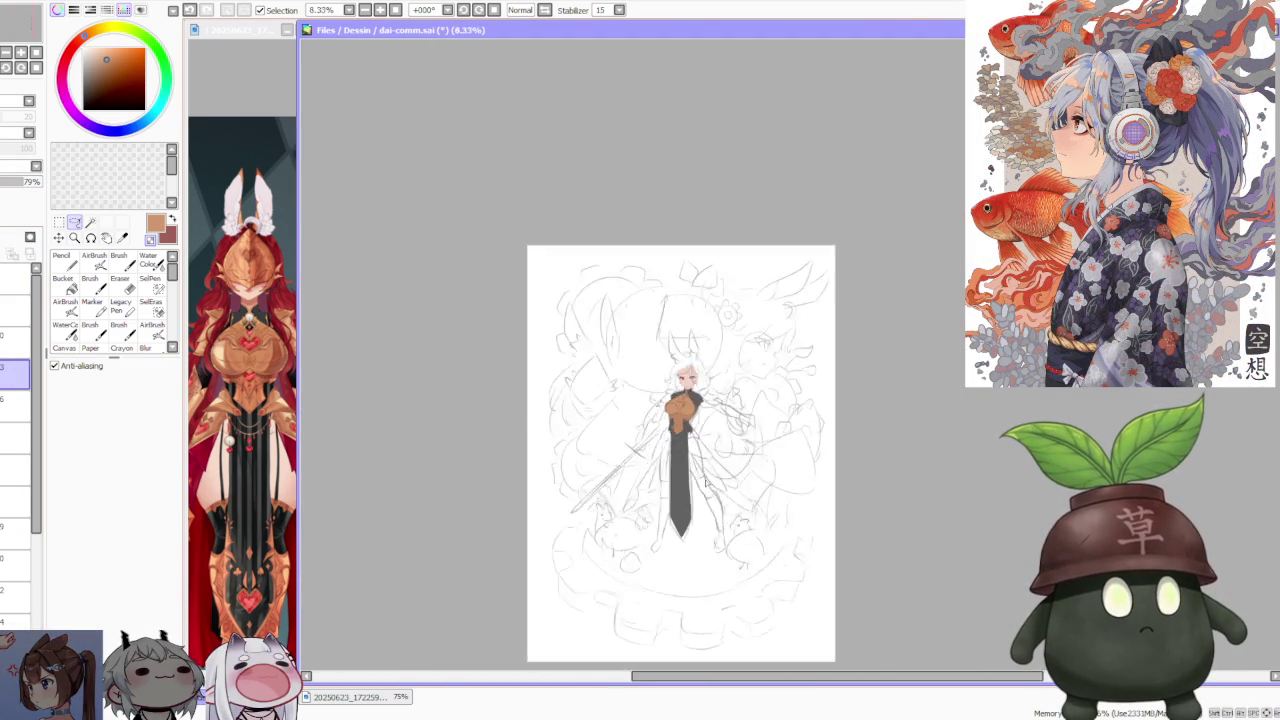
{"action": "scroll", "coordinate": [716, 542], "scroll_direction": "up", "scroll_amount": 2}
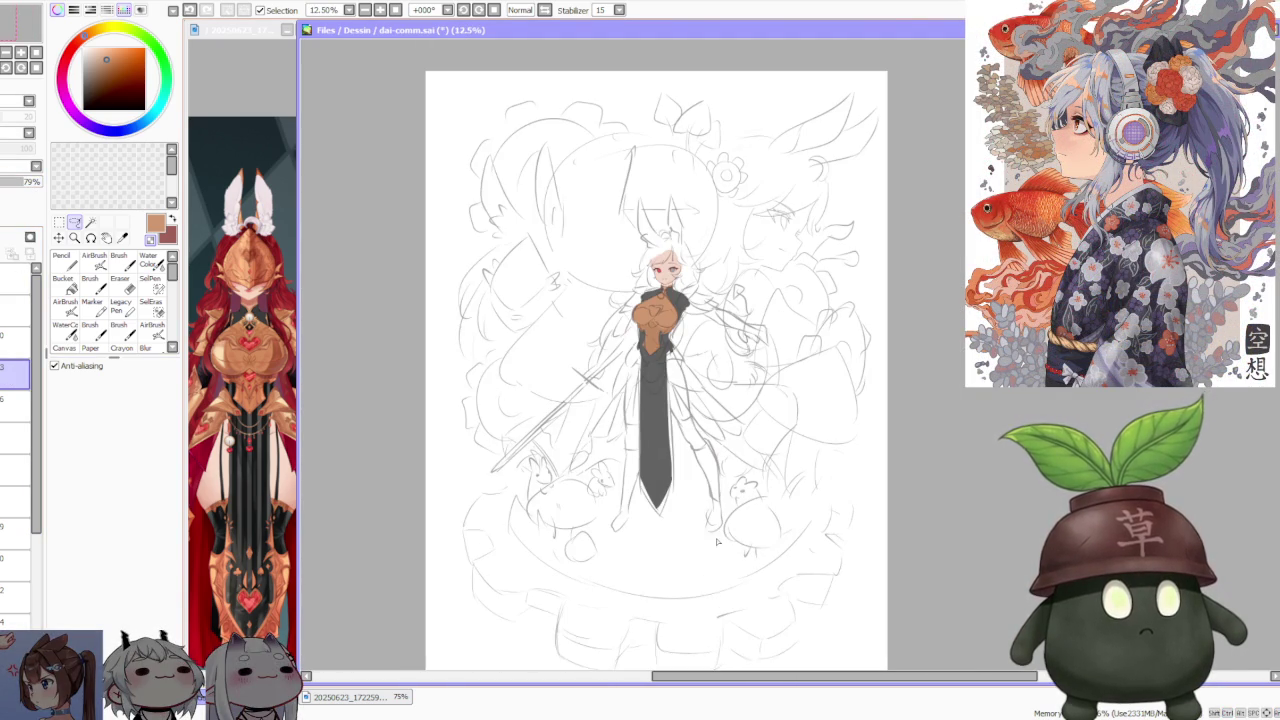
{"action": "left_click", "coordinate": [15, 438]}
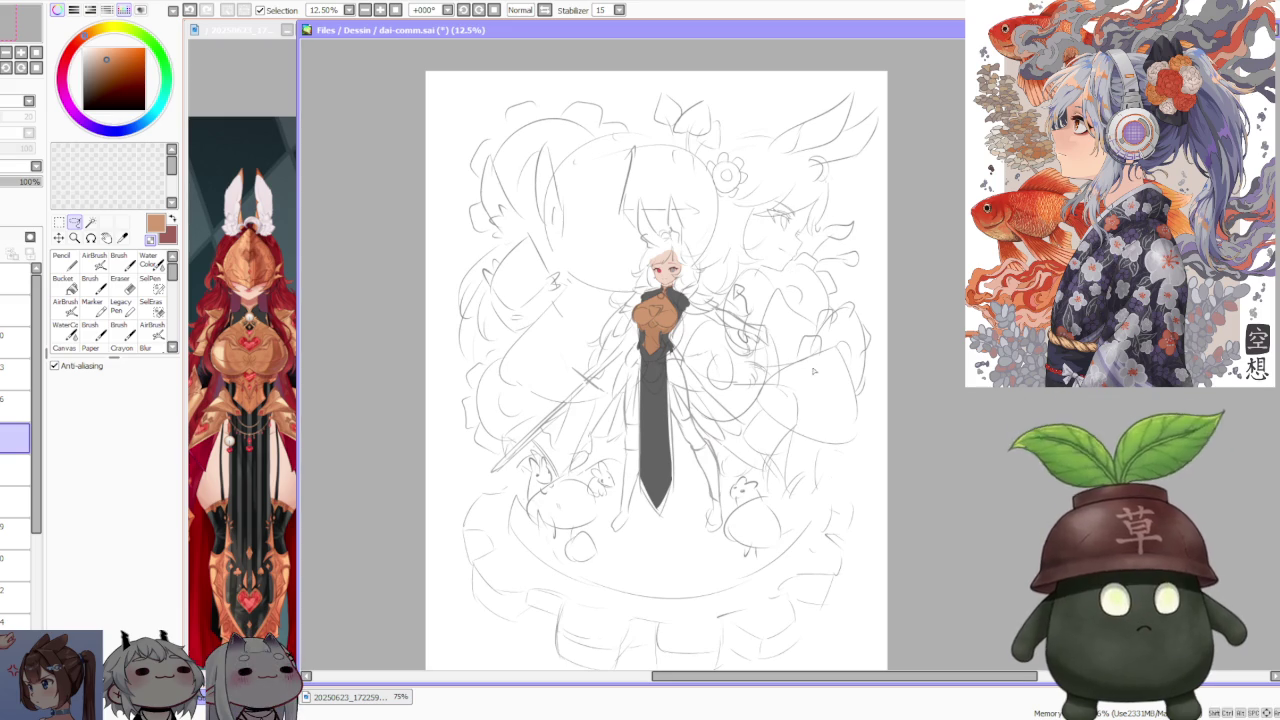
{"action": "left_click_drag", "start_coordinate": [706, 680], "coordinate": [732, 680]}
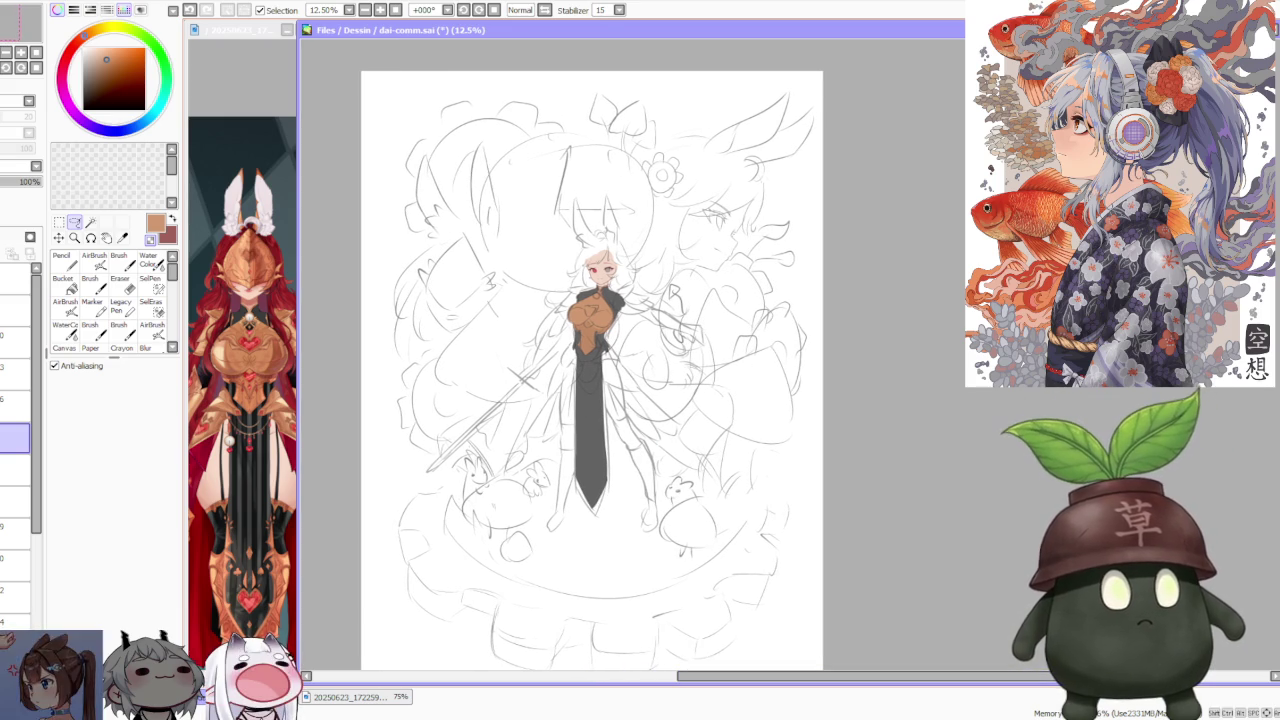
{"action": "scroll", "coordinate": [592, 362], "scroll_direction": "down", "scroll_amount": 2}
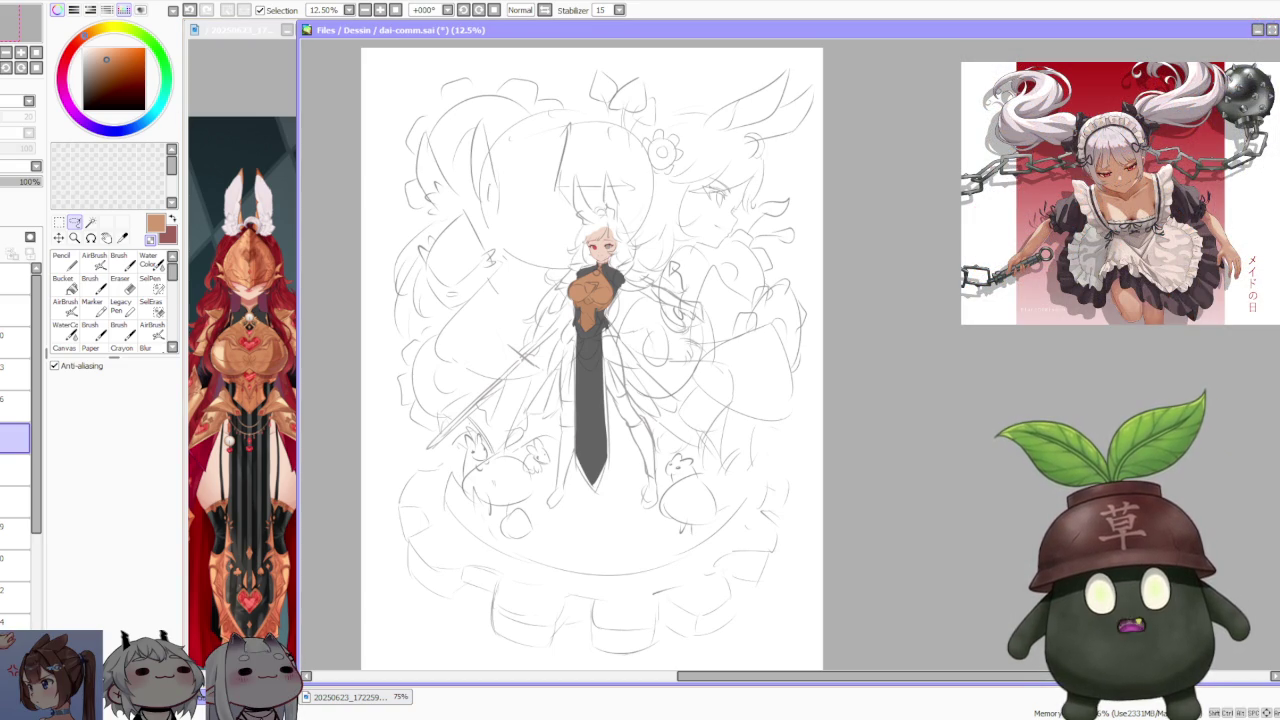
{"action": "scroll", "coordinate": [798, 350], "scroll_direction": "up", "scroll_amount": 1}
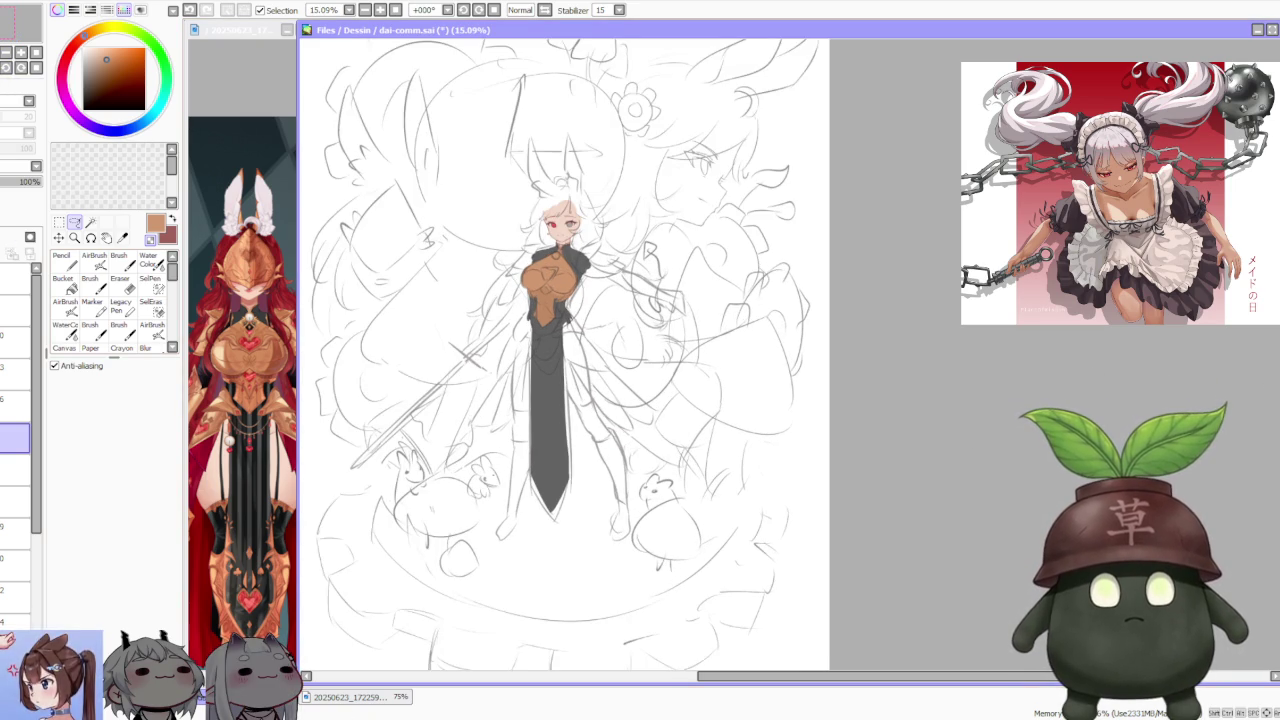
{"action": "scroll", "coordinate": [560, 350], "scroll_direction": "down", "scroll_amount": 1}
{"action": "scroll", "coordinate": [560, 350], "scroll_direction": "down", "scroll_amount": 1}
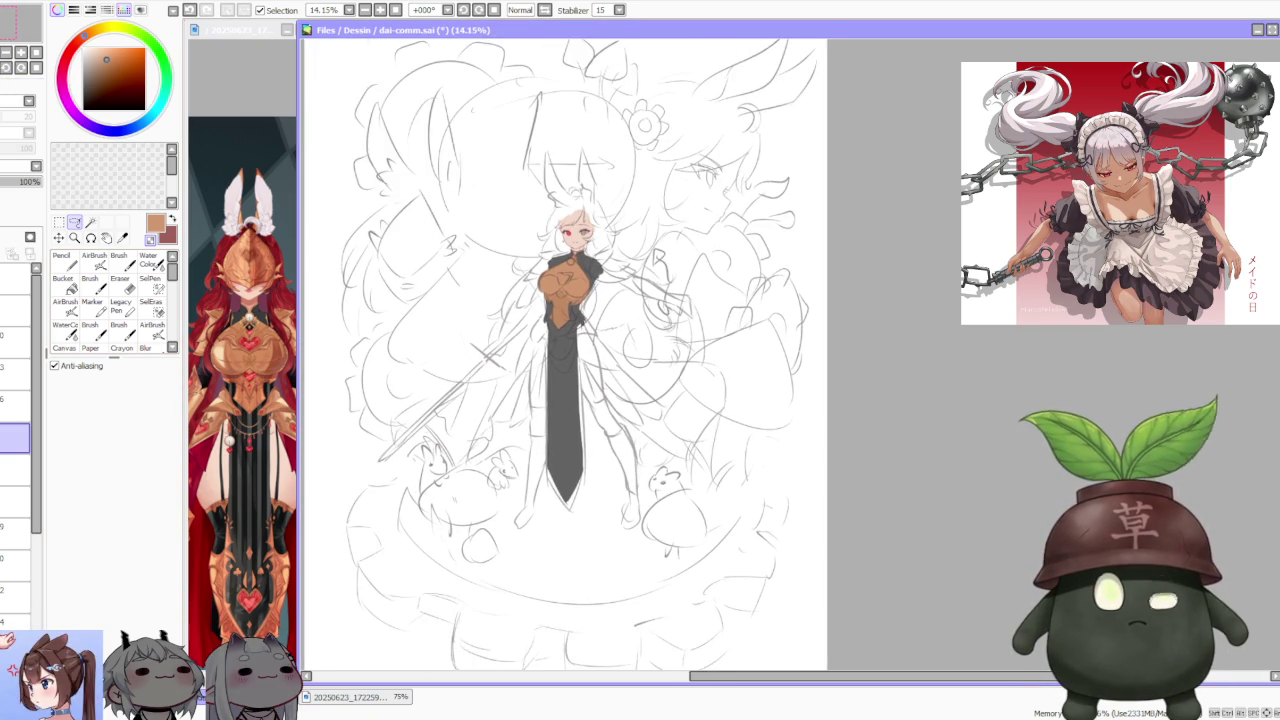
{"action": "scroll", "coordinate": [565, 355], "scroll_direction": "down", "scroll_amount": 1}
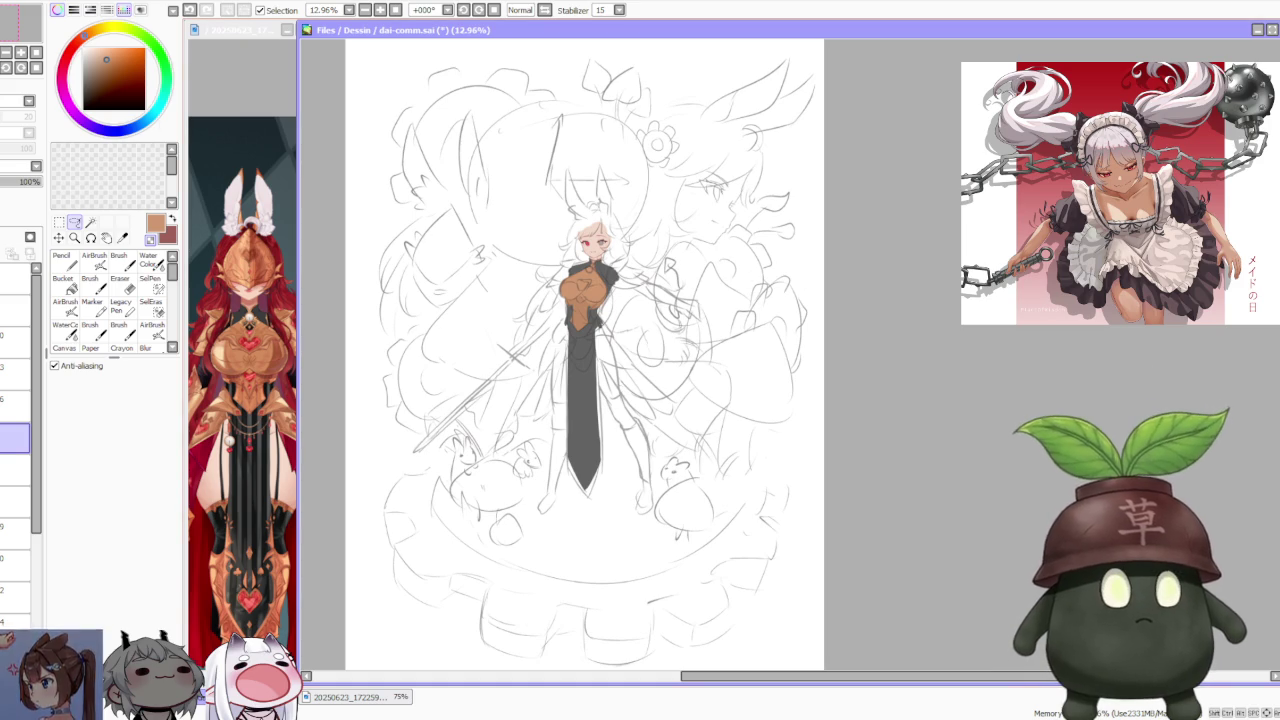
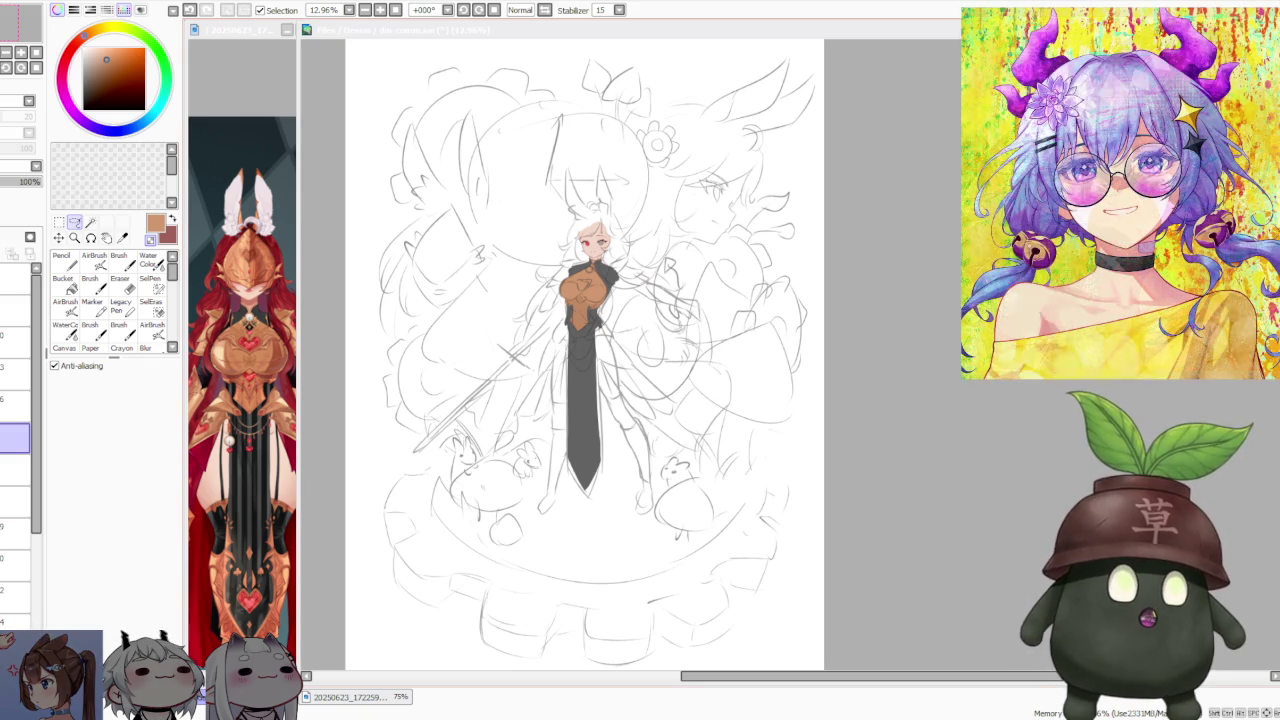
- Hide and reshow the rough hair sketch lines twice to compare them with the colours
{"action": "scroll", "coordinate": [600, 300], "scroll_direction": "down", "scroll_amount": 1}
{"action": "scroll", "coordinate": [600, 300], "scroll_direction": "down", "scroll_amount": 1}
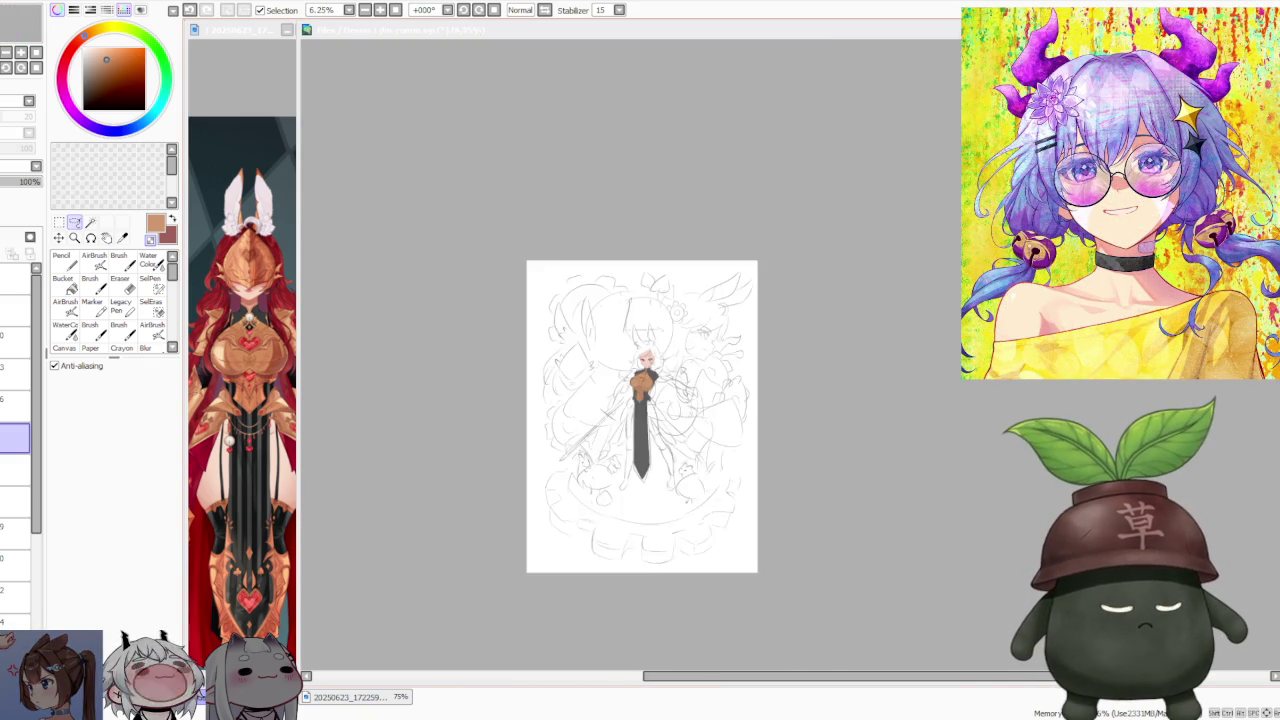
{"action": "scroll", "coordinate": [640, 360], "scroll_direction": "up", "scroll_amount": 5}
{"action": "scroll", "coordinate": [640, 400], "scroll_direction": "down", "scroll_amount": 3}
{"action": "scroll", "coordinate": [640, 400], "scroll_direction": "up", "scroll_amount": 3}
{"action": "scroll", "coordinate": [640, 400], "scroll_direction": "down", "scroll_amount": 3}
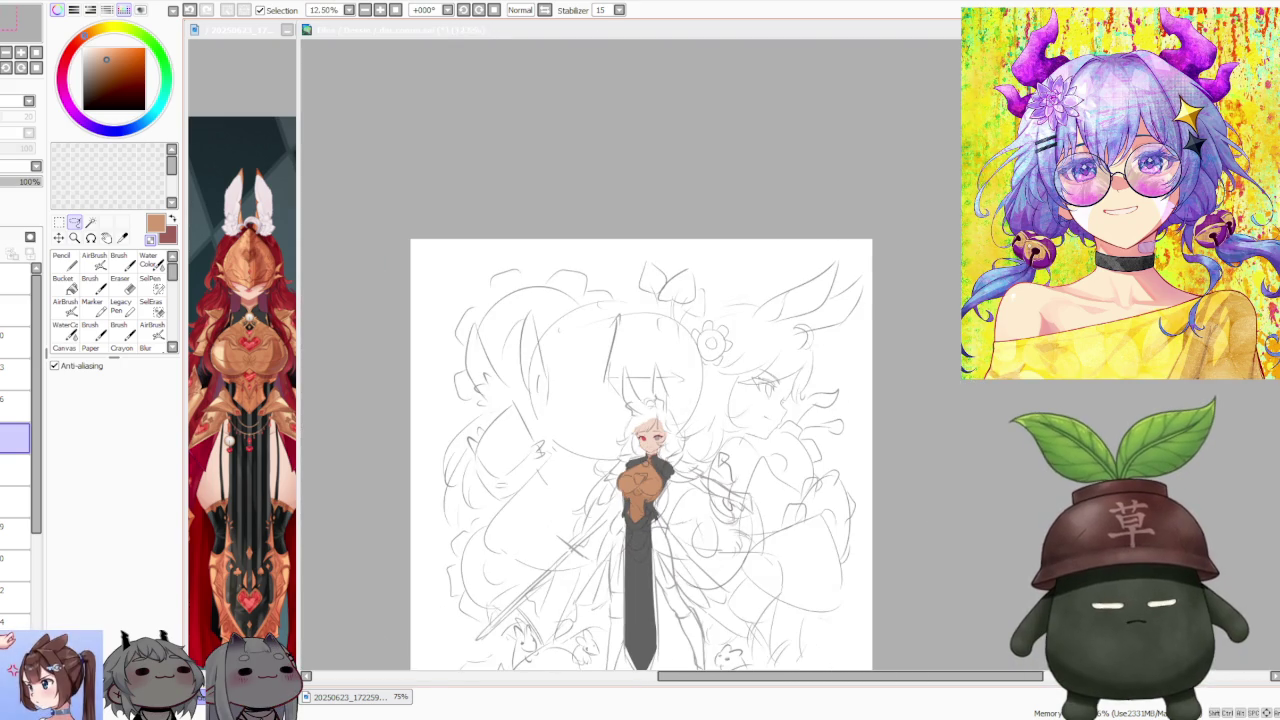
{"action": "scroll", "coordinate": [618, 579], "scroll_direction": "up", "scroll_amount": 1}
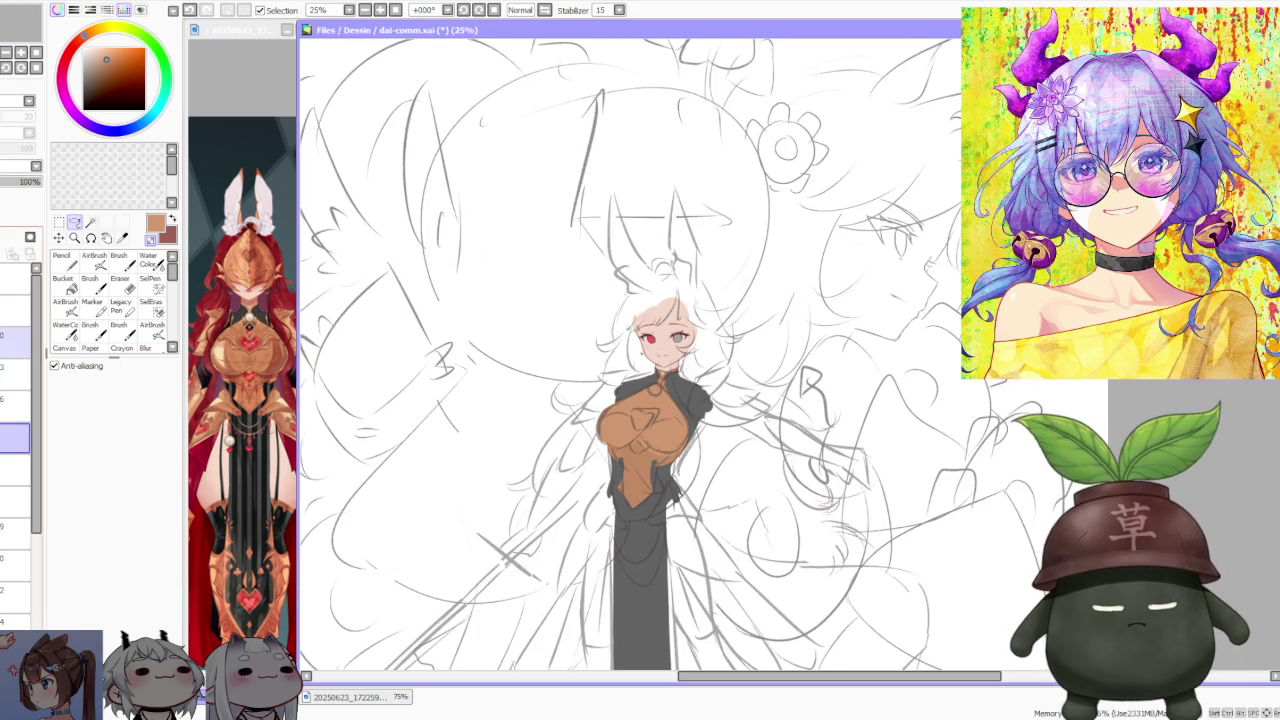
{"action": "left_click", "coordinate": [10, 370]}
{"action": "left_click", "coordinate": [10, 370]}
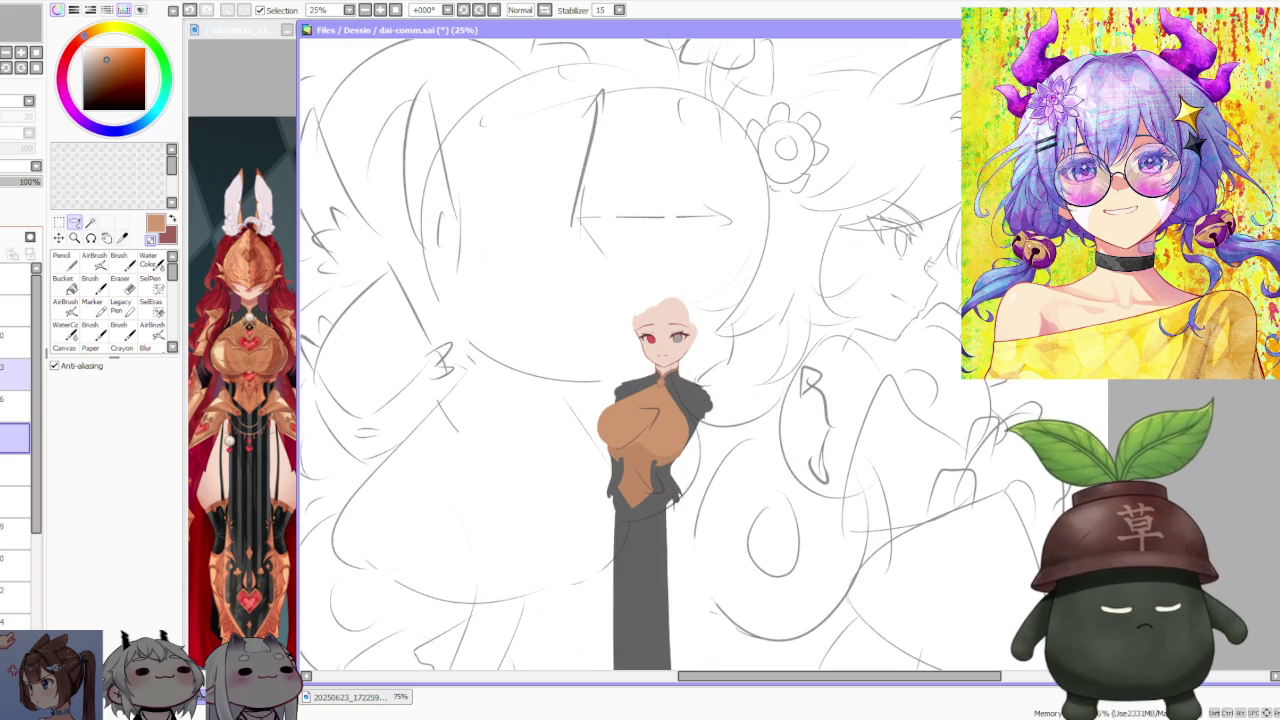
{"action": "scroll", "coordinate": [604, 298], "scroll_direction": "down", "scroll_amount": 2}
{"action": "left_click", "coordinate": [10, 370]}
{"action": "left_click", "coordinate": [10, 370]}
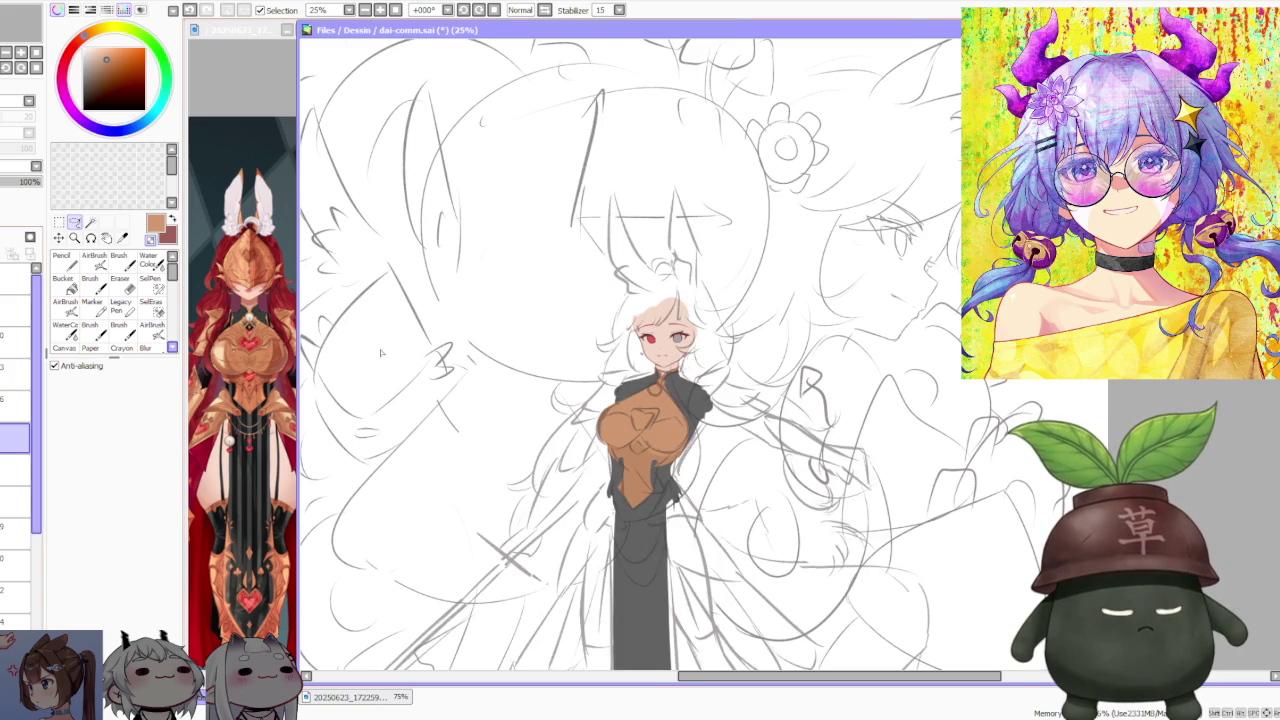
{"action": "scroll", "coordinate": [621, 332], "scroll_direction": "up", "scroll_amount": 1}
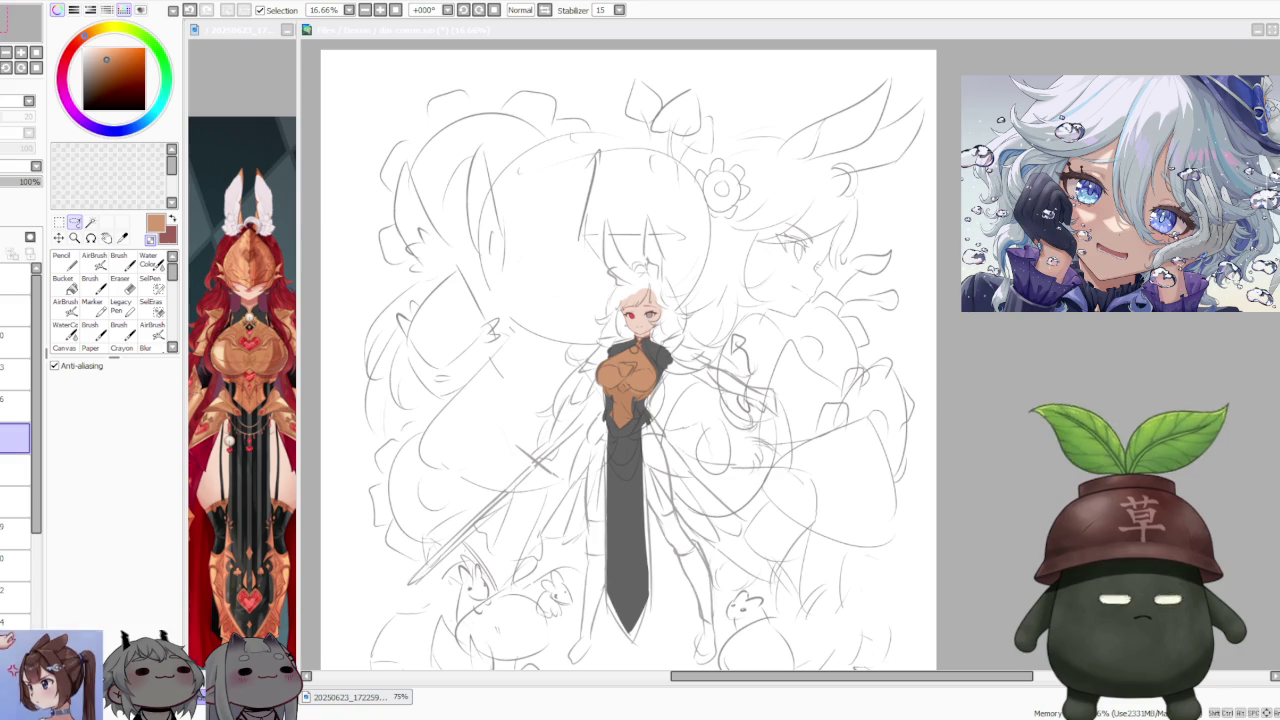
- Zoom in to 100% on the character's face
{"action": "scroll", "coordinate": [816, 221], "scroll_direction": "down", "scroll_amount": 1}
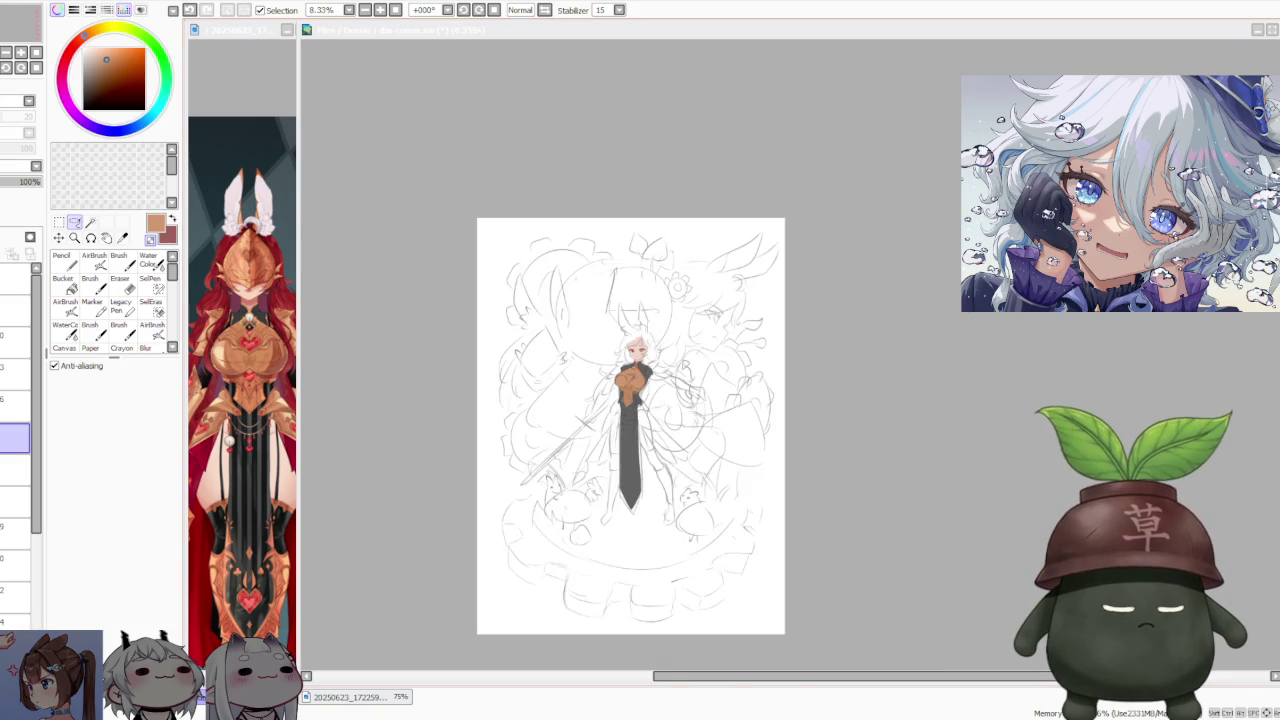
{"action": "scroll", "coordinate": [816, 221], "scroll_direction": "up", "scroll_amount": 2}
{"action": "scroll", "coordinate": [816, 221], "scroll_direction": "up", "scroll_amount": 2}
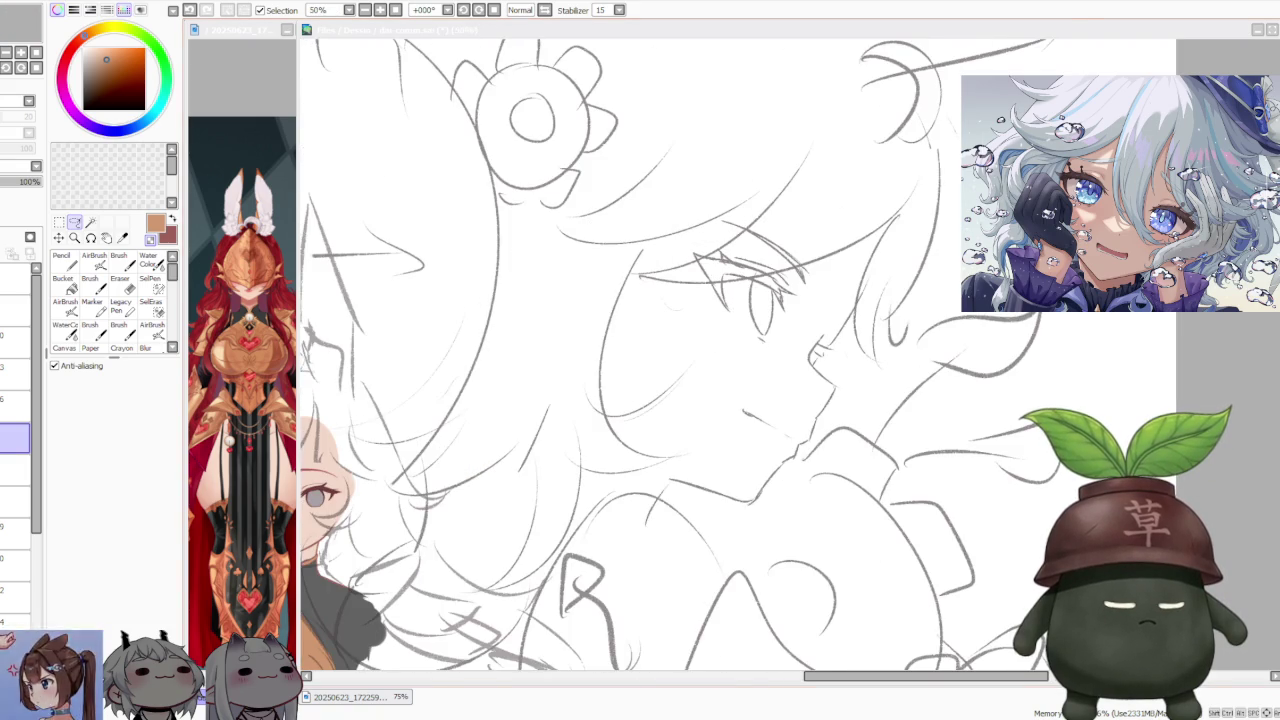
{"action": "scroll", "coordinate": [683, 269], "scroll_direction": "down", "scroll_amount": 2}
{"action": "scroll", "coordinate": [683, 269], "scroll_direction": "down", "scroll_amount": 1}
{"action": "scroll", "coordinate": [683, 269], "scroll_direction": "down", "scroll_amount": 2}
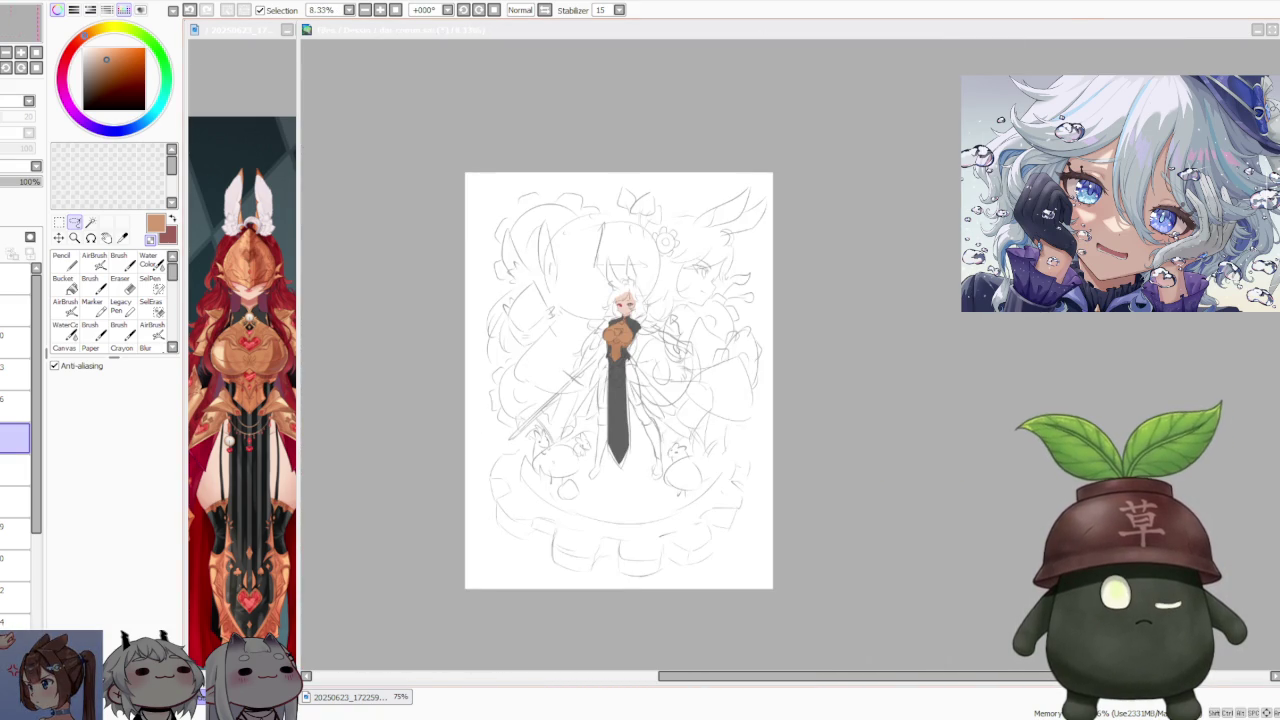
{"action": "scroll", "coordinate": [618, 380], "scroll_direction": "up", "scroll_amount": 1}
{"action": "scroll", "coordinate": [618, 380], "scroll_direction": "up", "scroll_amount": 1}
{"action": "scroll", "coordinate": [618, 380], "scroll_direction": "down", "scroll_amount": 2}
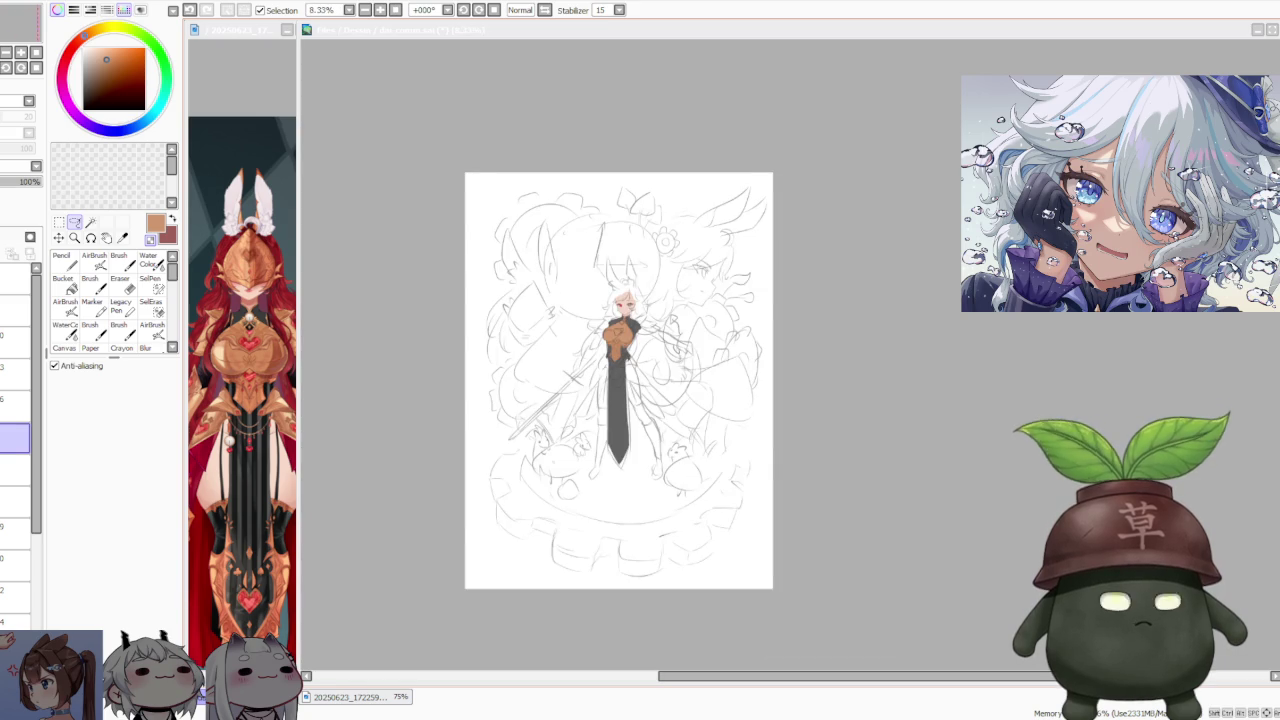
{"action": "scroll", "coordinate": [620, 290], "scroll_direction": "up", "scroll_amount": 1}
{"action": "scroll", "coordinate": [620, 290], "scroll_direction": "up", "scroll_amount": 1}
{"action": "scroll", "coordinate": [620, 290], "scroll_direction": "up", "scroll_amount": 1}
{"action": "scroll", "coordinate": [620, 290], "scroll_direction": "up", "scroll_amount": 1}
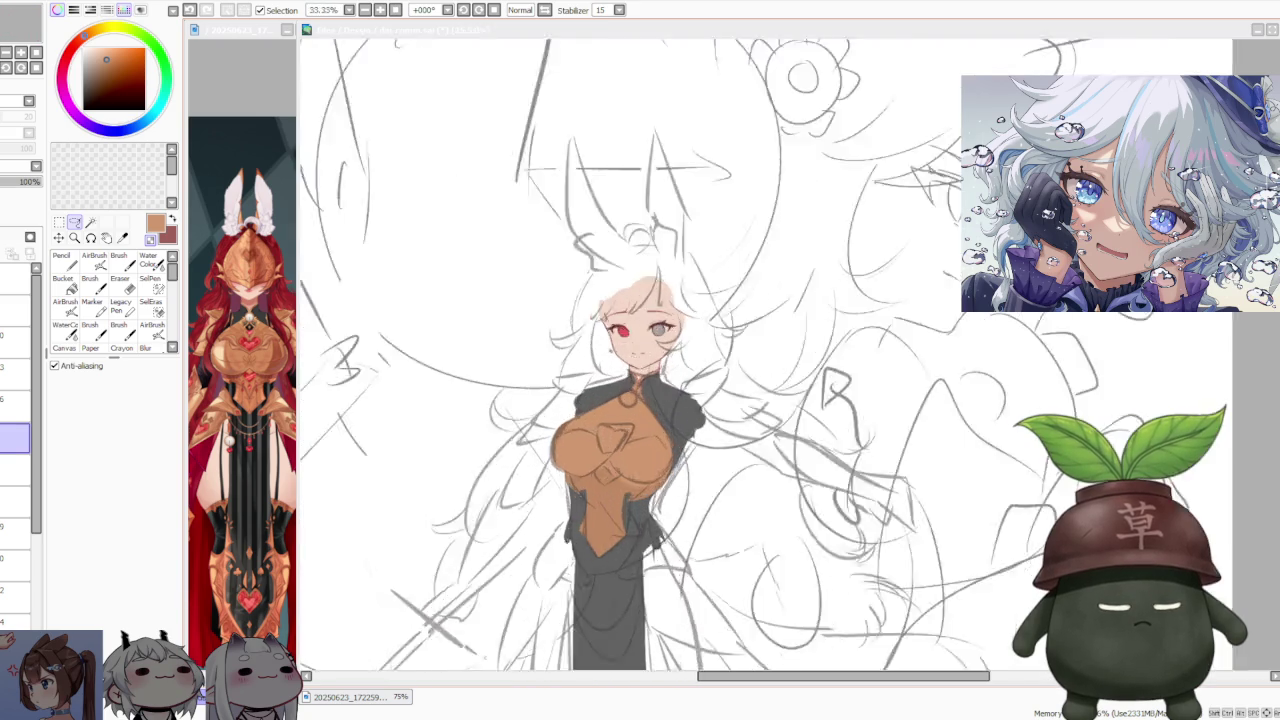
{"action": "scroll", "coordinate": [640, 340], "scroll_direction": "up", "scroll_amount": 2}
{"action": "scroll", "coordinate": [640, 340], "scroll_direction": "down", "scroll_amount": 1}
{"action": "scroll", "coordinate": [640, 340], "scroll_direction": "up", "scroll_amount": 1}
{"action": "scroll", "coordinate": [640, 340], "scroll_direction": "up", "scroll_amount": 1}
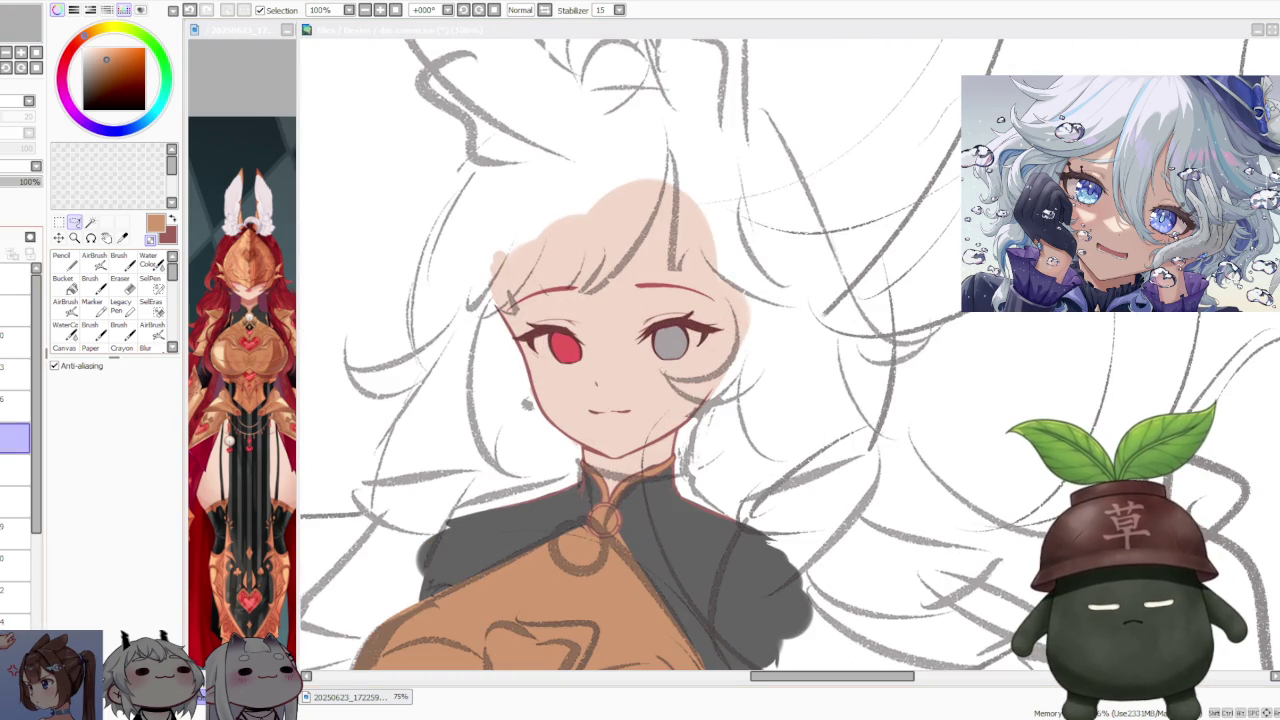
- Select the eye layer lower in the Layer panel
{"action": "left_click", "coordinate": [15, 470]}
{"action": "left_click", "coordinate": [15, 534]}
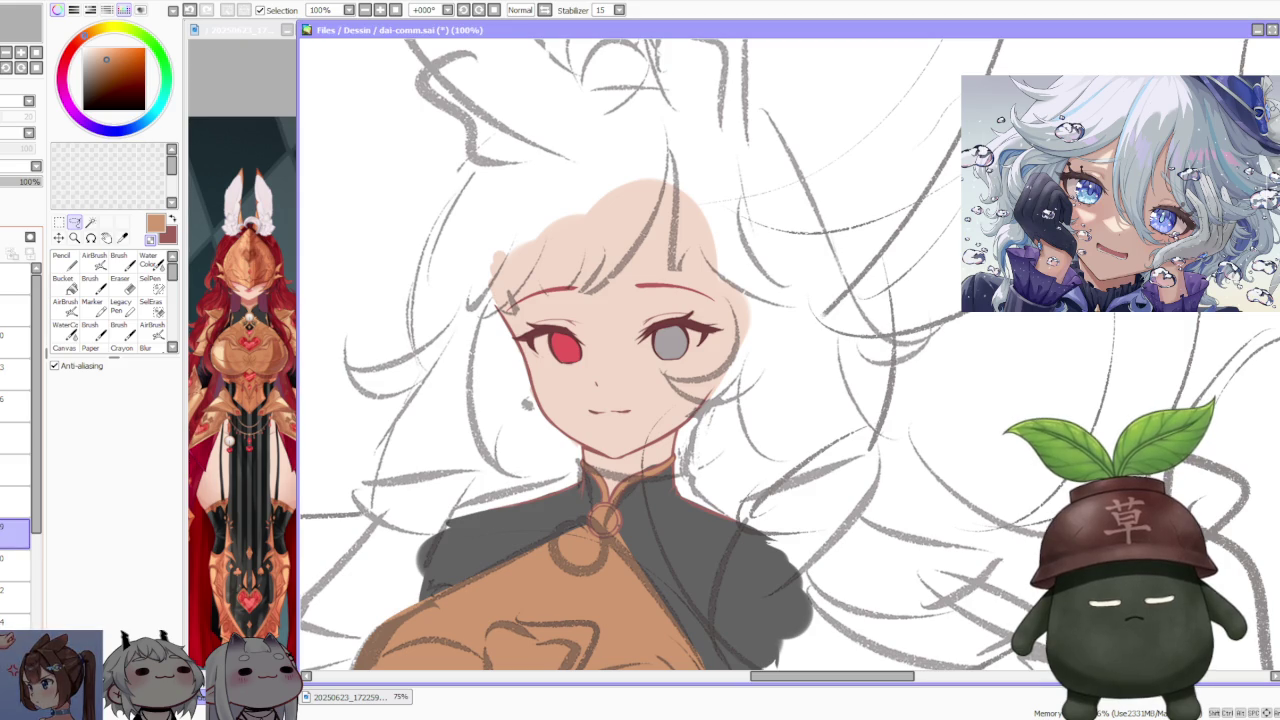
{"action": "left_click", "coordinate": [15, 558]}
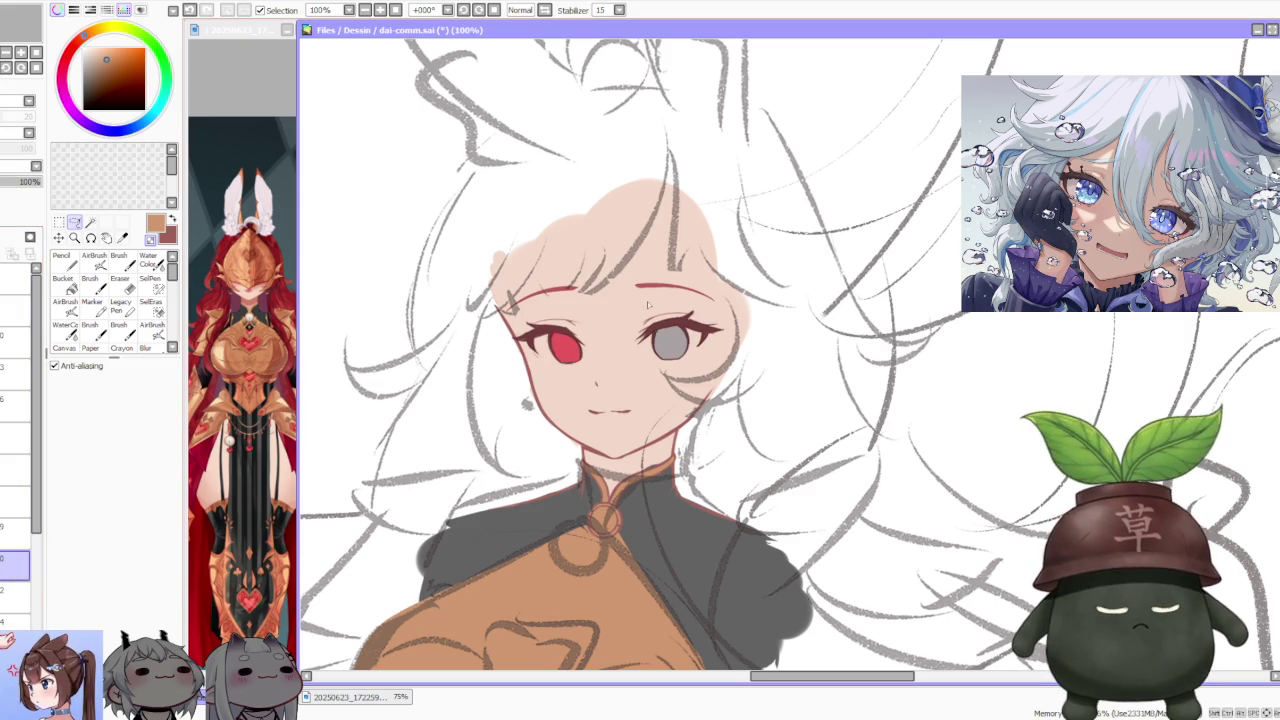
- Lasso the grey eye and Free Deform it, raising both bottom corners to flatten it
{"action": "left_click_drag", "start_coordinate": [666, 378], "coordinate": [640, 372]}
{"action": "key", "text": "ctrl+t"}
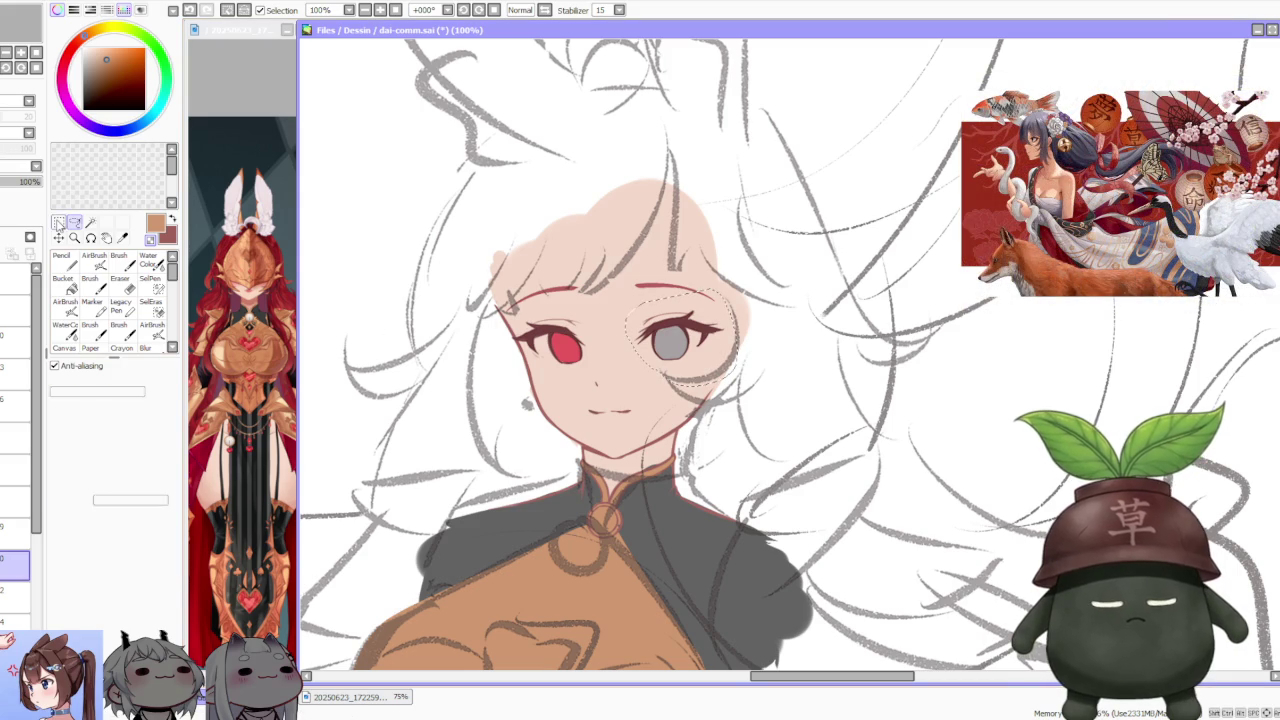
{"action": "left_click", "coordinate": [56, 435]}
{"action": "scroll", "coordinate": [673, 370], "scroll_direction": "up", "scroll_amount": 5}
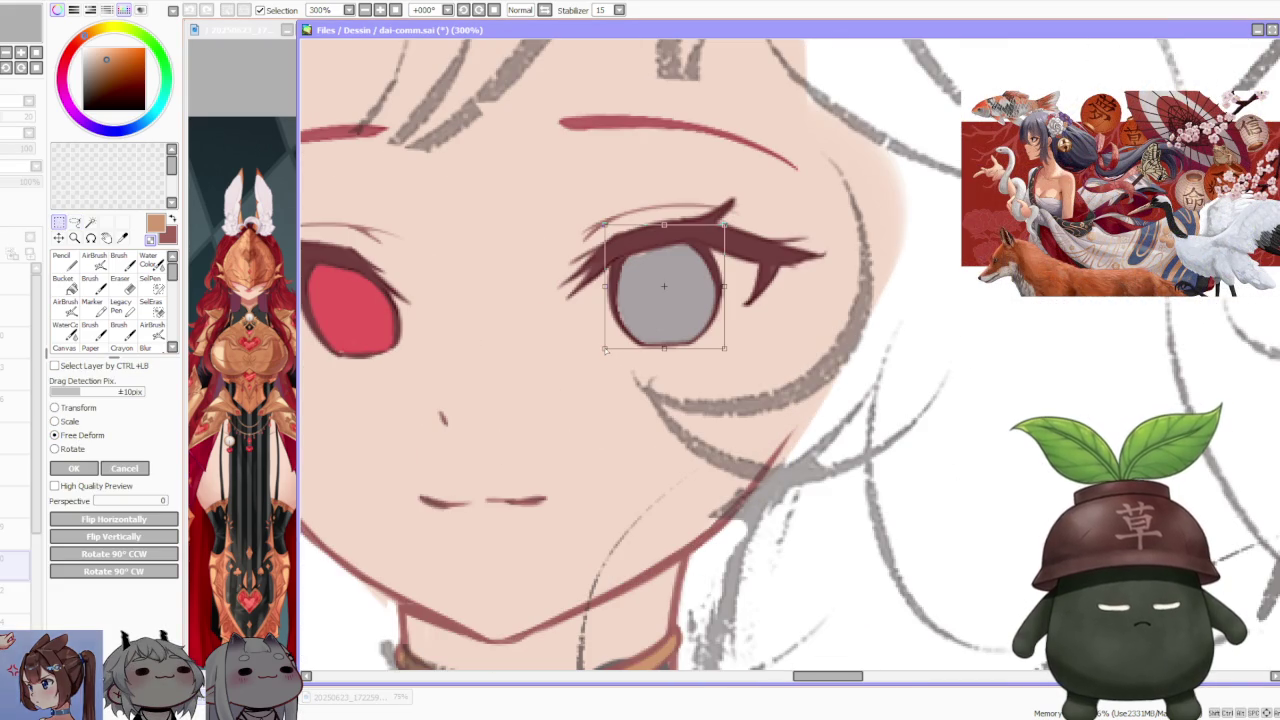
{"action": "left_click_drag", "start_coordinate": [605, 347], "coordinate": [604, 342]}
{"action": "left_click_drag", "start_coordinate": [730, 356], "coordinate": [729, 349]}
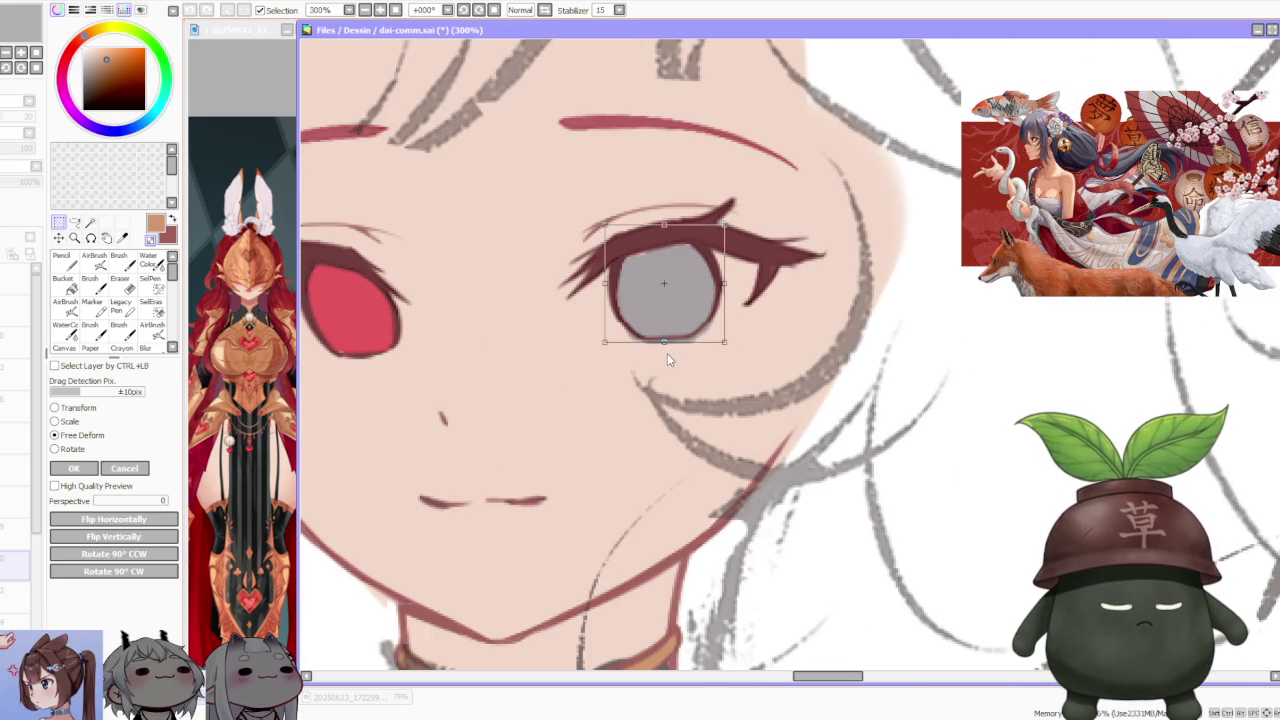
{"action": "left_click_drag", "start_coordinate": [663, 346], "coordinate": [663, 348]}
{"action": "scroll", "coordinate": [663, 348], "scroll_direction": "down", "scroll_amount": 2}
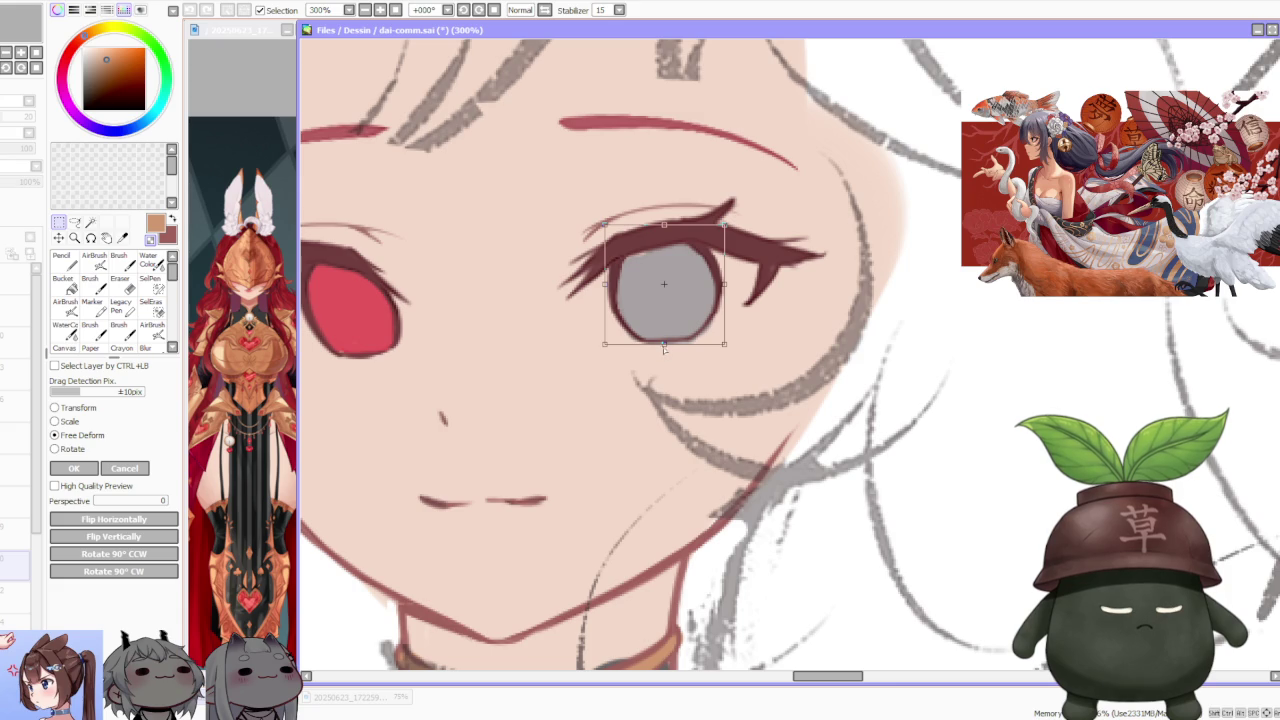
{"action": "left_click", "coordinate": [90, 468]}
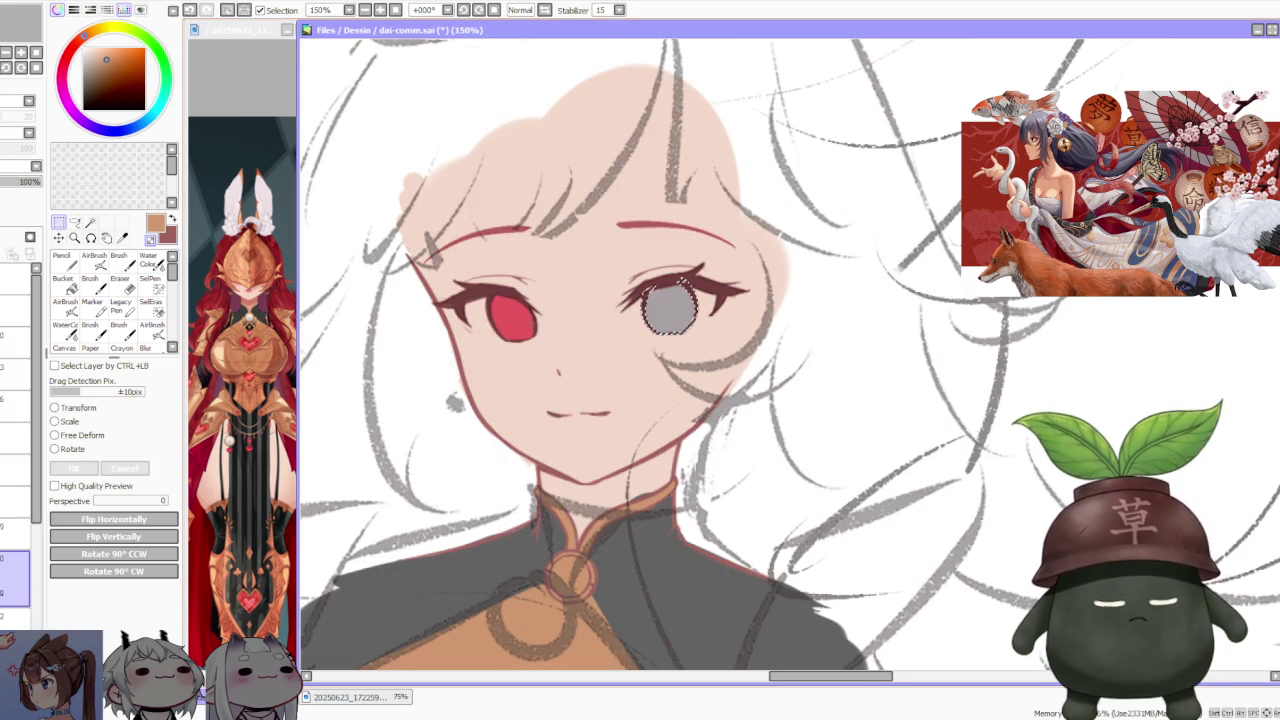
{"action": "scroll", "coordinate": [651, 251], "scroll_direction": "down", "scroll_amount": 2}
{"action": "scroll", "coordinate": [651, 251], "scroll_direction": "down", "scroll_amount": 2}
{"action": "scroll", "coordinate": [651, 251], "scroll_direction": "down", "scroll_amount": 1}
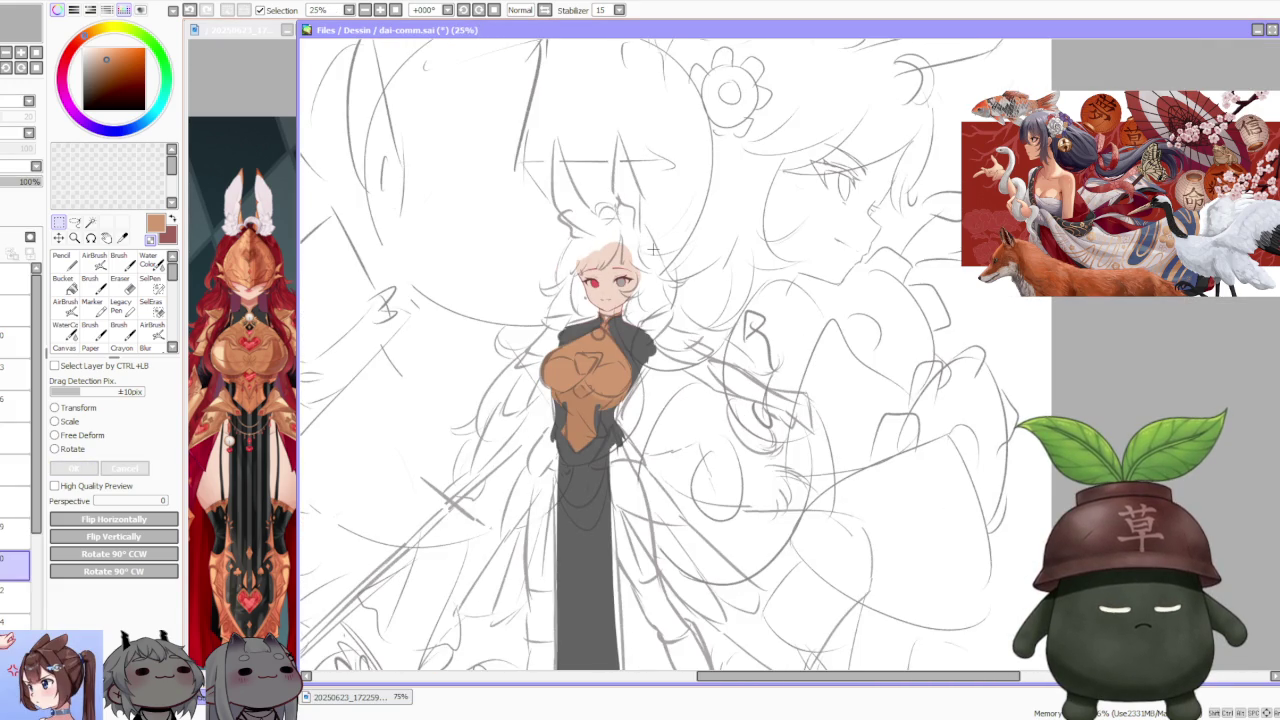
- Switch to another layer and pick the Lasso selection tool
{"action": "scroll", "coordinate": [655, 245], "scroll_direction": "down", "scroll_amount": 1}
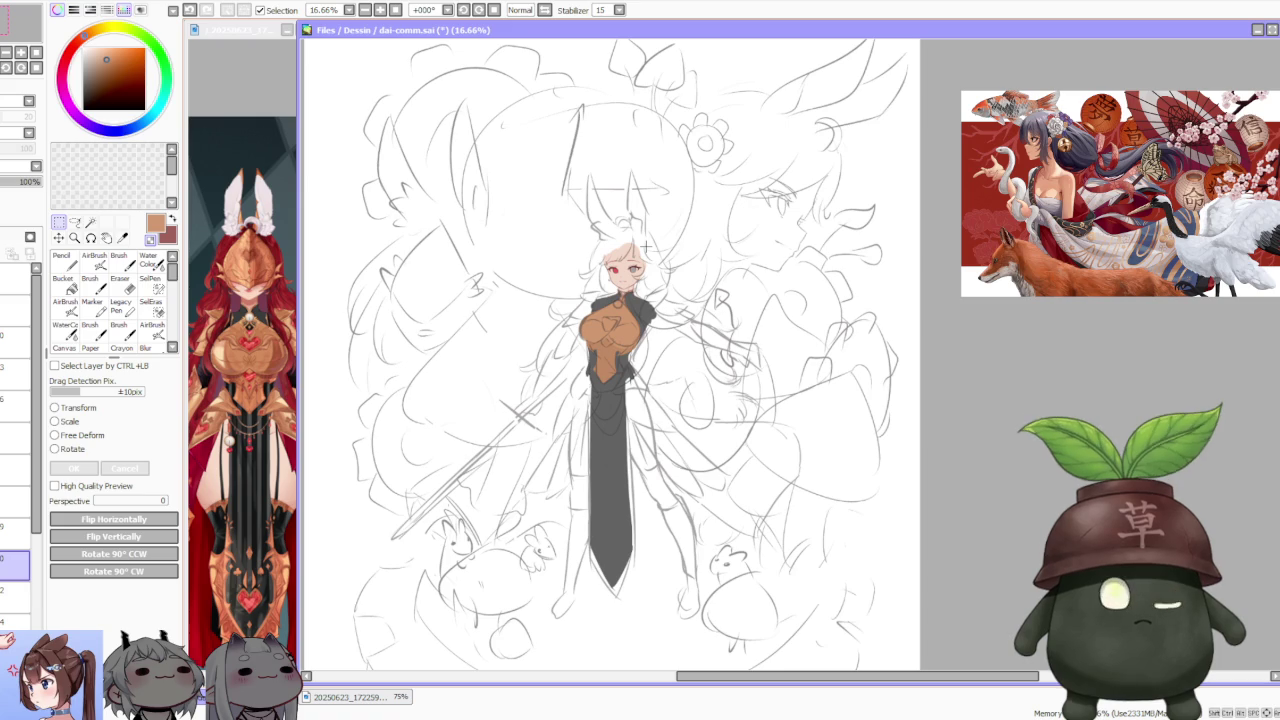
{"action": "scroll", "coordinate": [646, 246], "scroll_direction": "up", "scroll_amount": 1}
{"action": "scroll", "coordinate": [646, 246], "scroll_direction": "down", "scroll_amount": 1}
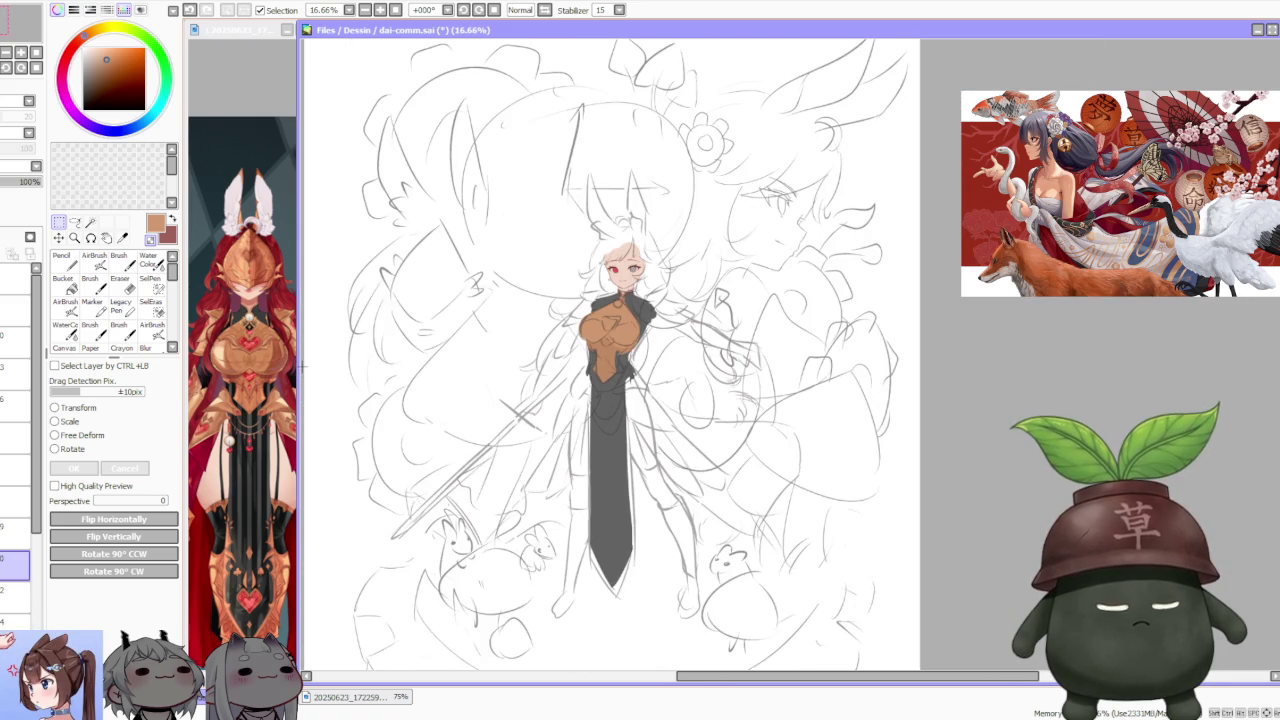
{"action": "scroll", "coordinate": [640, 320], "scroll_direction": "down", "scroll_amount": 1}
{"action": "scroll", "coordinate": [618, 290], "scroll_direction": "up", "scroll_amount": 1}
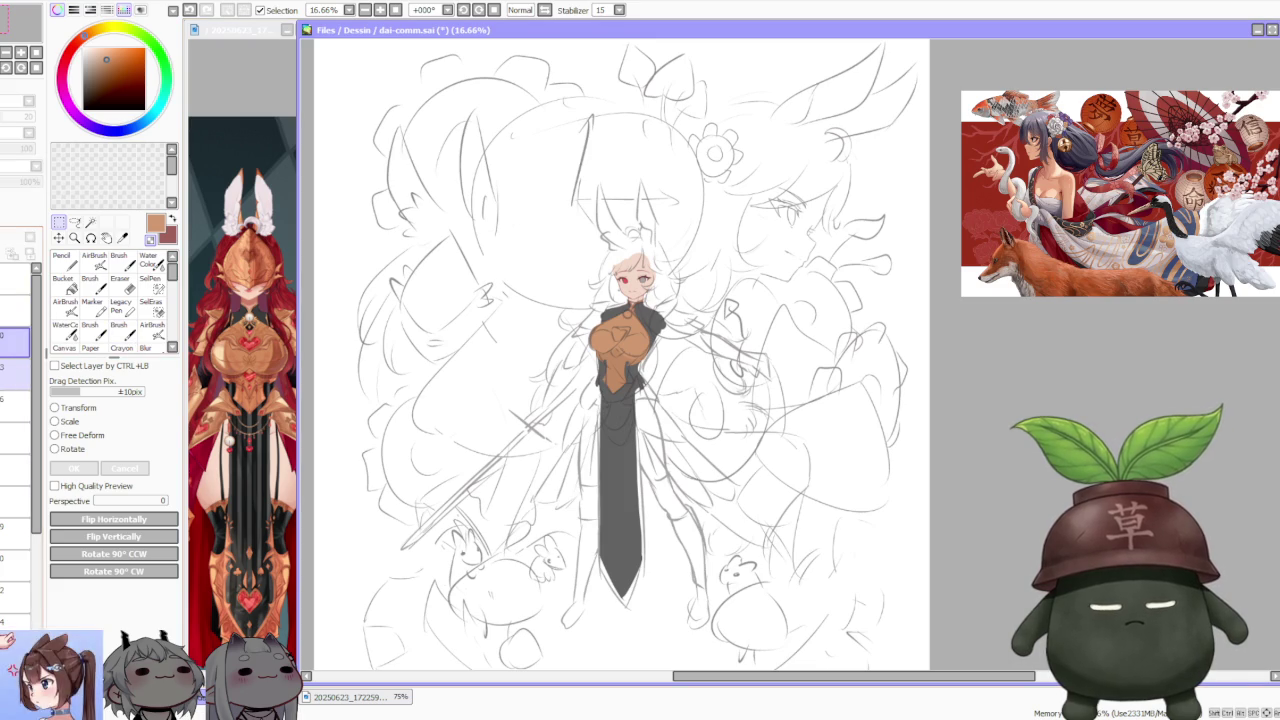
{"action": "left_click", "coordinate": [15, 368]}
{"action": "left_click", "coordinate": [75, 222]}
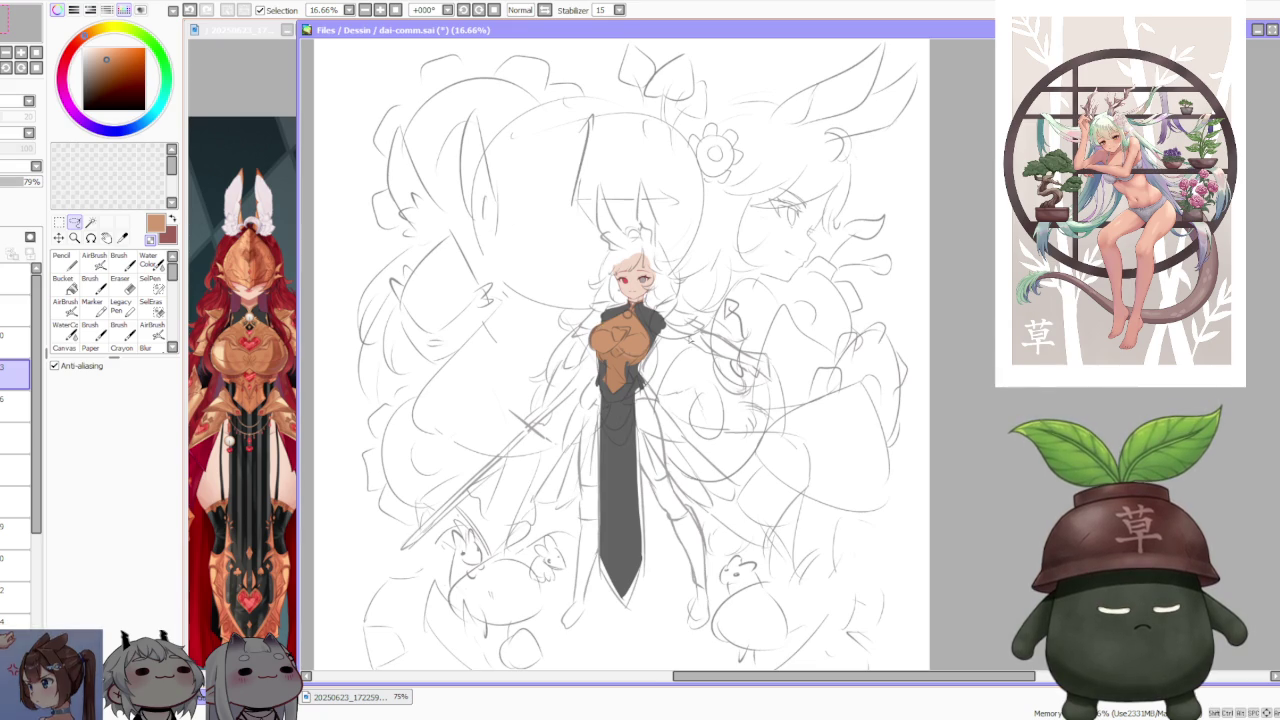
- Select a lower layer in the Layer panel and return to the Brush tool
{"action": "scroll", "coordinate": [687, 340], "scroll_direction": "up", "scroll_amount": 1}
{"action": "scroll", "coordinate": [753, 403], "scroll_direction": "down", "scroll_amount": 2}
{"action": "scroll", "coordinate": [753, 403], "scroll_direction": "down", "scroll_amount": 2}
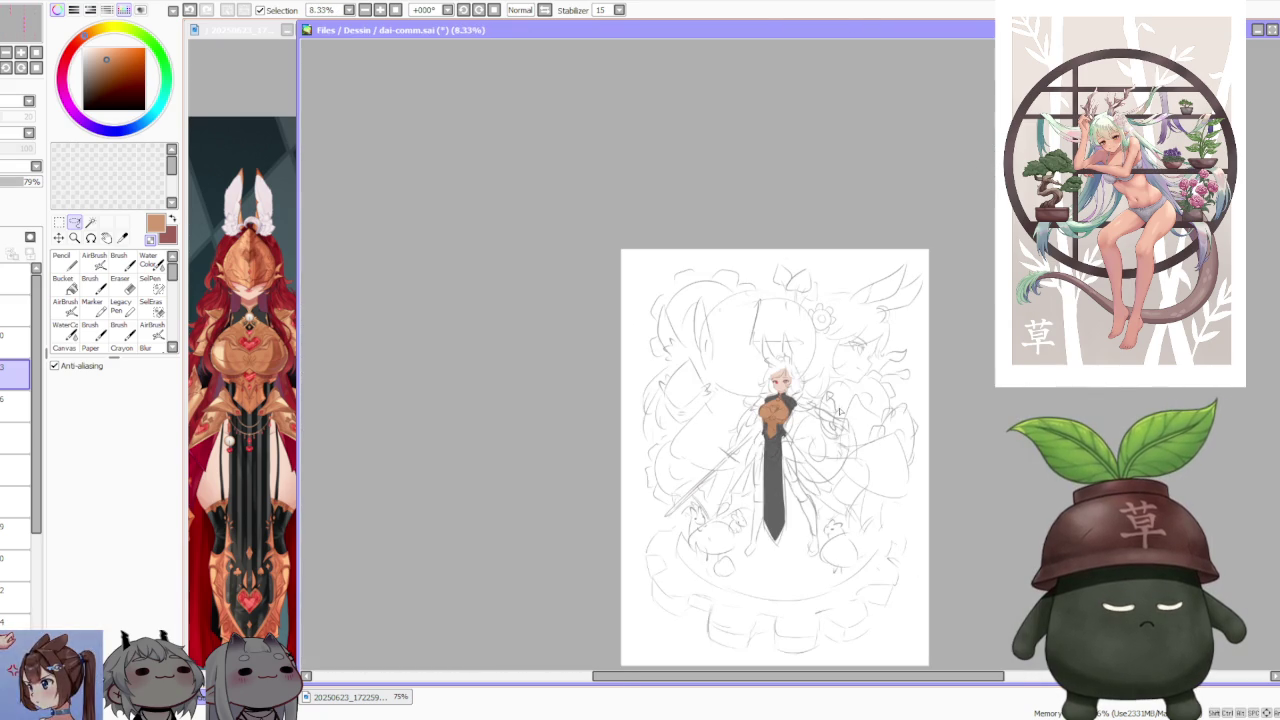
{"action": "scroll", "coordinate": [828, 420], "scroll_direction": "up", "scroll_amount": 2}
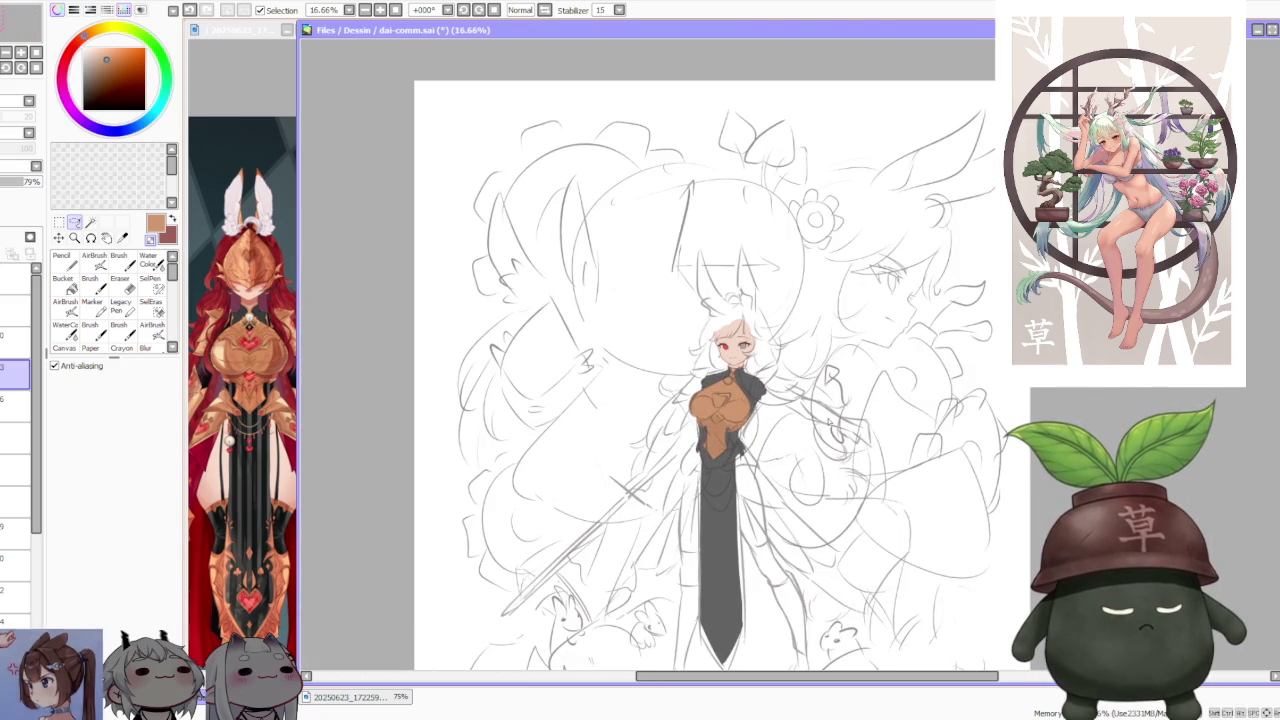
{"action": "scroll", "coordinate": [828, 420], "scroll_direction": "down", "scroll_amount": 1}
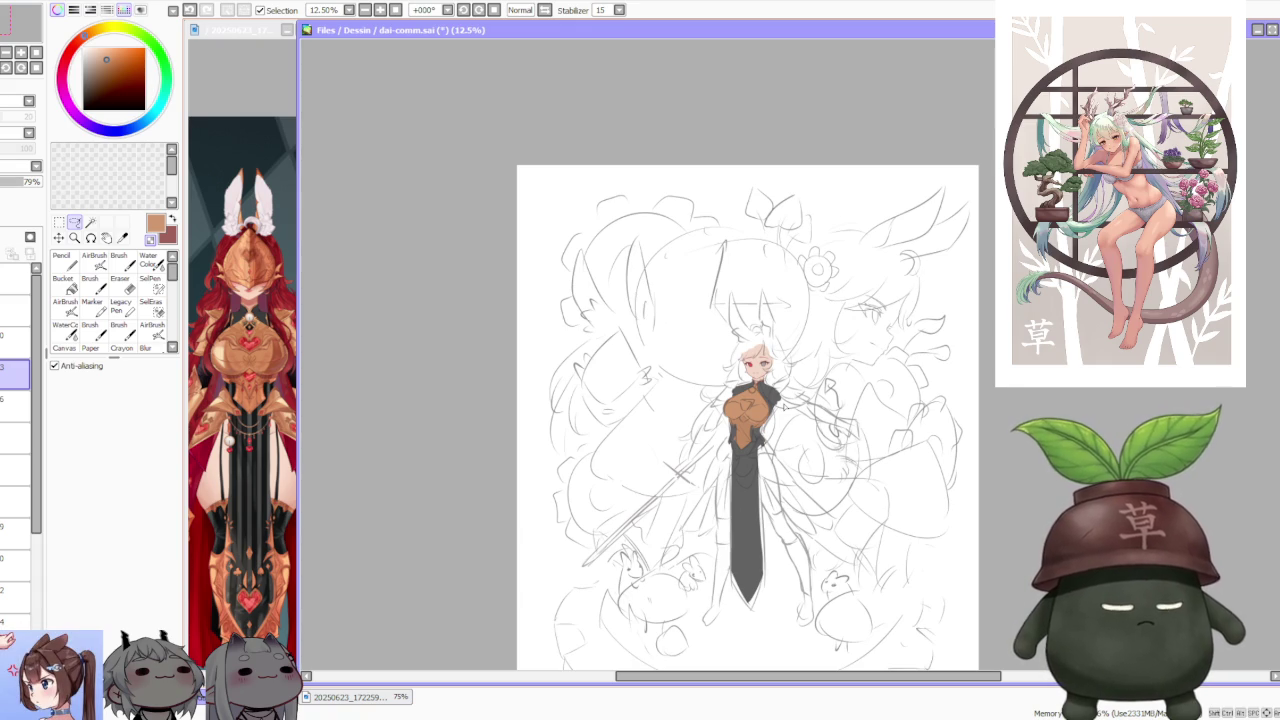
{"action": "scroll", "coordinate": [875, 387], "scroll_direction": "up", "scroll_amount": 1}
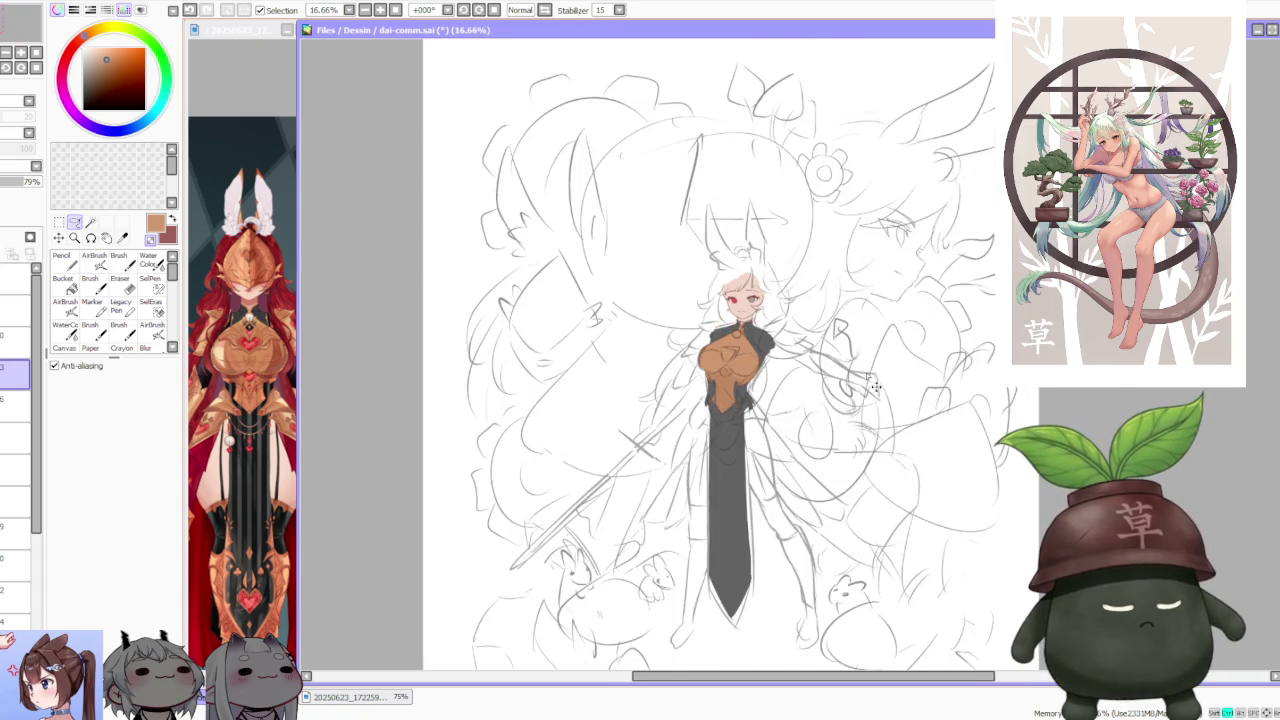
{"action": "scroll", "coordinate": [875, 387], "scroll_direction": "up", "scroll_amount": 1}
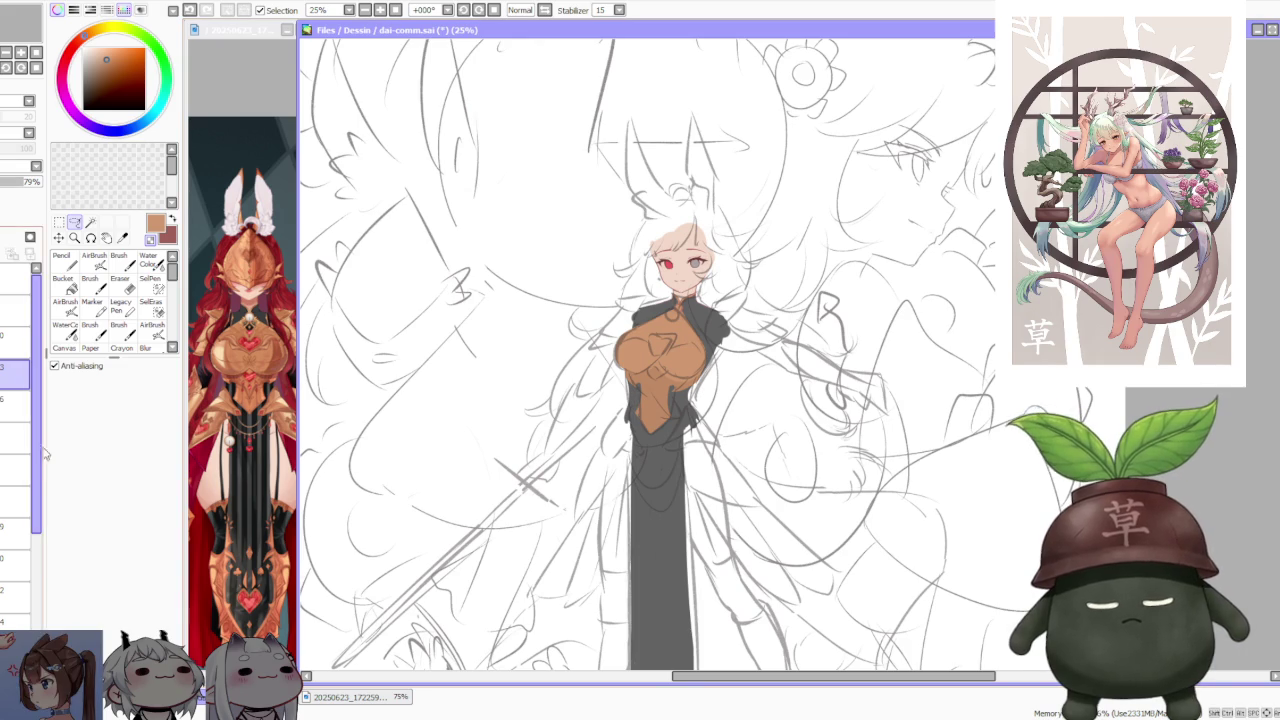
{"action": "left_click_drag", "start_coordinate": [43, 452], "coordinate": [38, 598]}
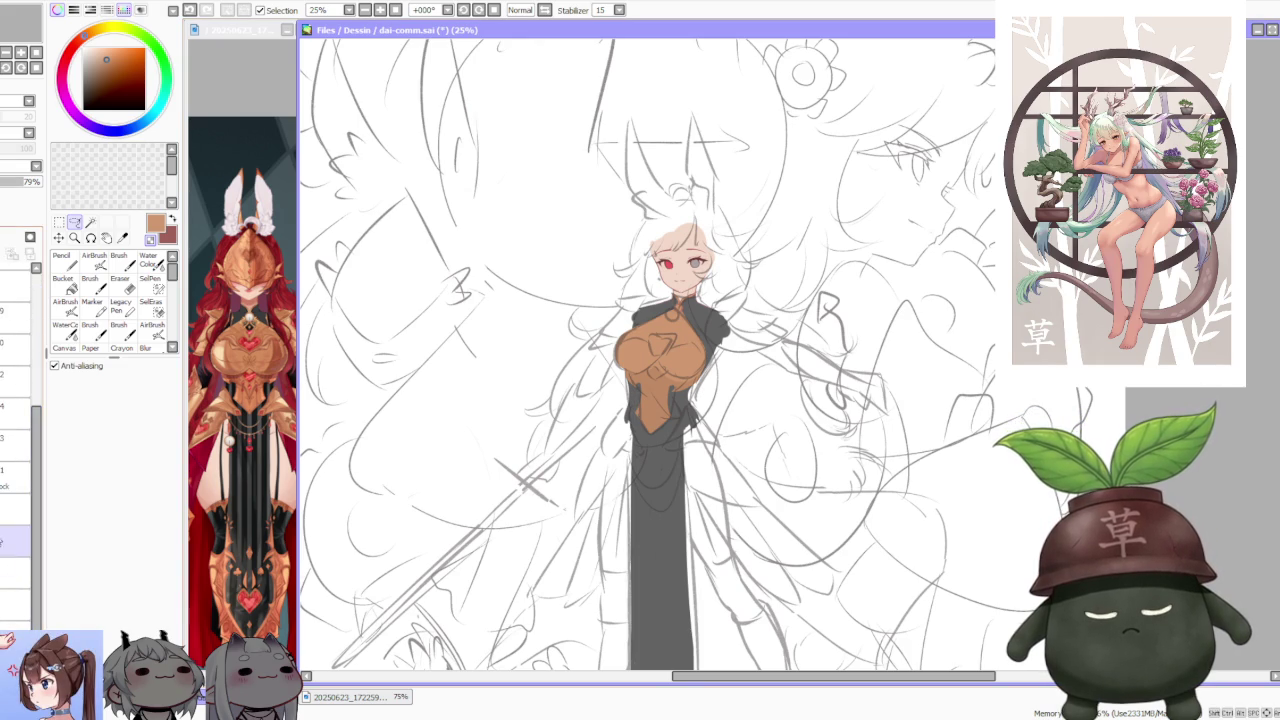
{"action": "left_click", "coordinate": [15, 604]}
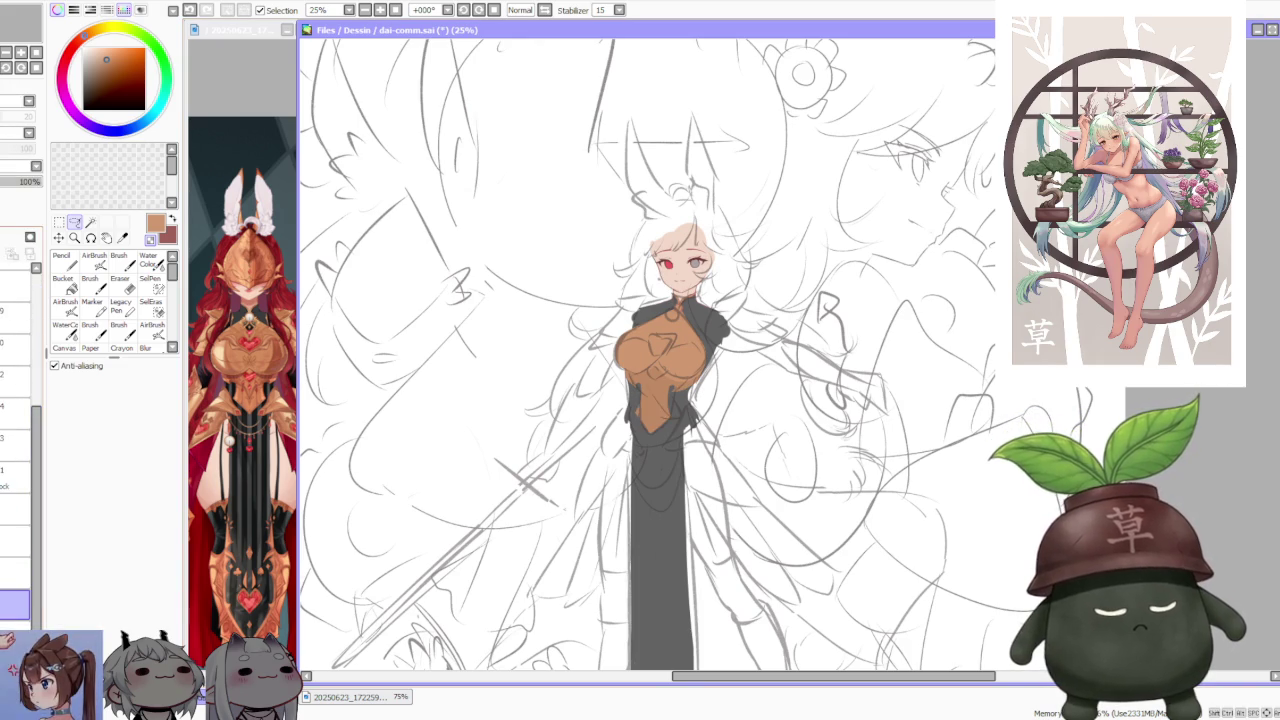
{"action": "left_click", "coordinate": [119, 260]}
{"action": "key", "text": "minus"}
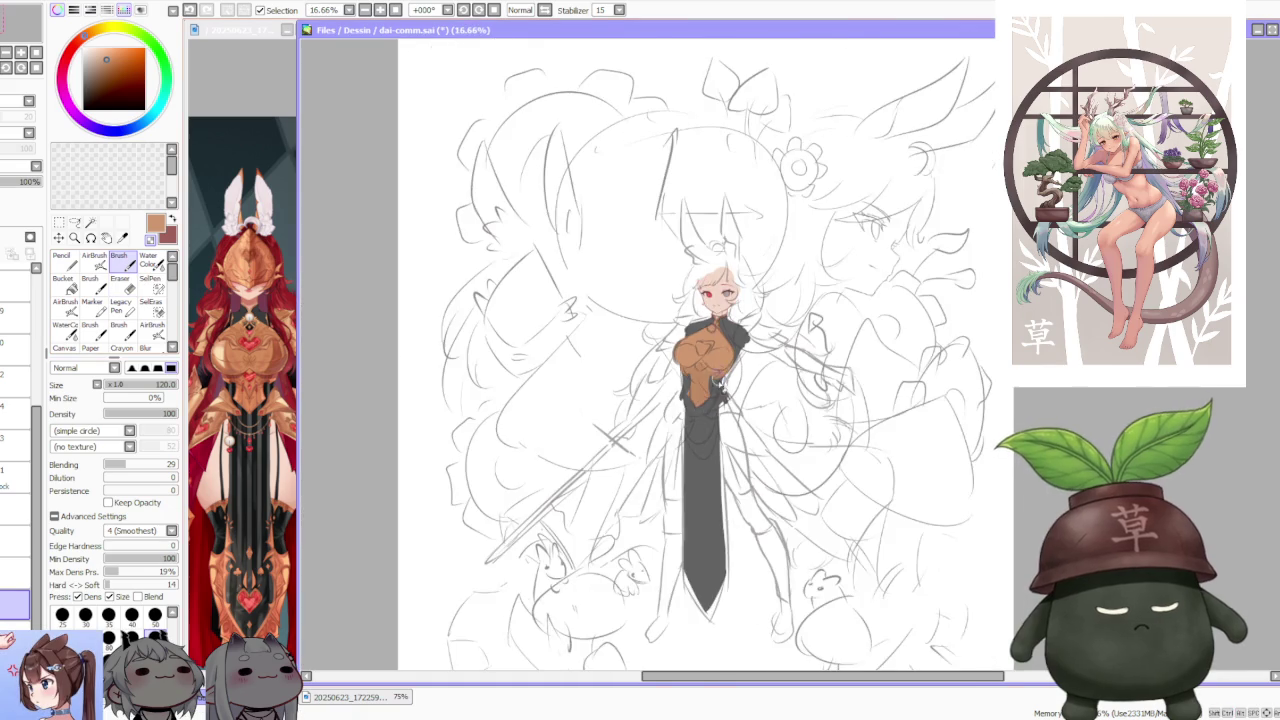
- Lasso the orange bodice's lower tip and Free Deform it upward to shorten it
{"action": "key", "text": "plus"}
{"action": "key", "text": "plus"}
{"action": "key", "text": "plus"}
{"action": "key", "text": "plus"}
{"action": "key", "text": "plus"}
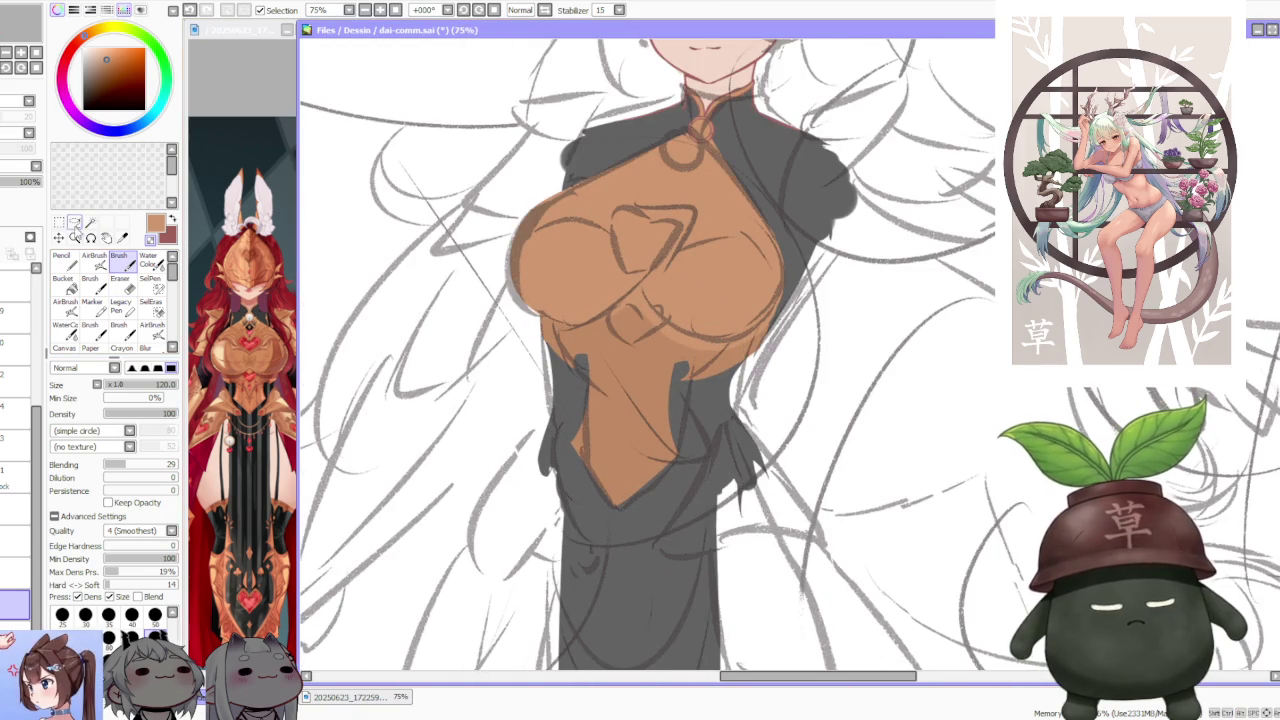
{"action": "left_click", "coordinate": [75, 223]}
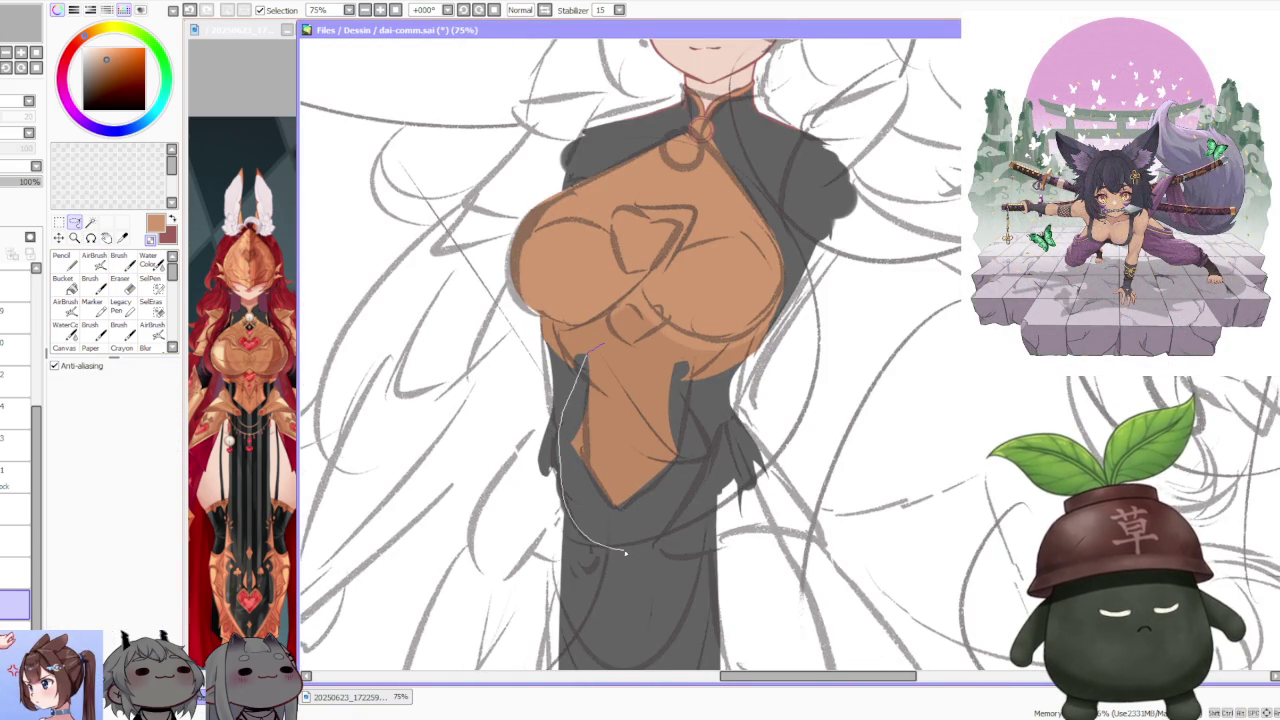
{"action": "left_click_drag", "start_coordinate": [675, 395], "coordinate": [677, 368]}
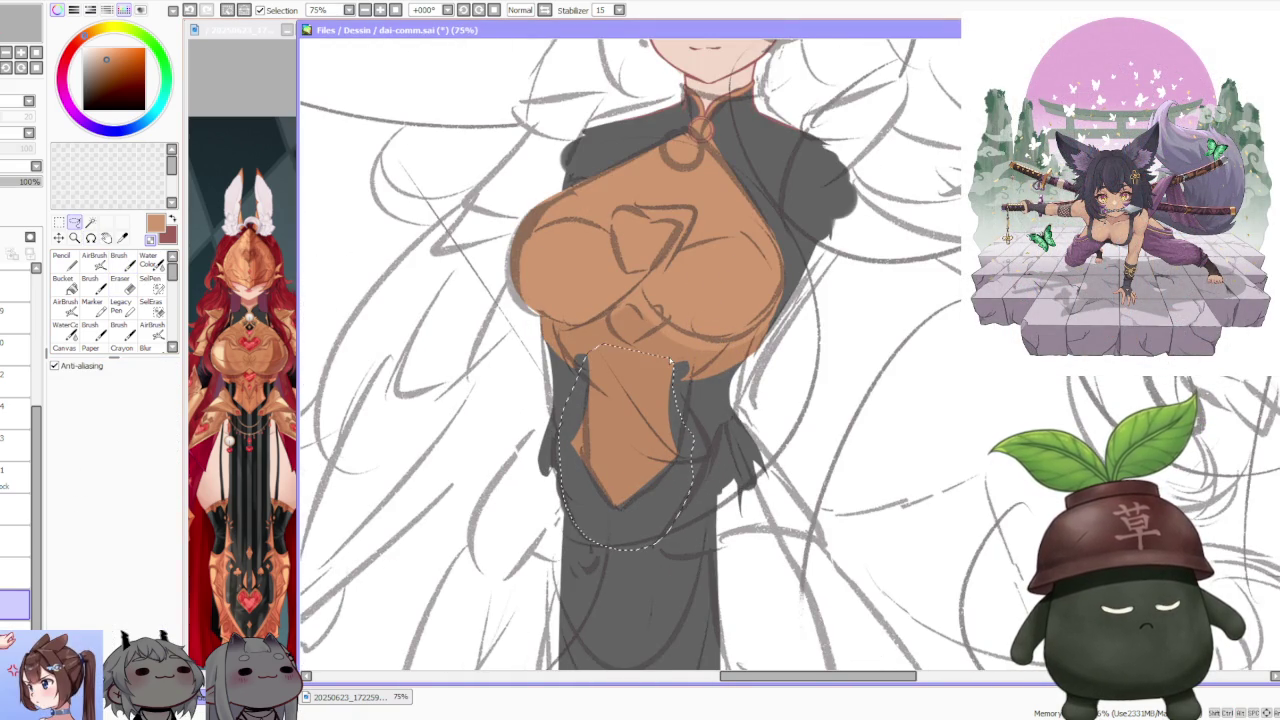
{"action": "left_click", "coordinate": [59, 237]}
{"action": "key", "text": "minus"}
{"action": "key", "text": "minus"}
{"action": "key", "text": "minus"}
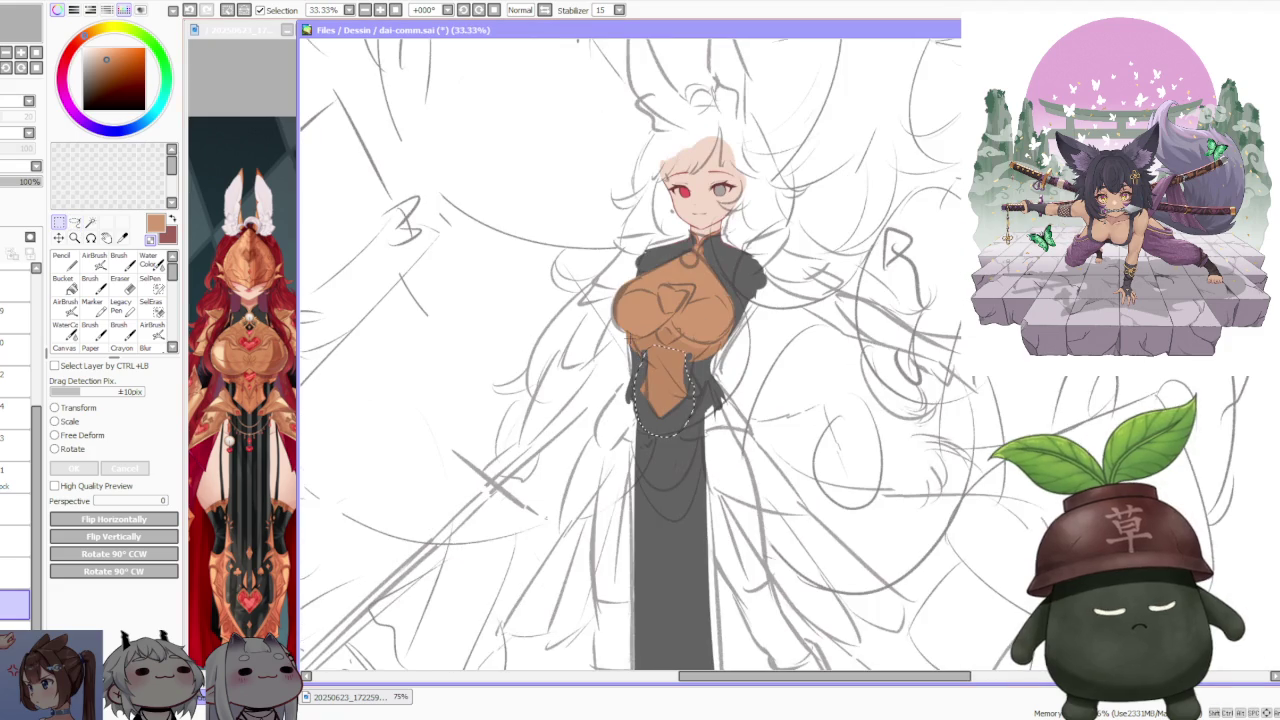
{"action": "left_click", "coordinate": [55, 435]}
{"action": "scroll", "coordinate": [650, 440], "scroll_direction": "up", "scroll_amount": 3}
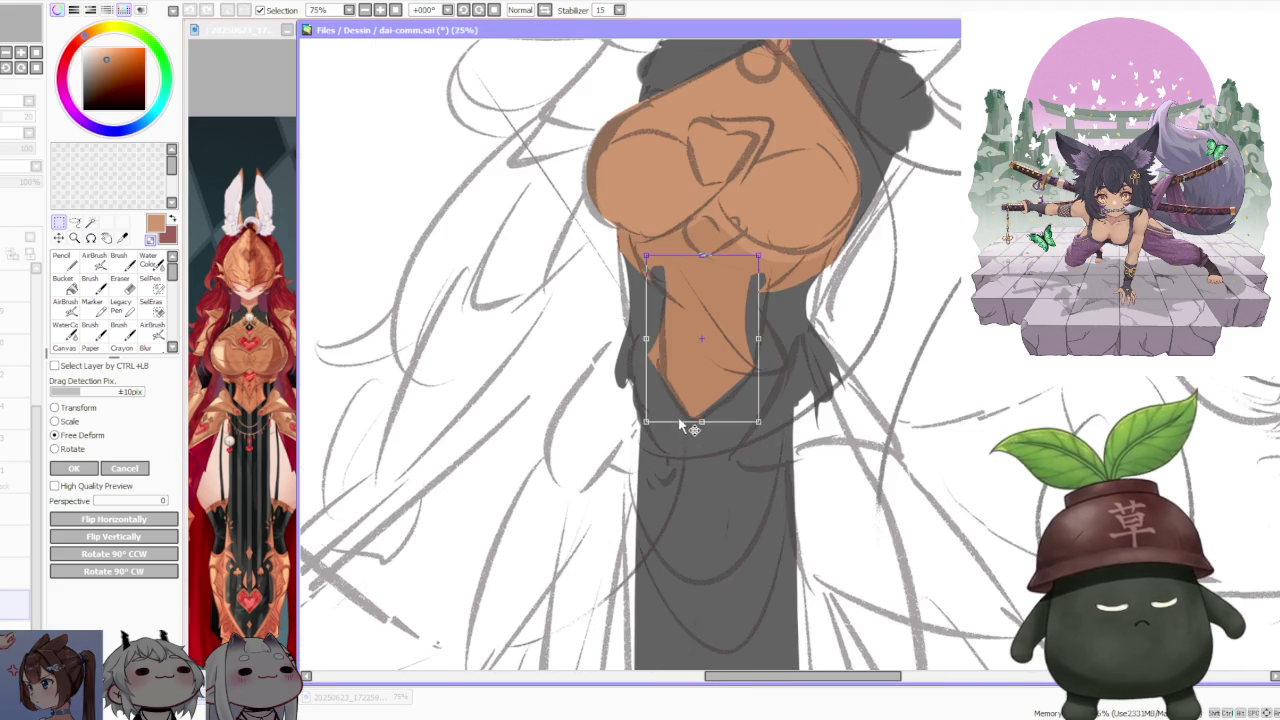
{"action": "left_click_drag", "start_coordinate": [697, 428], "coordinate": [698, 421]}
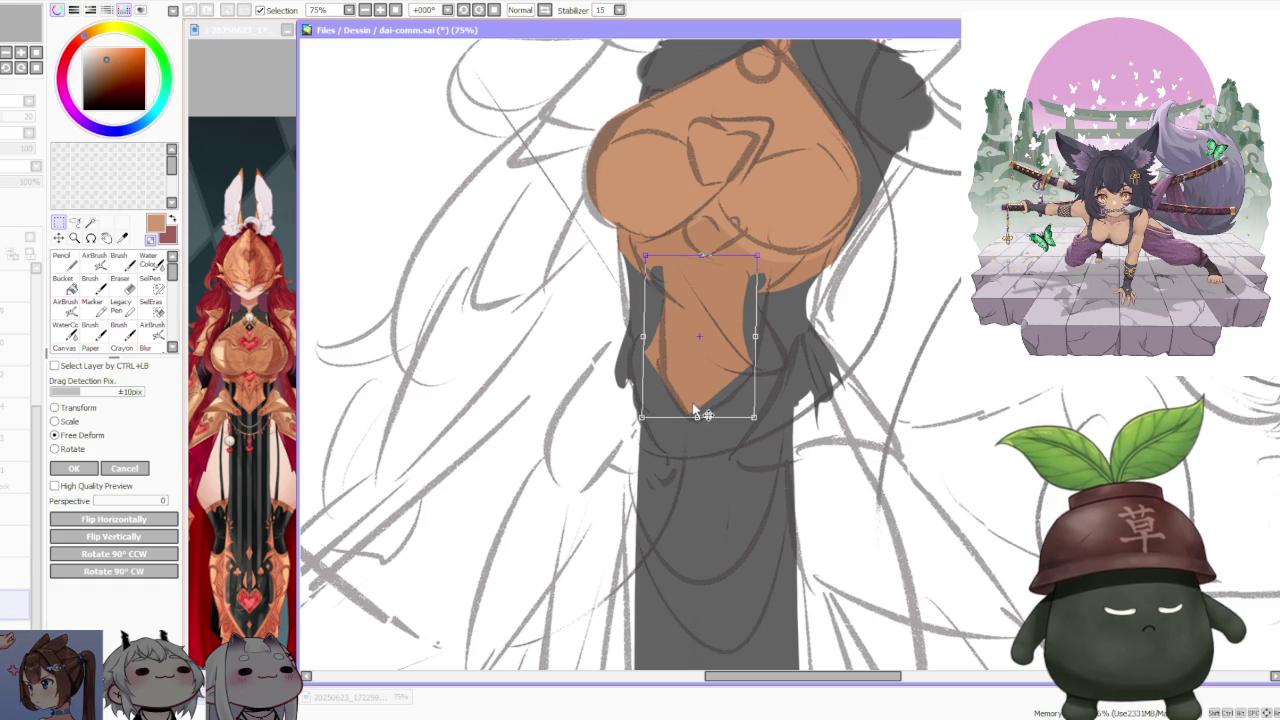
{"action": "left_click", "coordinate": [78, 469]}
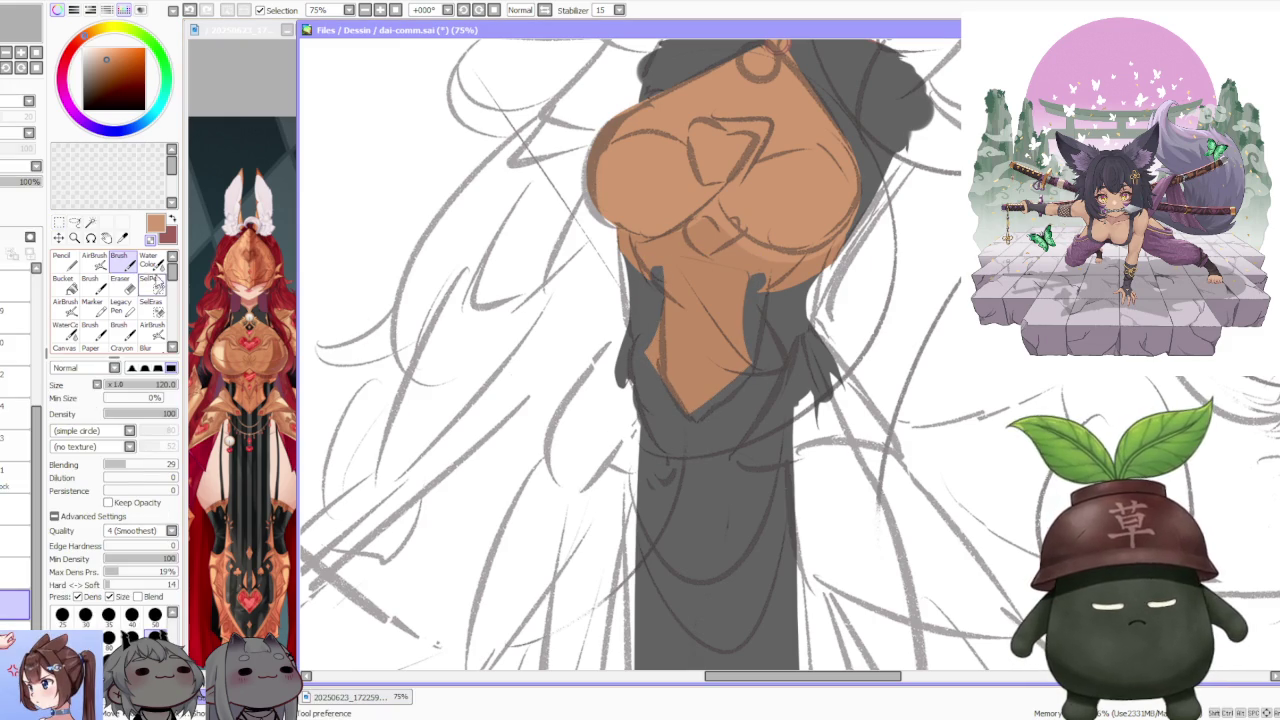
- Paint dark grey over the orange panel's side and lower edges near the waist
{"action": "left_click_drag", "start_coordinate": [720, 260], "coordinate": [745, 285]}
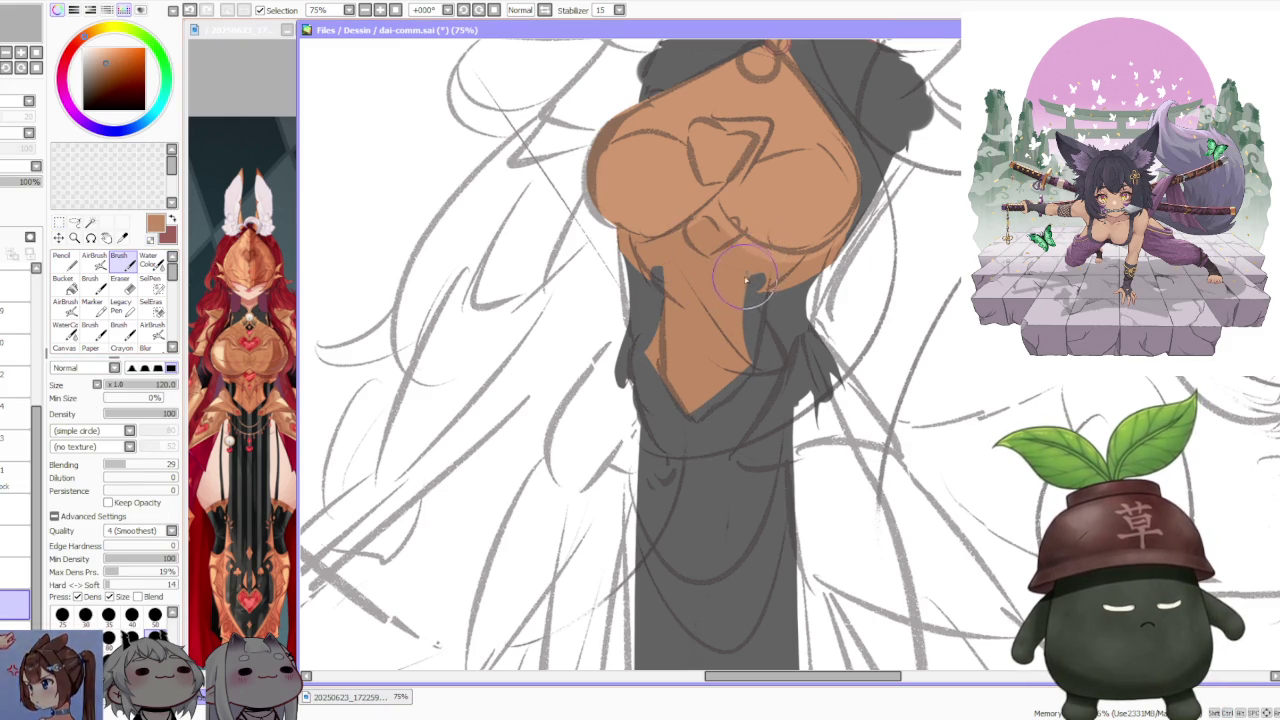
{"action": "mouse_move", "coordinate": [770, 366]}
{"action": "left_mouse_down"}
{"action": "mouse_move", "coordinate": [700, 420]}
{"action": "mouse_move", "coordinate": [742, 385]}
{"action": "left_mouse_up"}
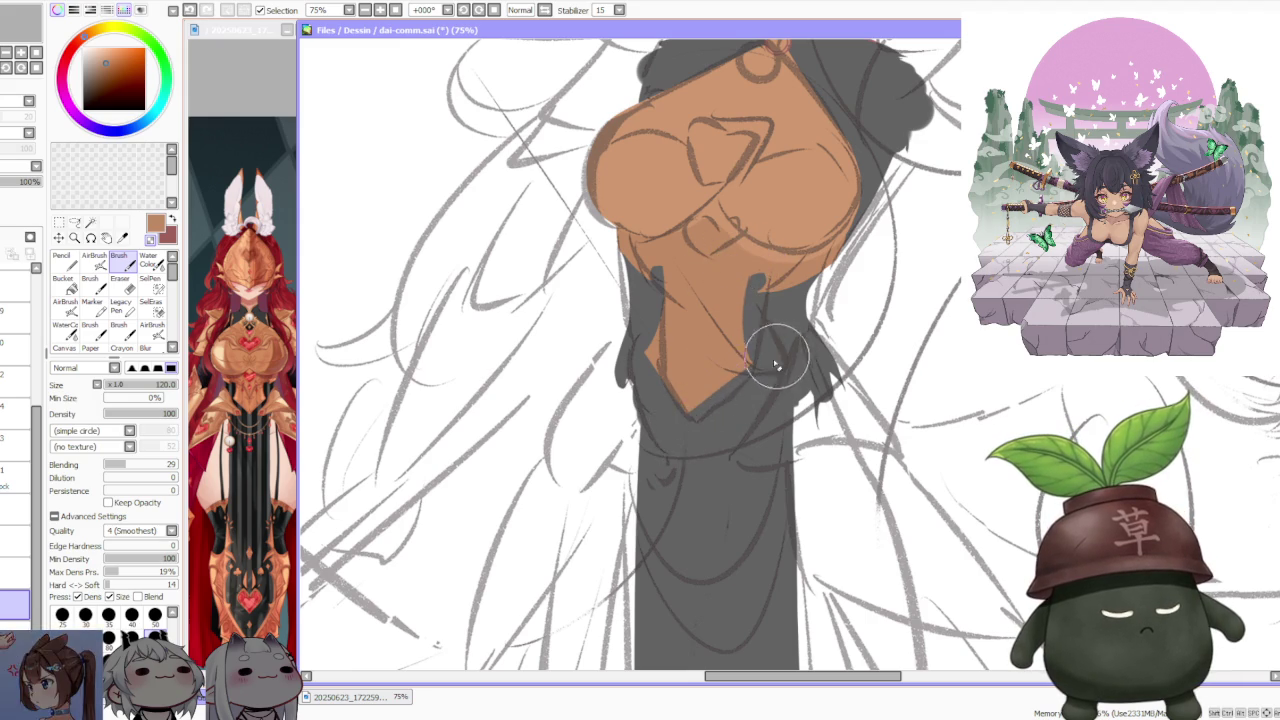
{"action": "scroll", "coordinate": [727, 400], "scroll_direction": "up", "scroll_amount": 1}
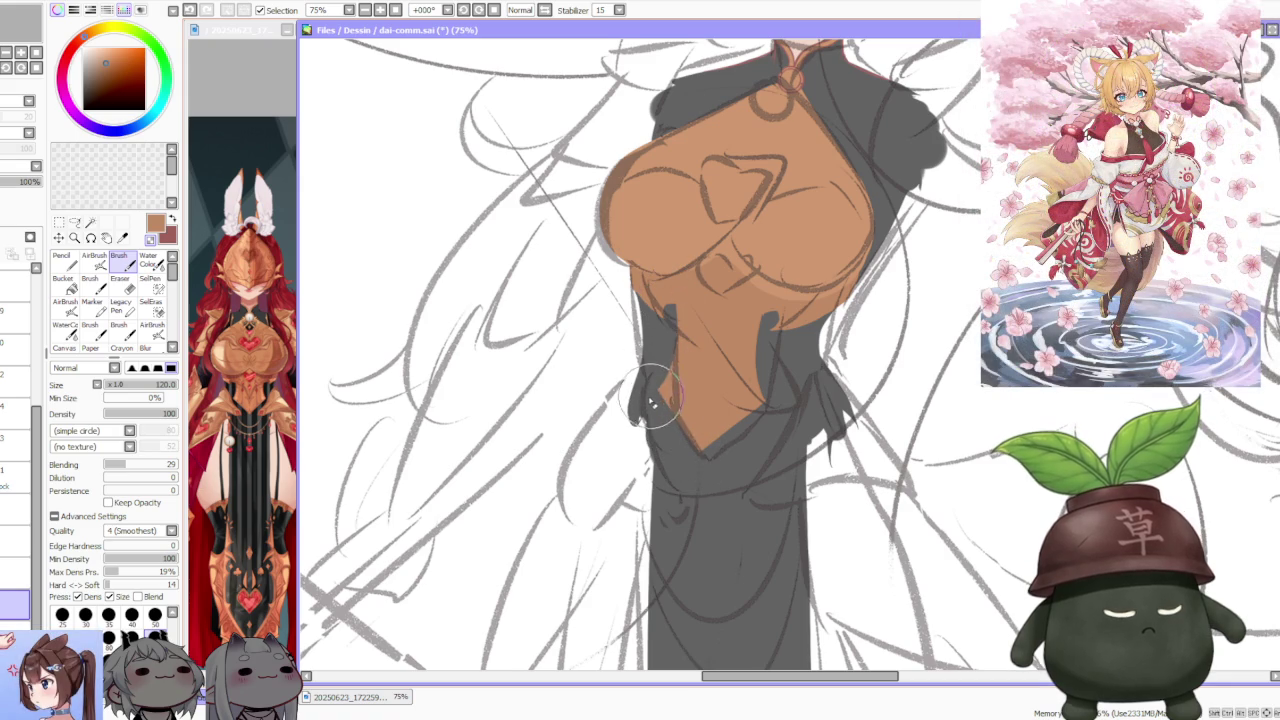
{"action": "scroll", "coordinate": [697, 347], "scroll_direction": "down", "scroll_amount": 5}
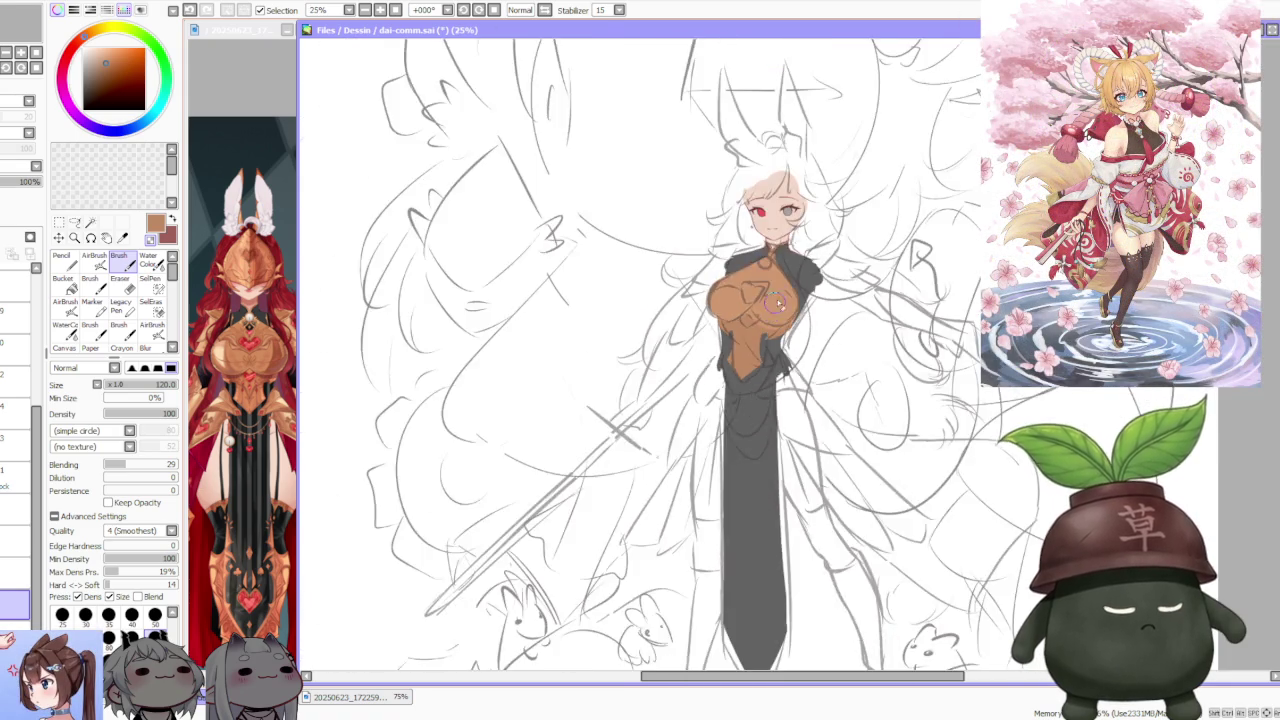
{"action": "scroll", "coordinate": [800, 263], "scroll_direction": "up", "scroll_amount": 2}
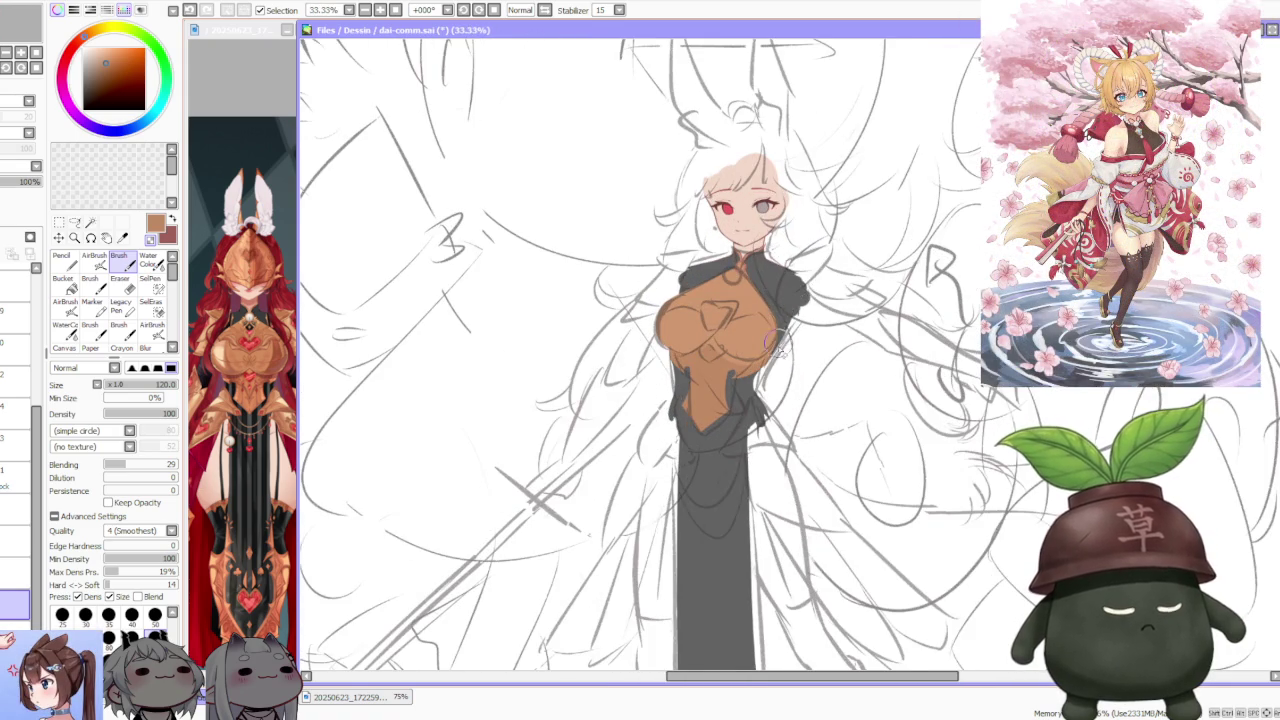
{"action": "scroll", "coordinate": [774, 341], "scroll_direction": "up", "scroll_amount": 1}
{"action": "scroll", "coordinate": [776, 326], "scroll_direction": "up", "scroll_amount": 1}
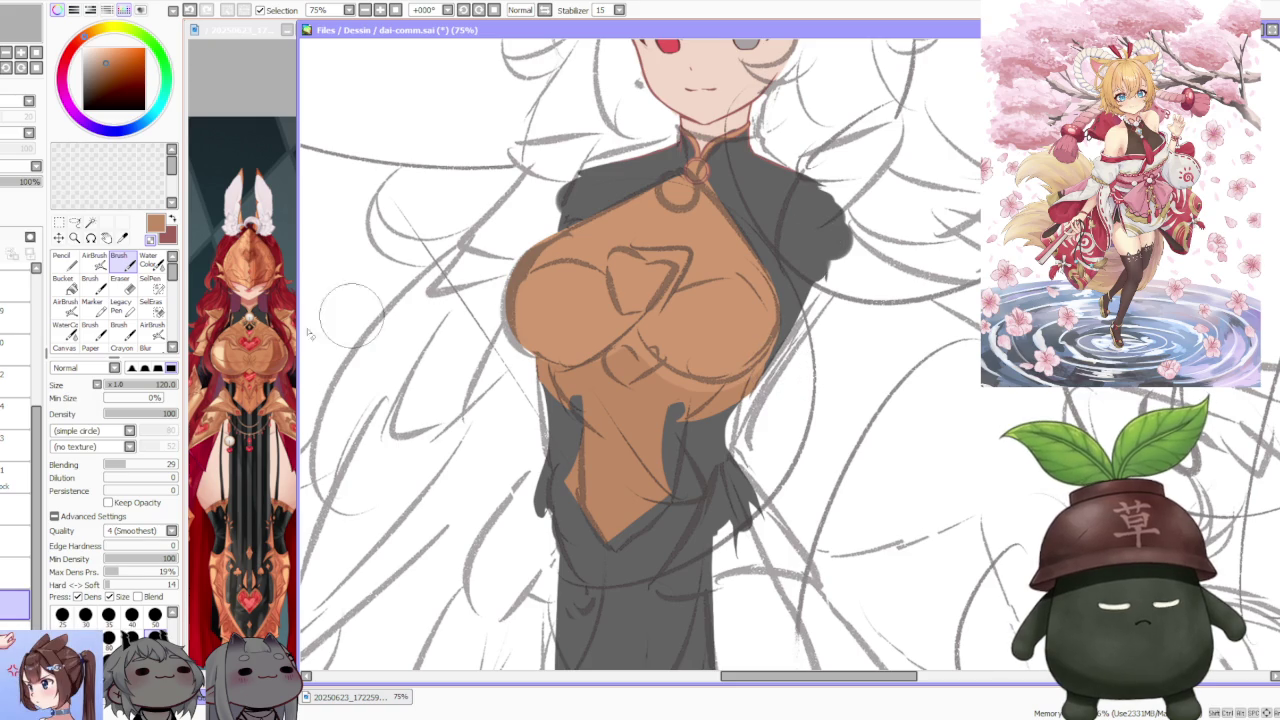
{"action": "scroll", "coordinate": [762, 325], "scroll_direction": "down", "scroll_amount": 3}
{"action": "scroll", "coordinate": [849, 292], "scroll_direction": "up", "scroll_amount": 1}
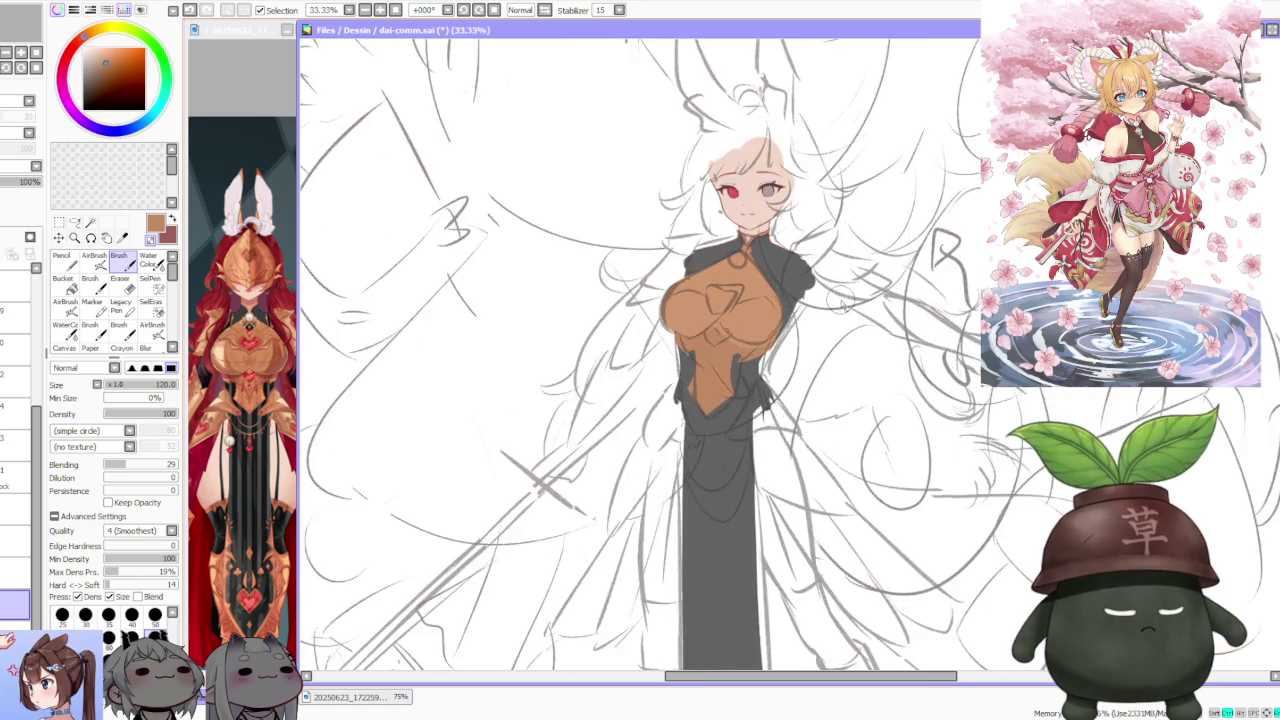
{"action": "scroll", "coordinate": [849, 292], "scroll_direction": "up", "scroll_amount": 1}
{"action": "scroll", "coordinate": [760, 324], "scroll_direction": "up", "scroll_amount": 1}
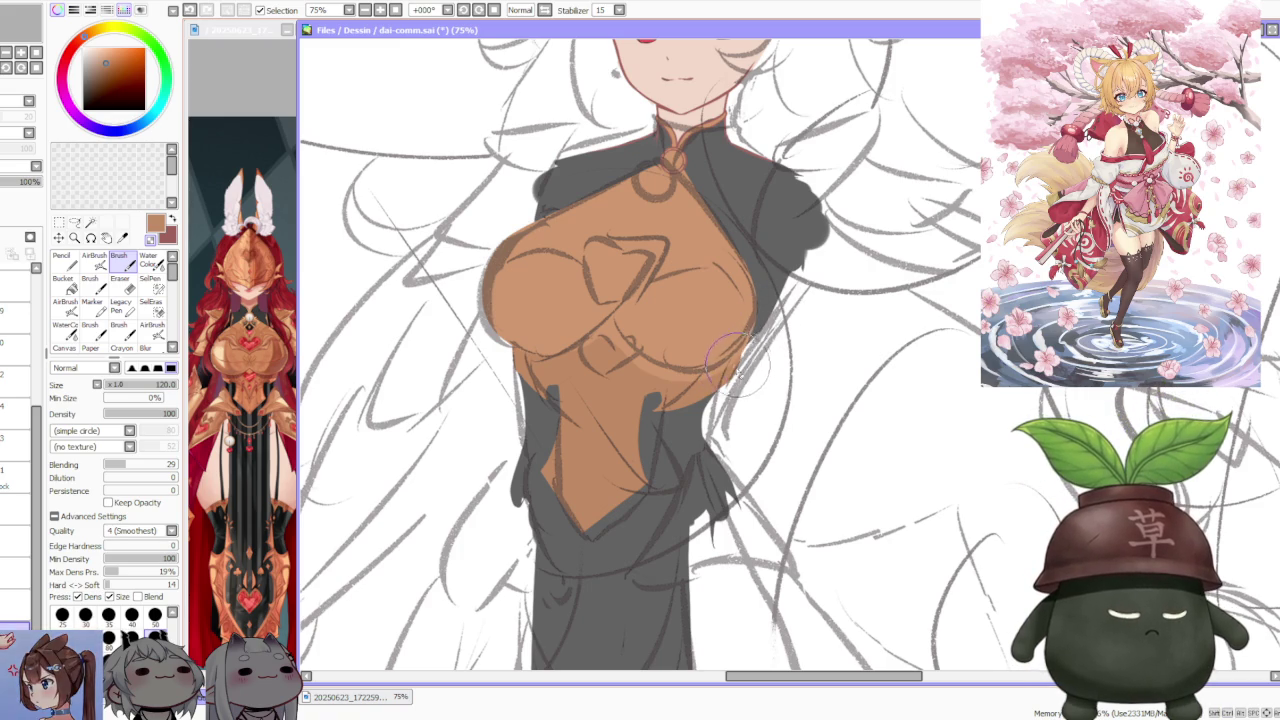
{"action": "scroll", "coordinate": [736, 362], "scroll_direction": "down", "scroll_amount": 3}
{"action": "scroll", "coordinate": [760, 320], "scroll_direction": "down", "scroll_amount": 1}
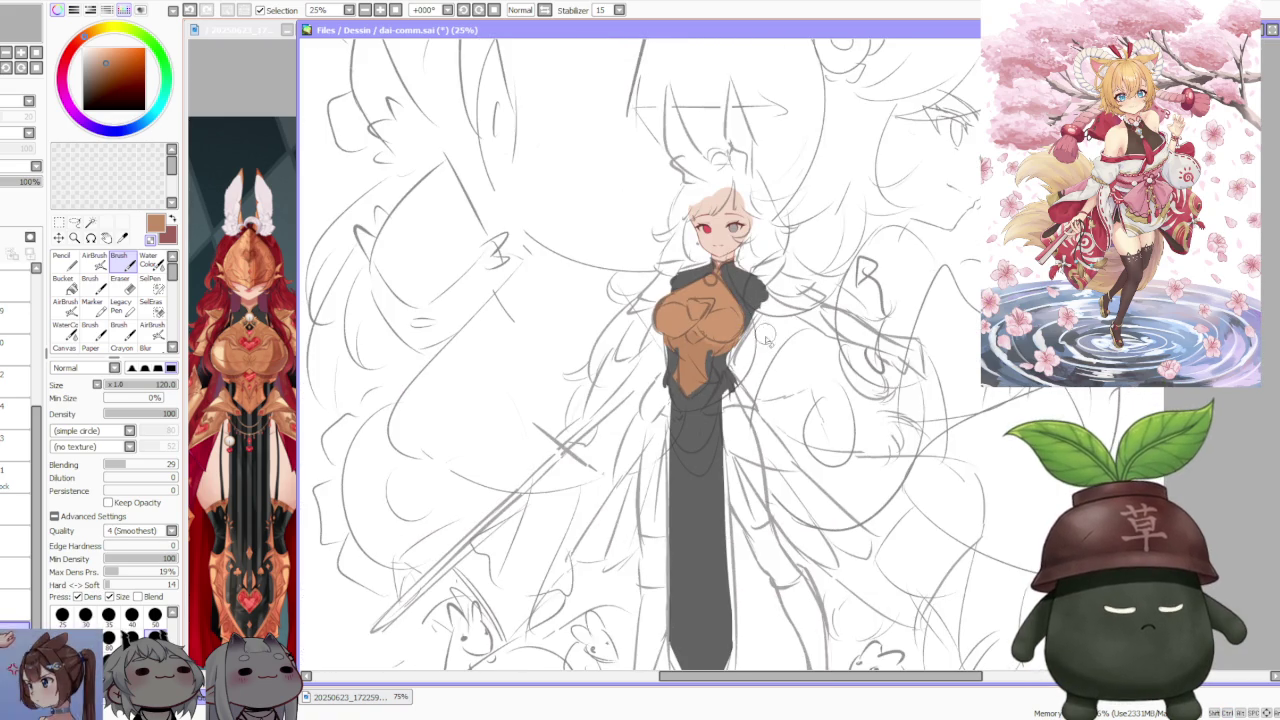
{"action": "scroll", "coordinate": [770, 305], "scroll_direction": "down", "scroll_amount": 1}
{"action": "scroll", "coordinate": [786, 284], "scroll_direction": "up", "scroll_amount": 1}
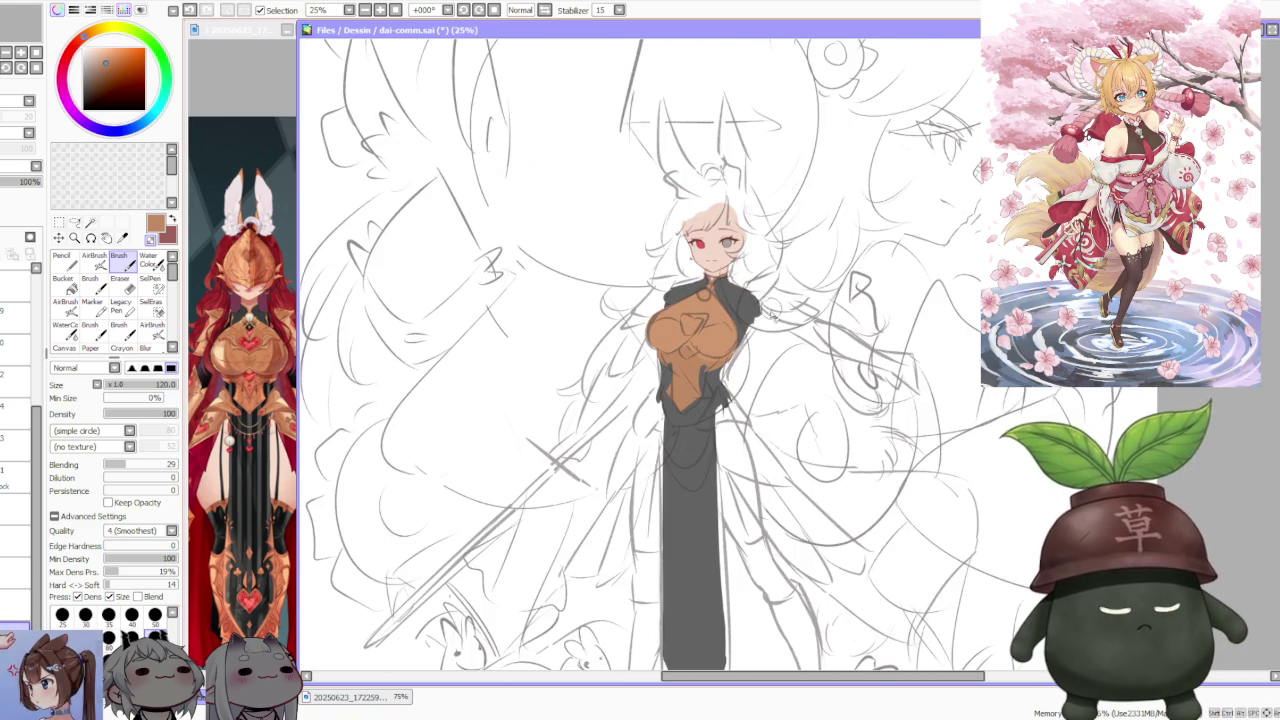
{"action": "scroll", "coordinate": [772, 313], "scroll_direction": "up", "scroll_amount": 1}
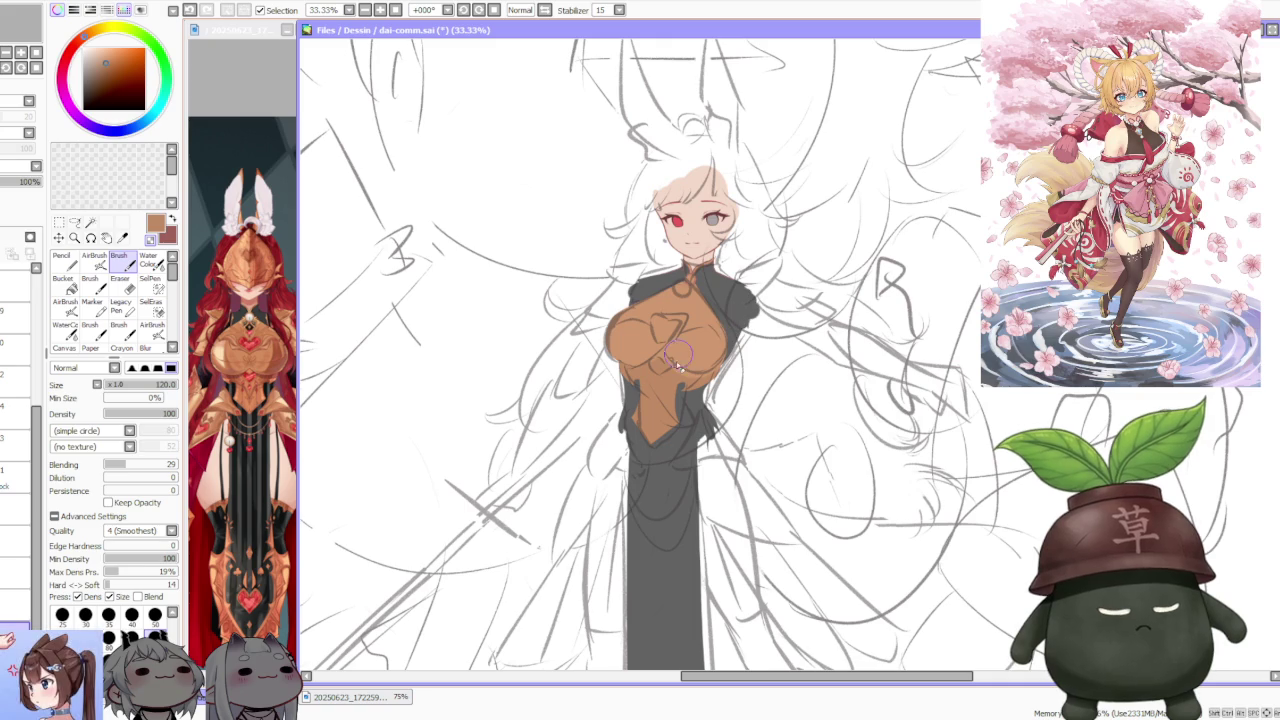
- Toggle the orange torso layer, switch to the layer above, and undo a stray stroke
{"action": "left_click", "coordinate": [8, 172]}
{"action": "left_click", "coordinate": [15, 541]}
{"action": "left_click_drag", "start_coordinate": [689, 403], "coordinate": [697, 370]}
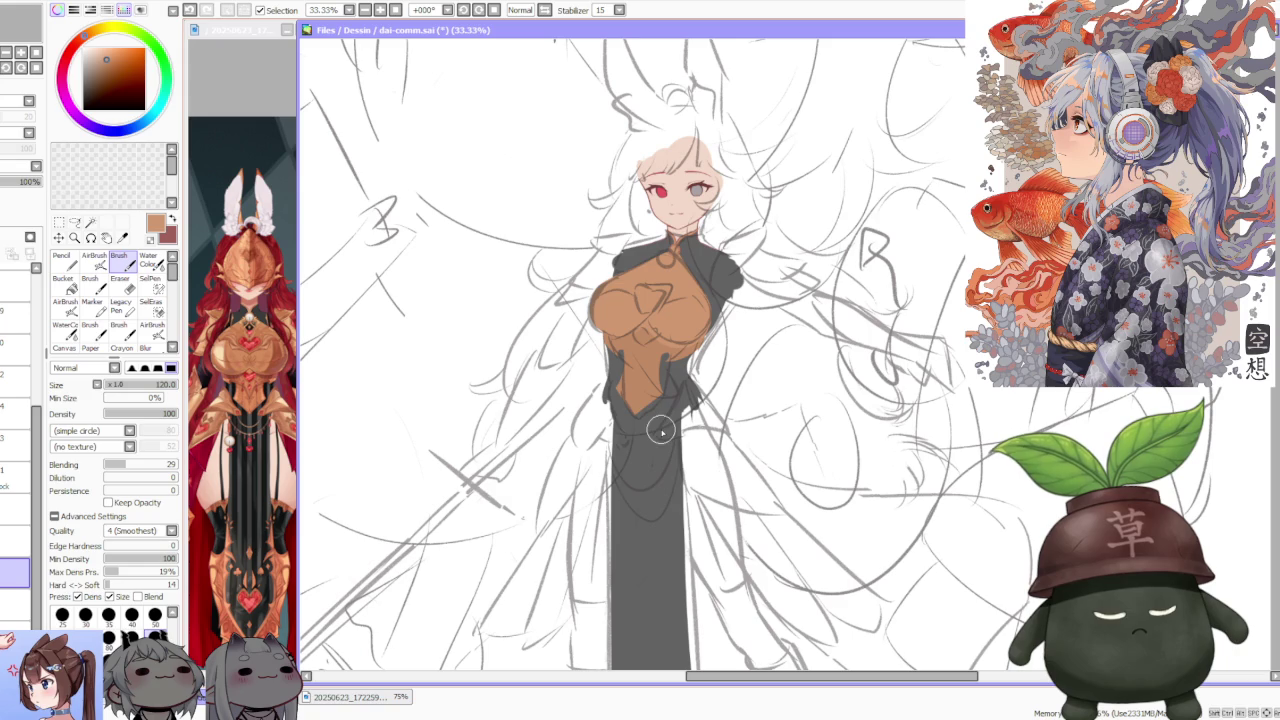
{"action": "scroll", "coordinate": [278, 417], "scroll_direction": "up", "scroll_amount": 2}
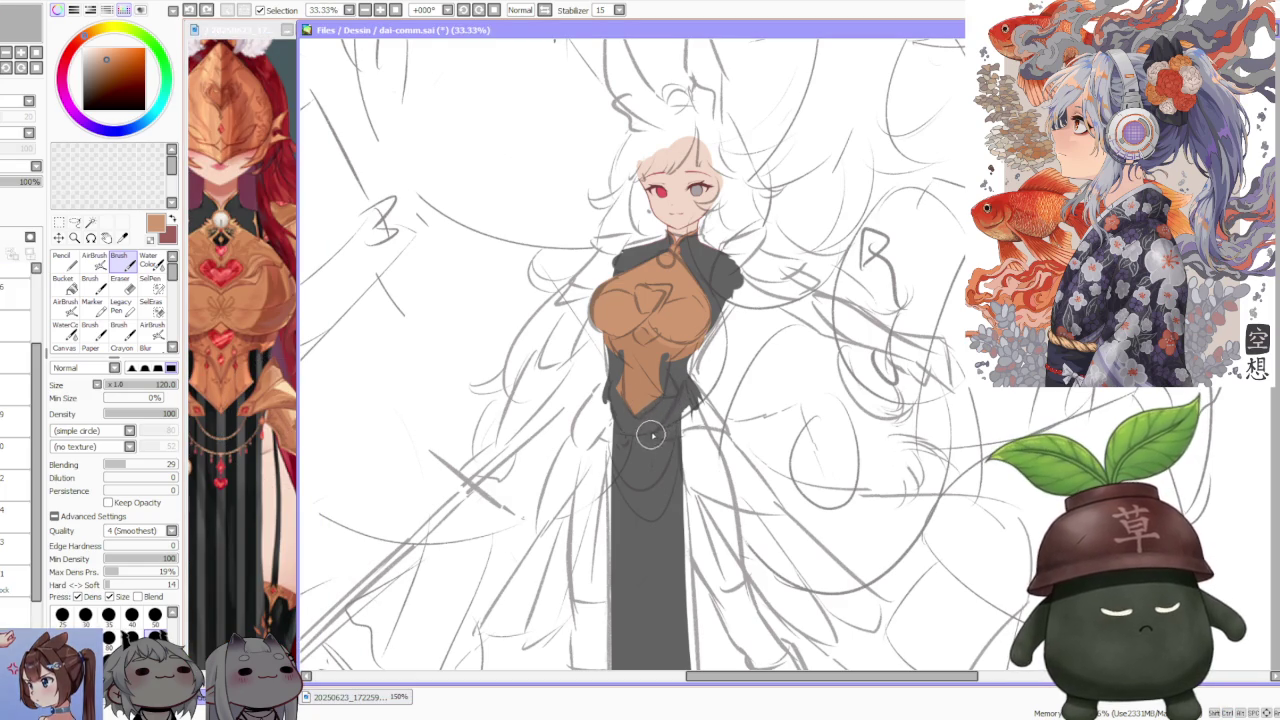
{"action": "key", "text": "ctrl+z"}
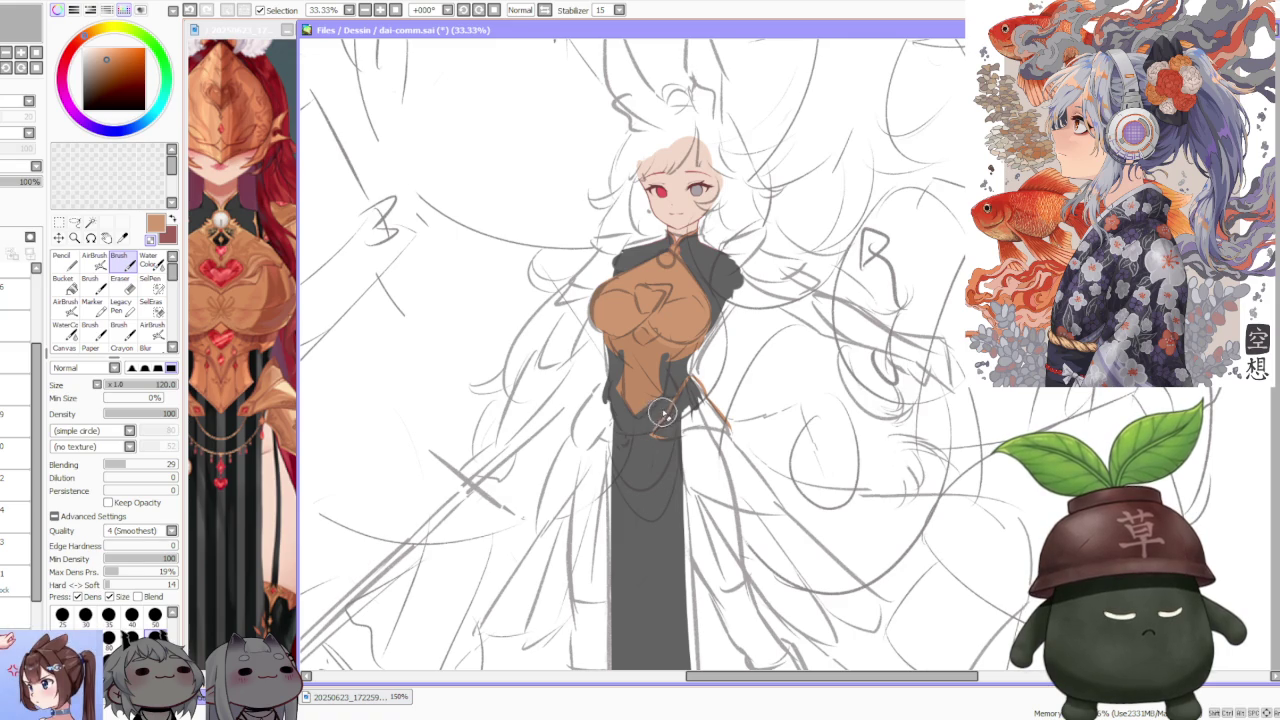
- Draw an orange curve along the waist, then zoom out to view the whole page
{"action": "left_click_drag", "start_coordinate": [655, 436], "coordinate": [706, 429]}
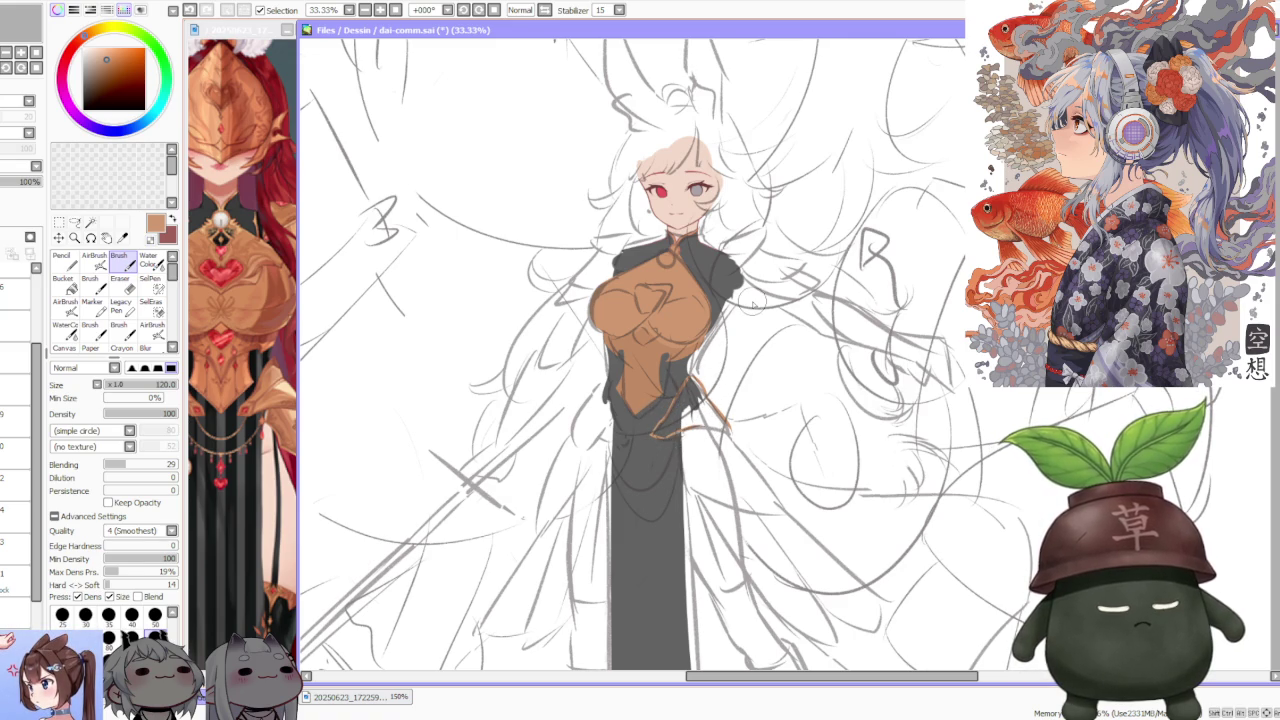
{"action": "key", "text": "minus"}
{"action": "key", "text": "minus"}
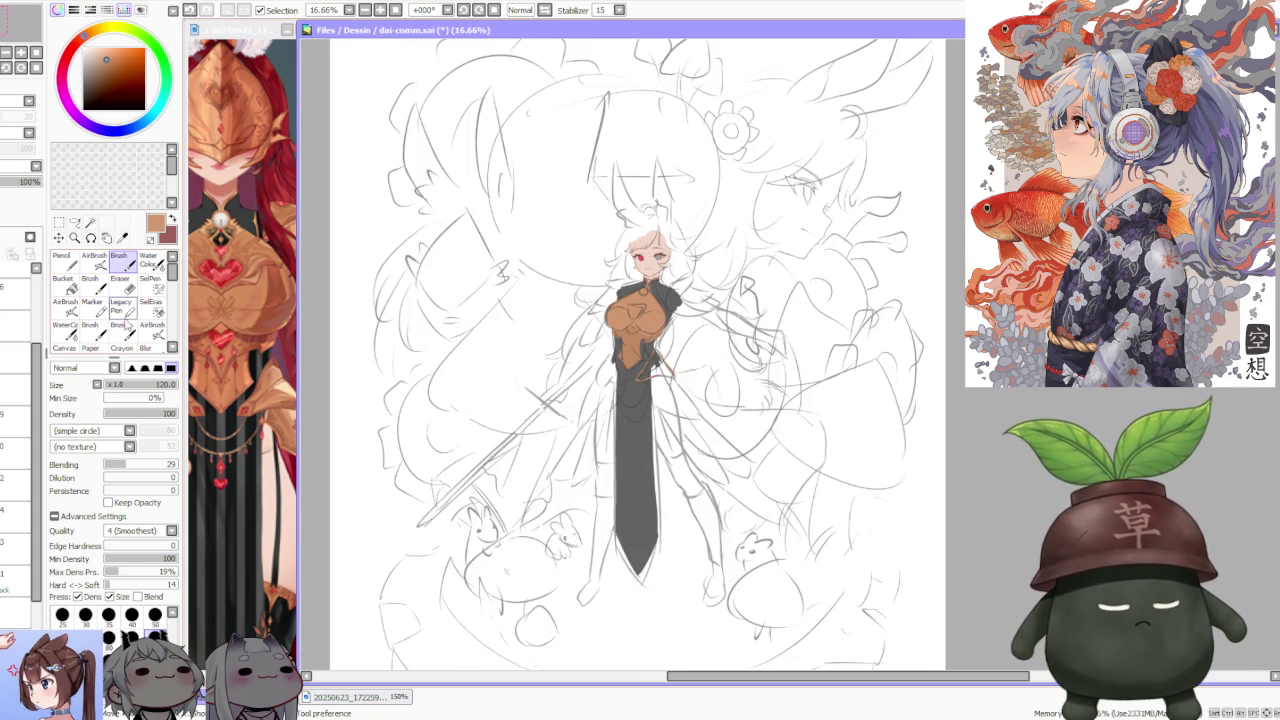
{"action": "key", "text": "minus"}
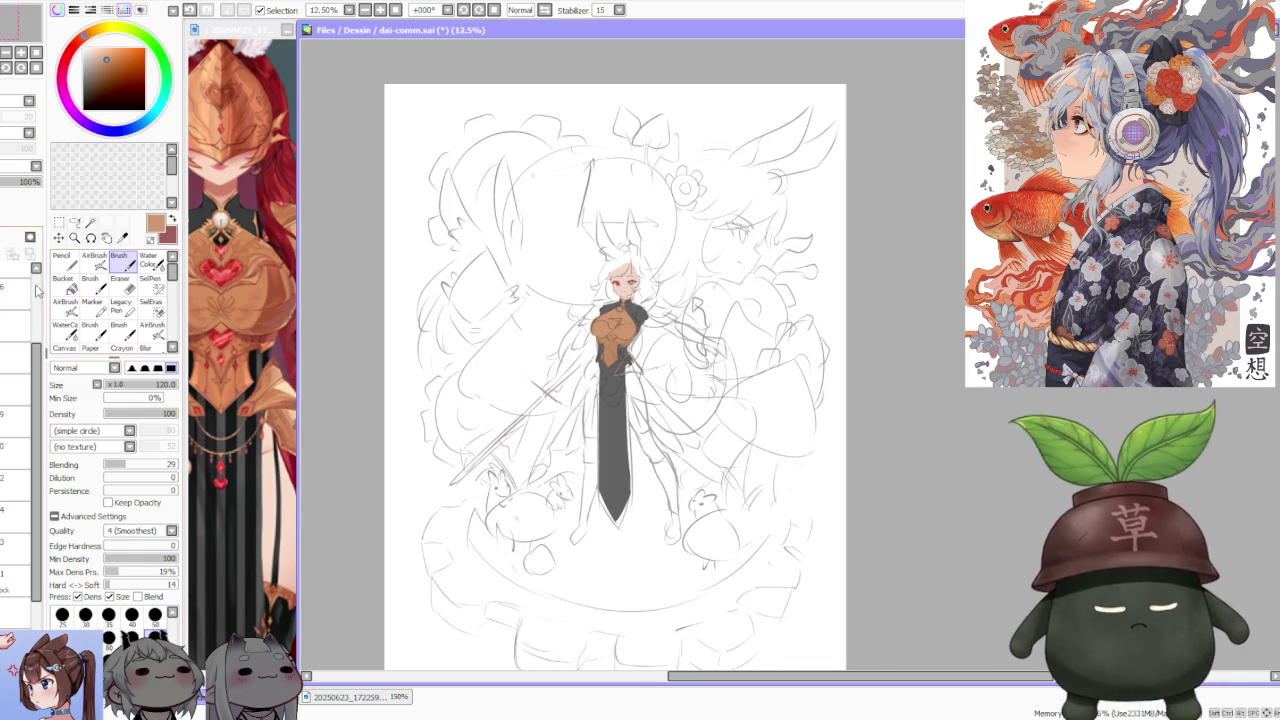
{"action": "scroll", "coordinate": [37, 290], "scroll_direction": "up", "scroll_amount": 2}
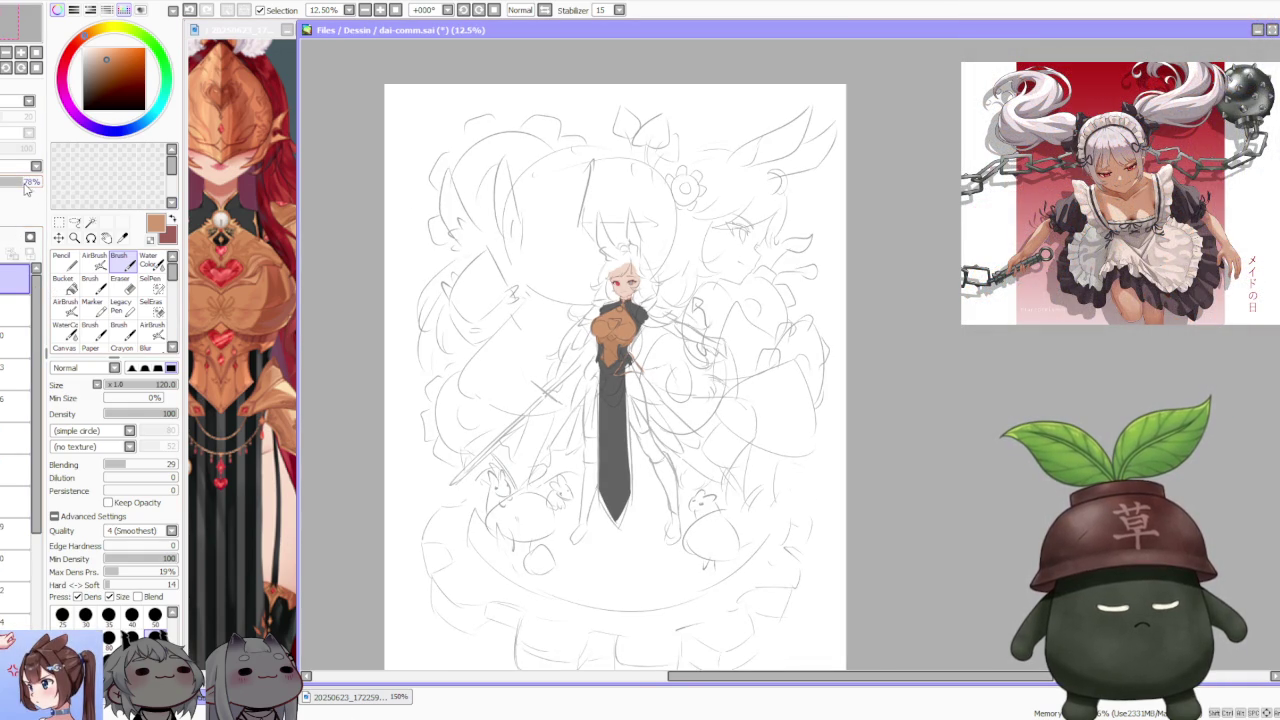
{"action": "scroll", "coordinate": [548, 225], "scroll_direction": "down", "scroll_amount": 1}
{"action": "scroll", "coordinate": [568, 265], "scroll_direction": "up", "scroll_amount": 2}
{"action": "scroll", "coordinate": [578, 290], "scroll_direction": "up", "scroll_amount": 1}
{"action": "scroll", "coordinate": [582, 305], "scroll_direction": "up", "scroll_amount": 1}
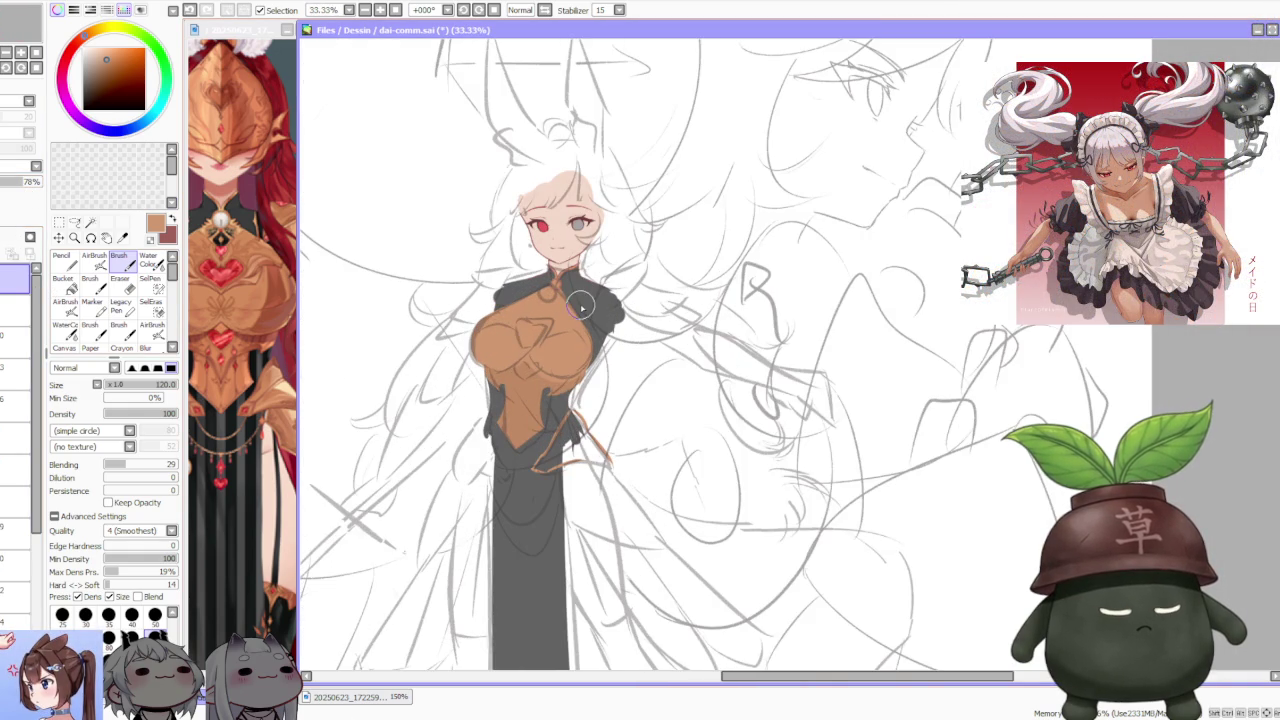
{"action": "left_click_drag", "start_coordinate": [40, 440], "coordinate": [34, 597]}
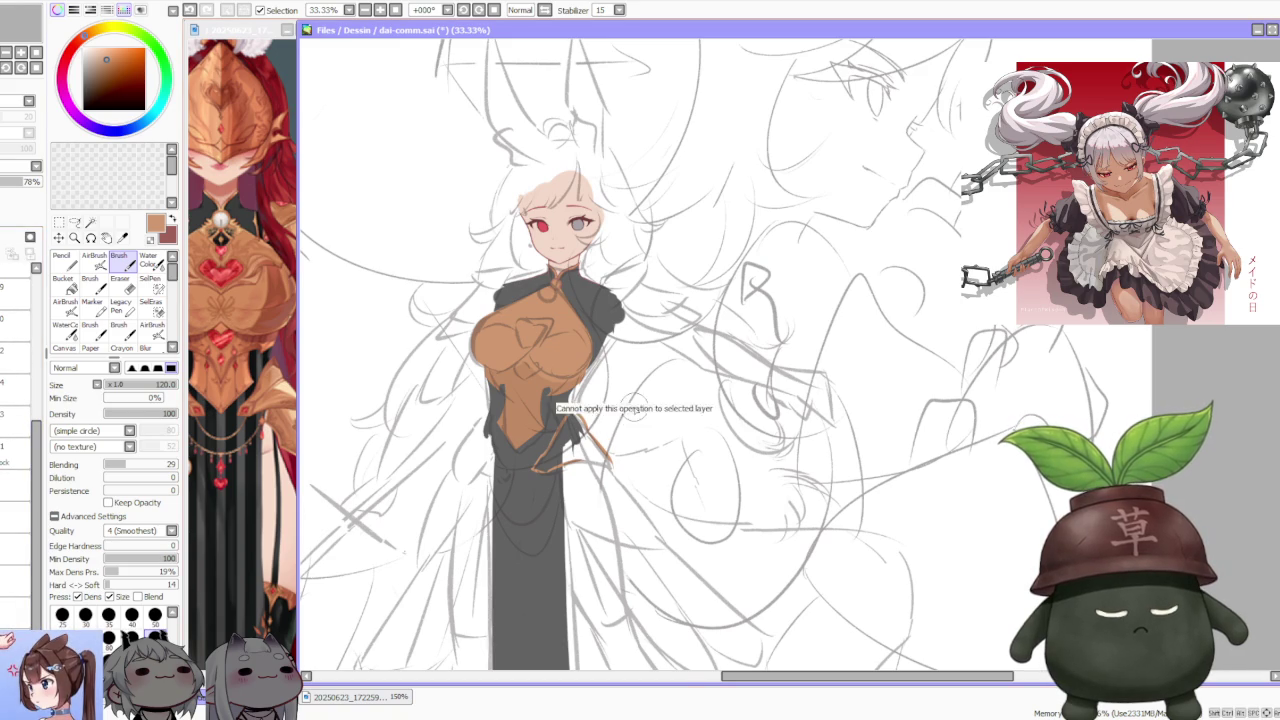
- Select a layer near the bottom of the stack and check the reference image
{"action": "scroll", "coordinate": [637, 397], "scroll_direction": "down", "scroll_amount": 2}
{"action": "left_click", "coordinate": [15, 549]}
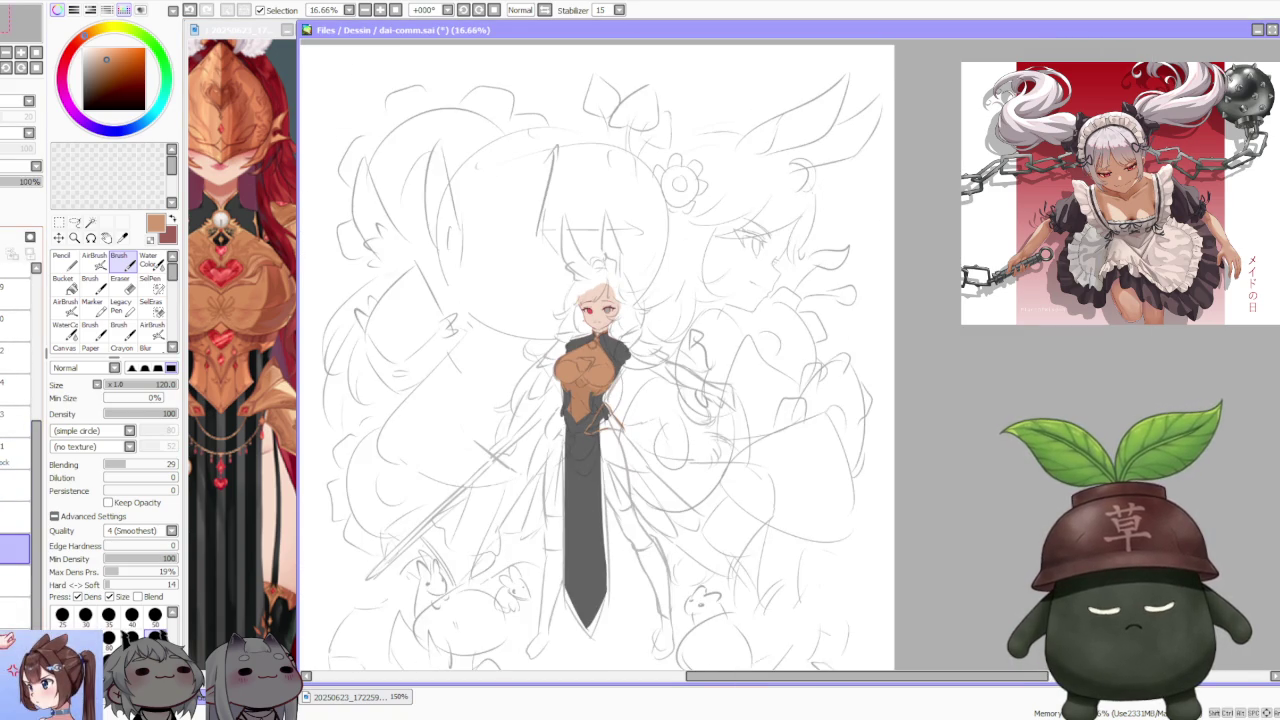
{"action": "scroll", "coordinate": [556, 464], "scroll_direction": "up", "scroll_amount": 2}
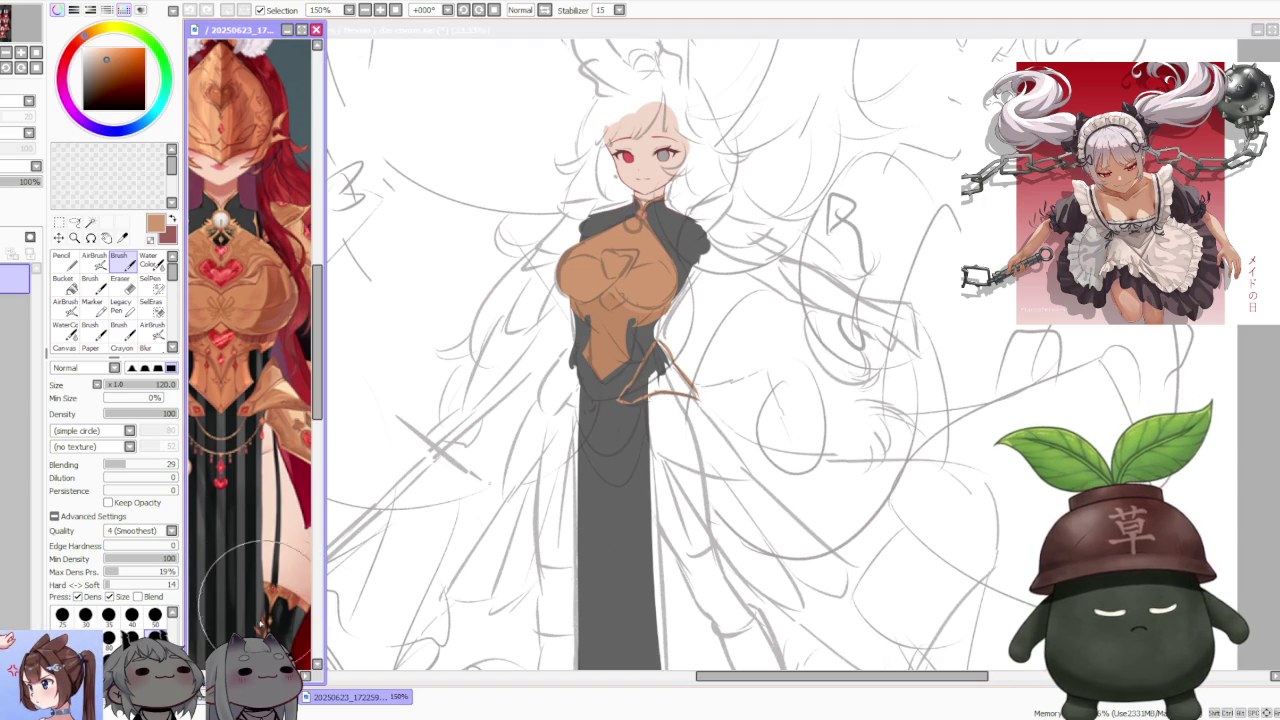
{"action": "left_click", "coordinate": [266, 489]}
{"action": "scroll", "coordinate": [262, 475], "scroll_direction": "up", "scroll_amount": 3}
{"action": "scroll", "coordinate": [262, 475], "scroll_direction": "down", "scroll_amount": 5}
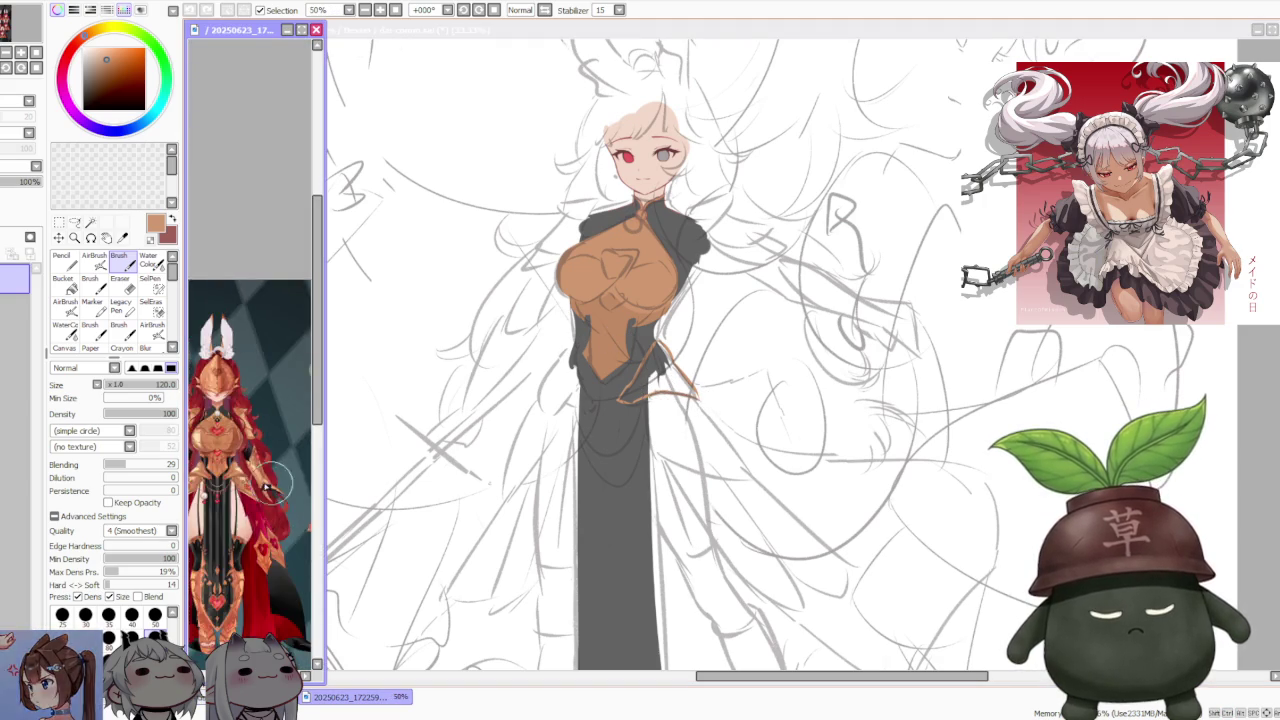
{"action": "scroll", "coordinate": [262, 475], "scroll_direction": "up", "scroll_amount": 5}
{"action": "scroll", "coordinate": [262, 470], "scroll_direction": "down", "scroll_amount": 2}
{"action": "scroll", "coordinate": [262, 473], "scroll_direction": "down", "scroll_amount": 1}
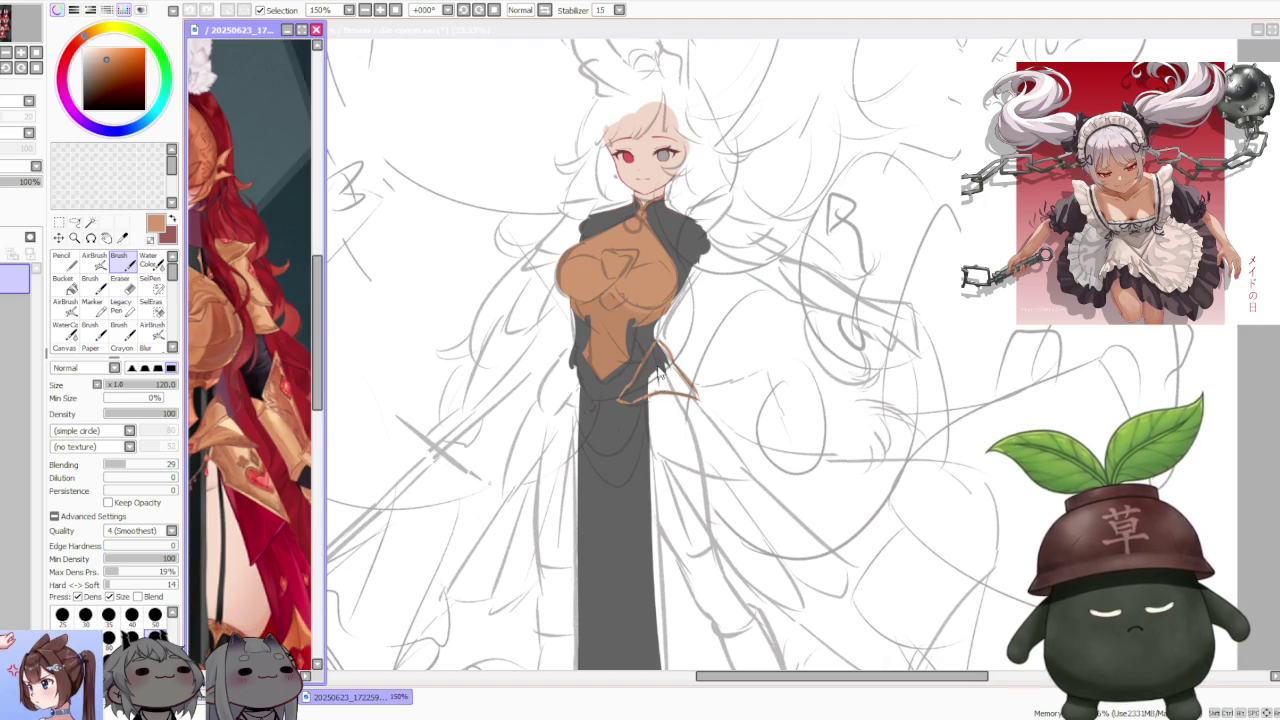
{"action": "left_click", "coordinate": [660, 377]}
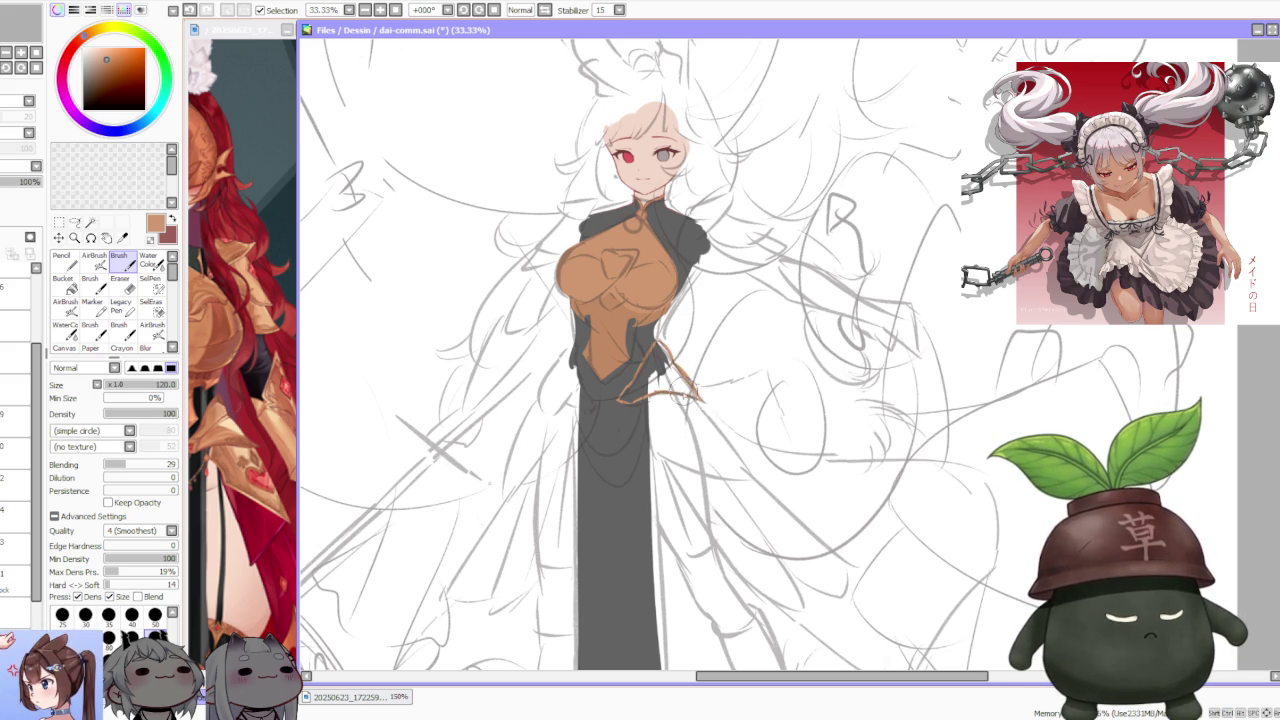
- Bucket-fill the triangle outline at the hip with solid orange
{"action": "scroll", "coordinate": [675, 370], "scroll_direction": "up", "scroll_amount": 2}
{"action": "scroll", "coordinate": [660, 340], "scroll_direction": "up", "scroll_amount": 1}
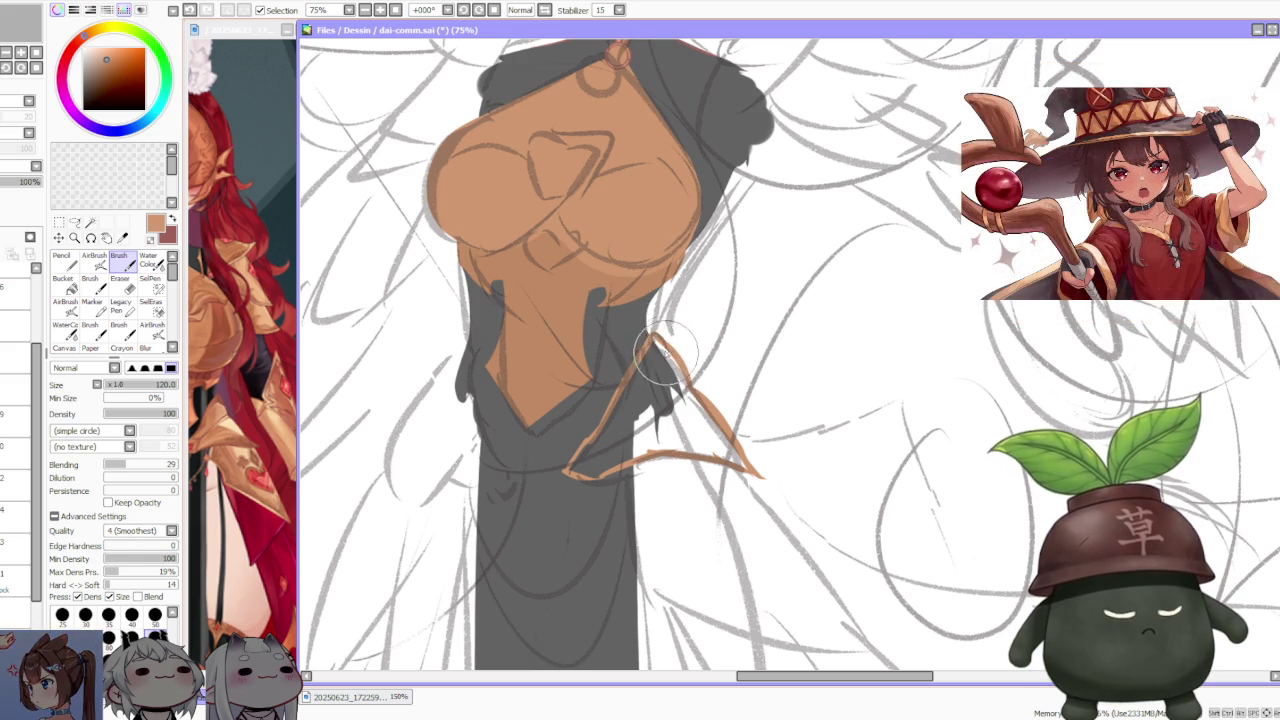
{"action": "scroll", "coordinate": [607, 367], "scroll_direction": "down", "scroll_amount": 2}
{"action": "scroll", "coordinate": [600, 367], "scroll_direction": "up", "scroll_amount": 2}
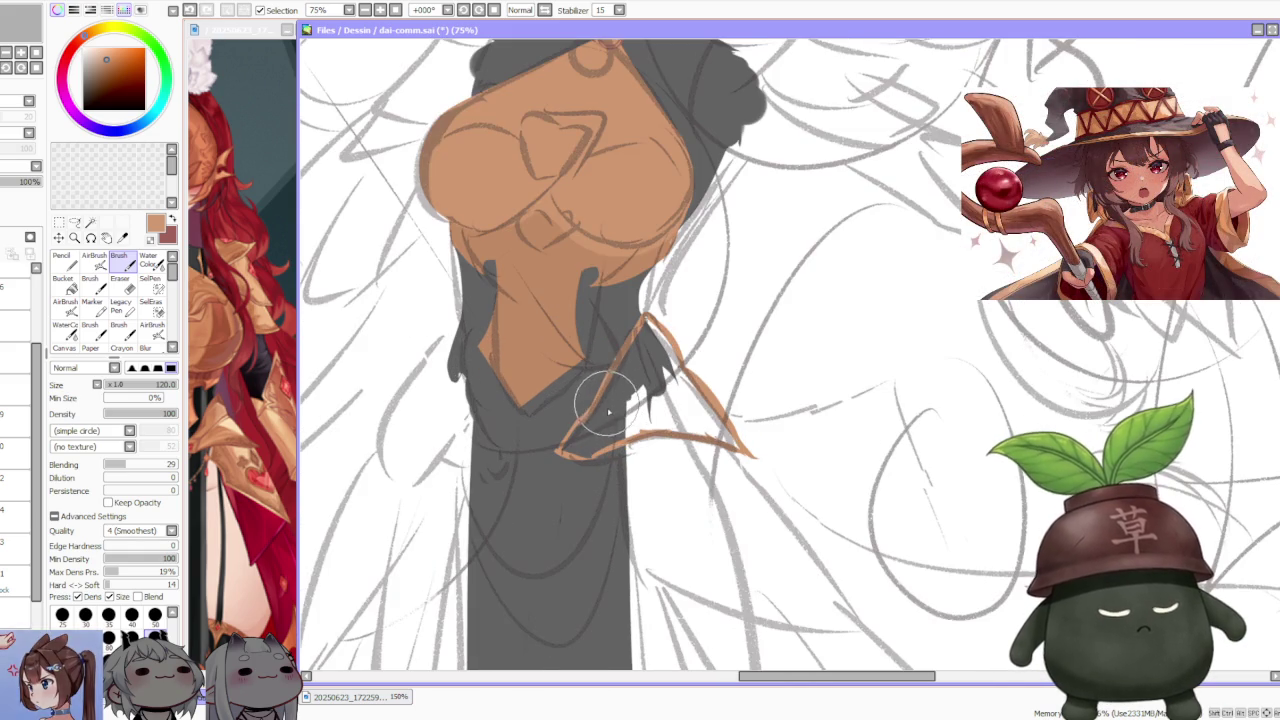
{"action": "left_click", "coordinate": [64, 283]}
{"action": "left_click", "coordinate": [660, 420]}
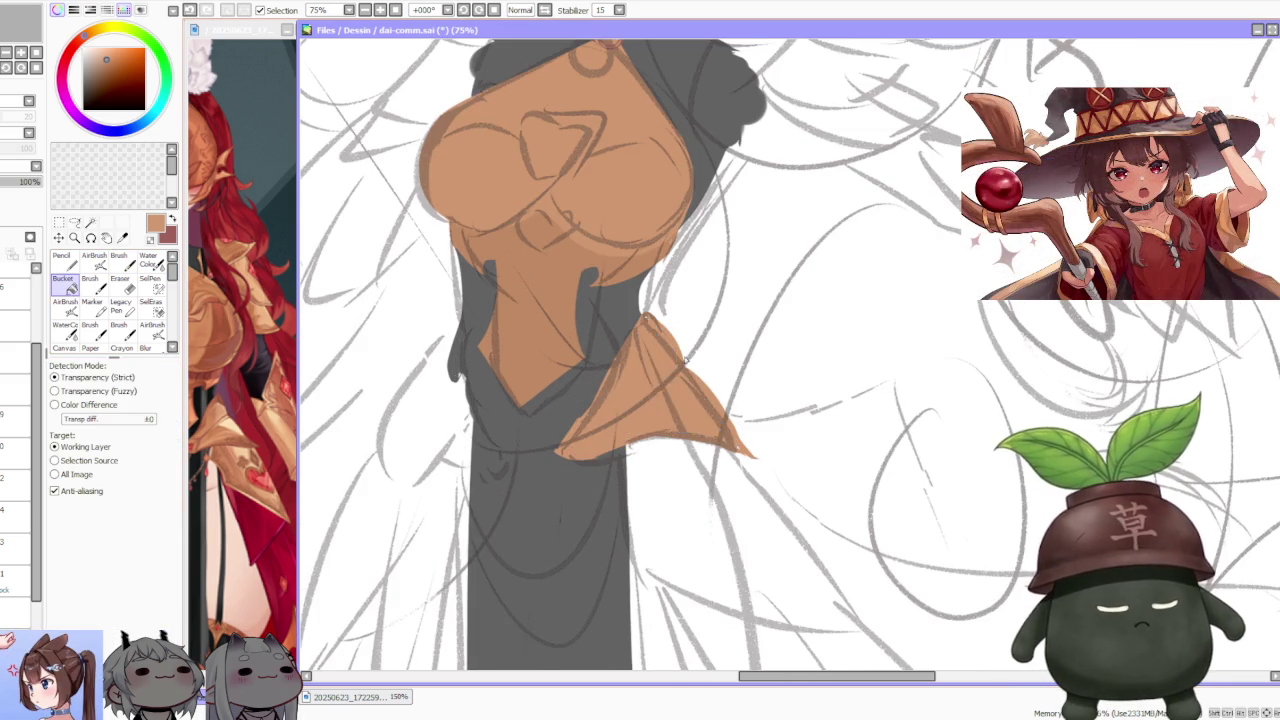
- Return to the Brush and compare the hip area with the reference illustration's torso
{"action": "scroll", "coordinate": [731, 297], "scroll_direction": "down", "scroll_amount": 5}
{"action": "left_click", "coordinate": [119, 262]}
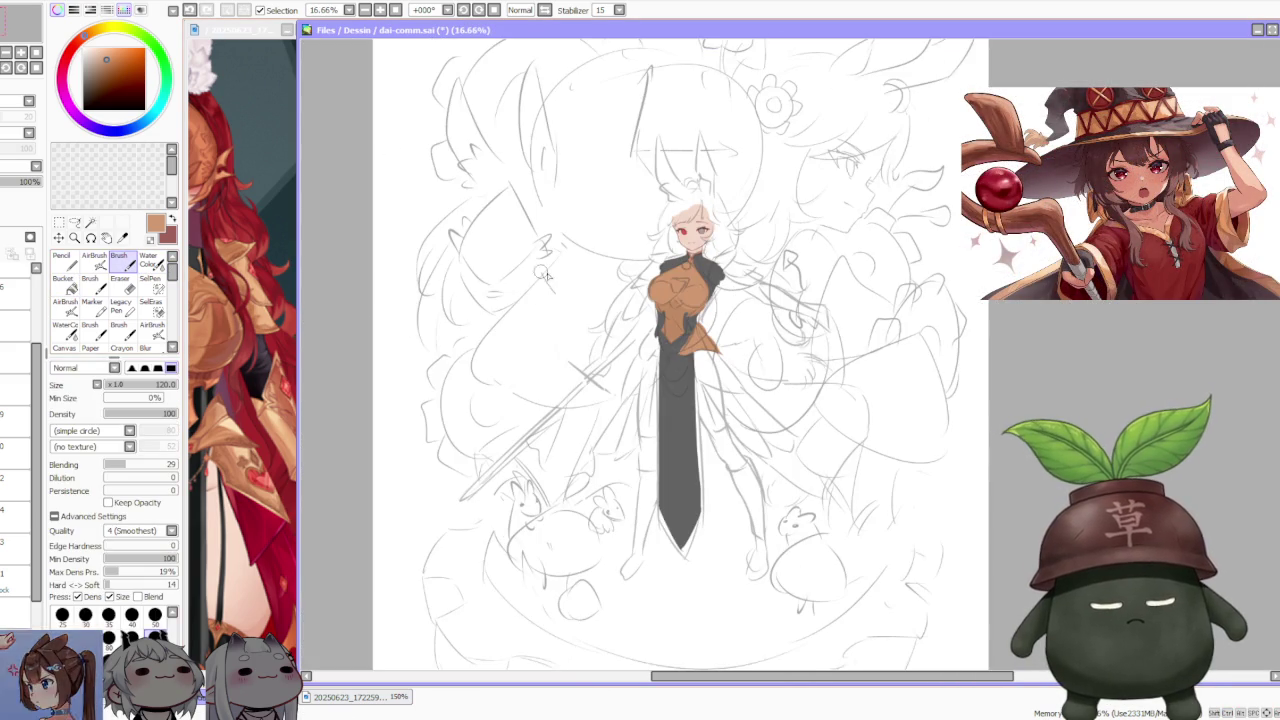
{"action": "scroll", "coordinate": [690, 335], "scroll_direction": "up", "scroll_amount": 3}
{"action": "scroll", "coordinate": [685, 338], "scroll_direction": "up", "scroll_amount": 2}
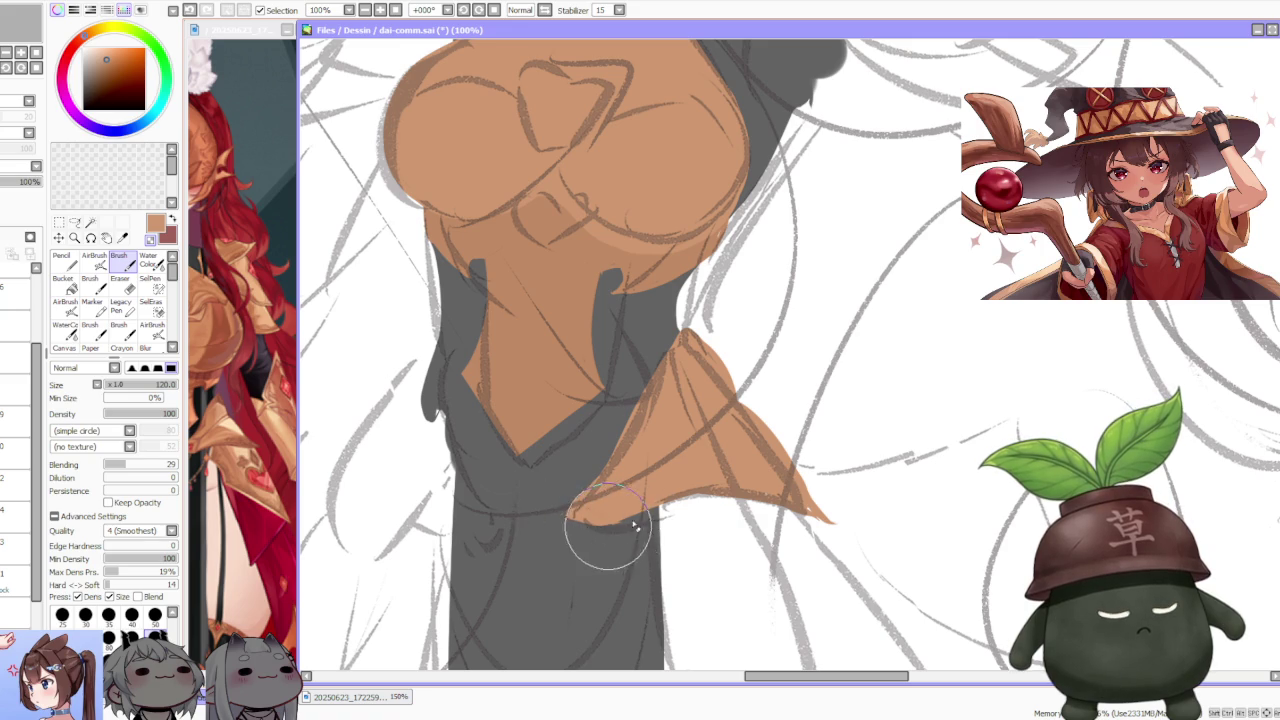
{"action": "scroll", "coordinate": [648, 525], "scroll_direction": "down", "scroll_amount": 3}
{"action": "scroll", "coordinate": [648, 525], "scroll_direction": "down", "scroll_amount": 1}
{"action": "scroll", "coordinate": [640, 490], "scroll_direction": "up", "scroll_amount": 1}
{"action": "scroll", "coordinate": [635, 470], "scroll_direction": "up", "scroll_amount": 3}
{"action": "scroll", "coordinate": [635, 470], "scroll_direction": "down", "scroll_amount": 3}
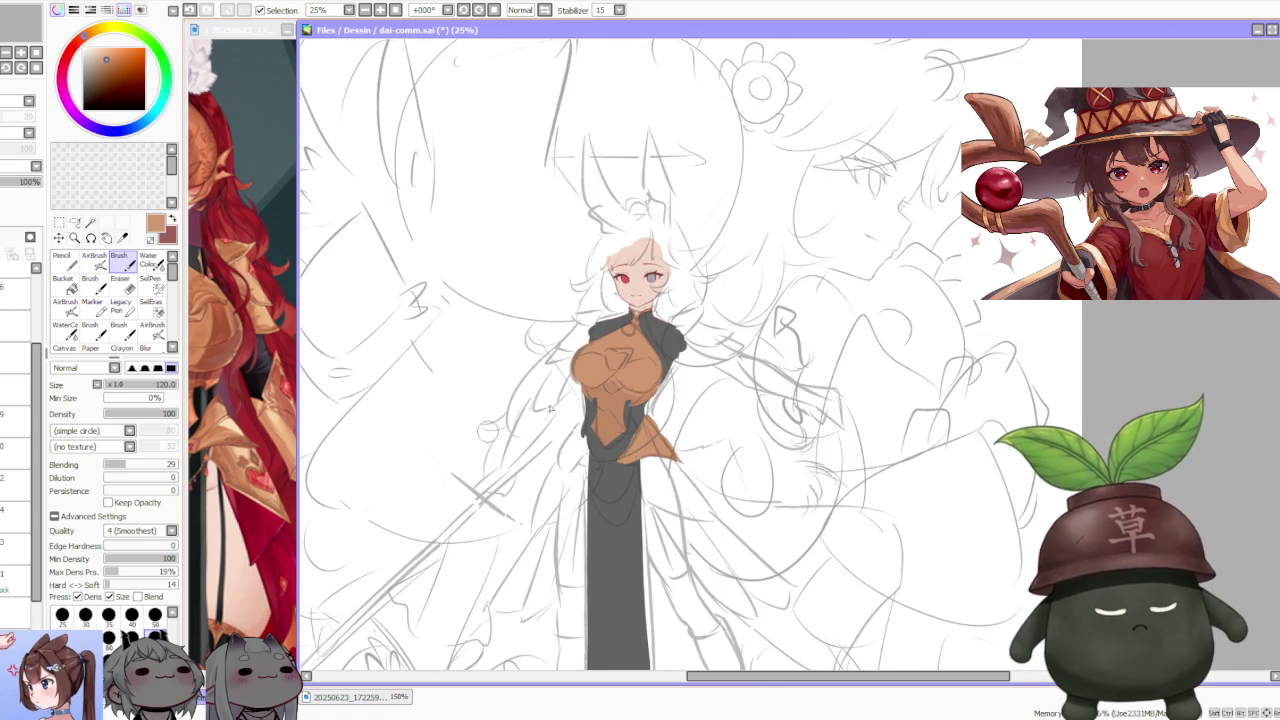
{"action": "scroll", "coordinate": [617, 423], "scroll_direction": "up", "scroll_amount": 2}
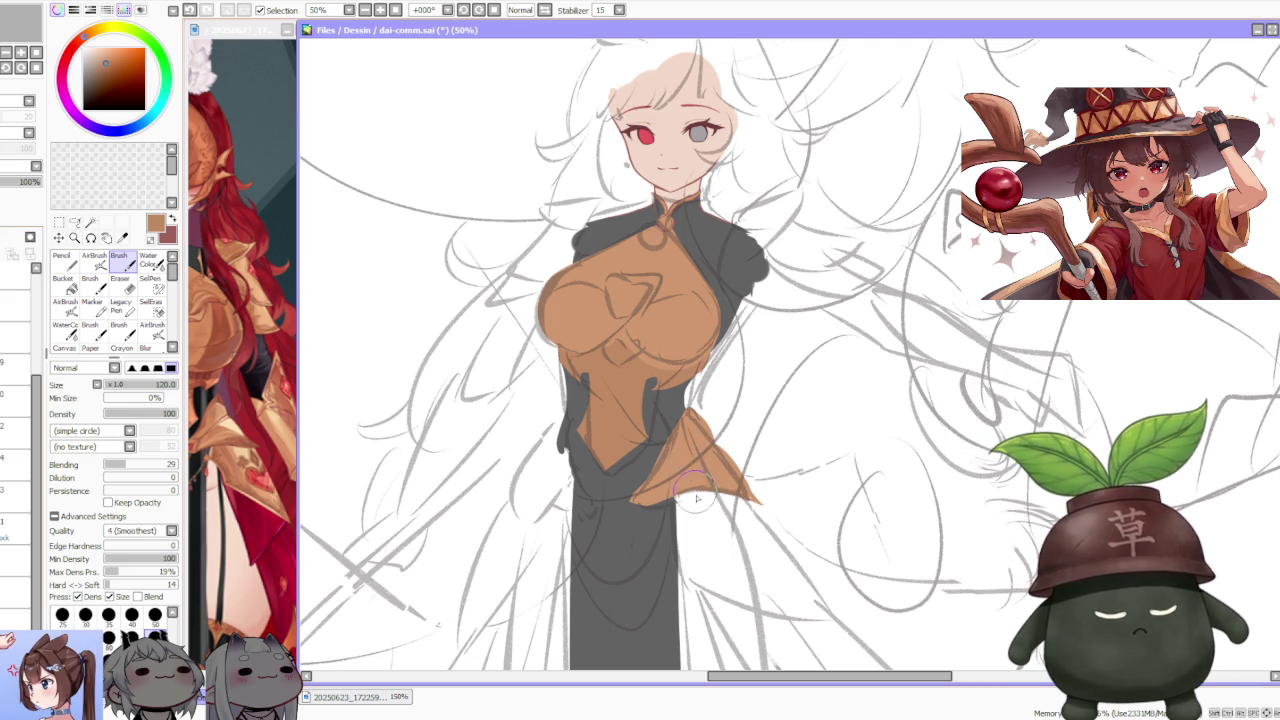
{"action": "scroll", "coordinate": [284, 528], "scroll_direction": "down", "scroll_amount": 3}
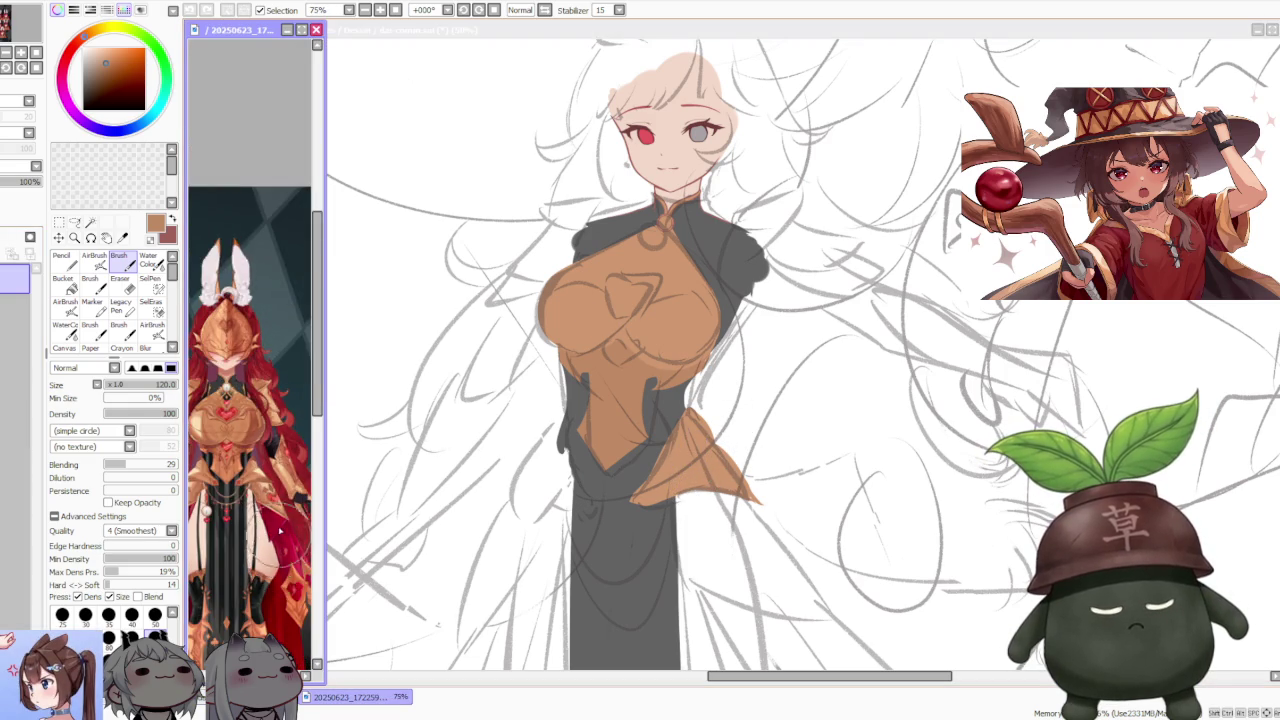
{"action": "scroll", "coordinate": [284, 528], "scroll_direction": "up", "scroll_amount": 5}
{"action": "scroll", "coordinate": [284, 528], "scroll_direction": "down", "scroll_amount": 3}
{"action": "scroll", "coordinate": [284, 528], "scroll_direction": "down", "scroll_amount": 2}
{"action": "scroll", "coordinate": [288, 510], "scroll_direction": "up", "scroll_amount": 3}
{"action": "scroll", "coordinate": [293, 494], "scroll_direction": "down", "scroll_amount": 2}
{"action": "scroll", "coordinate": [275, 480], "scroll_direction": "up", "scroll_amount": 2}
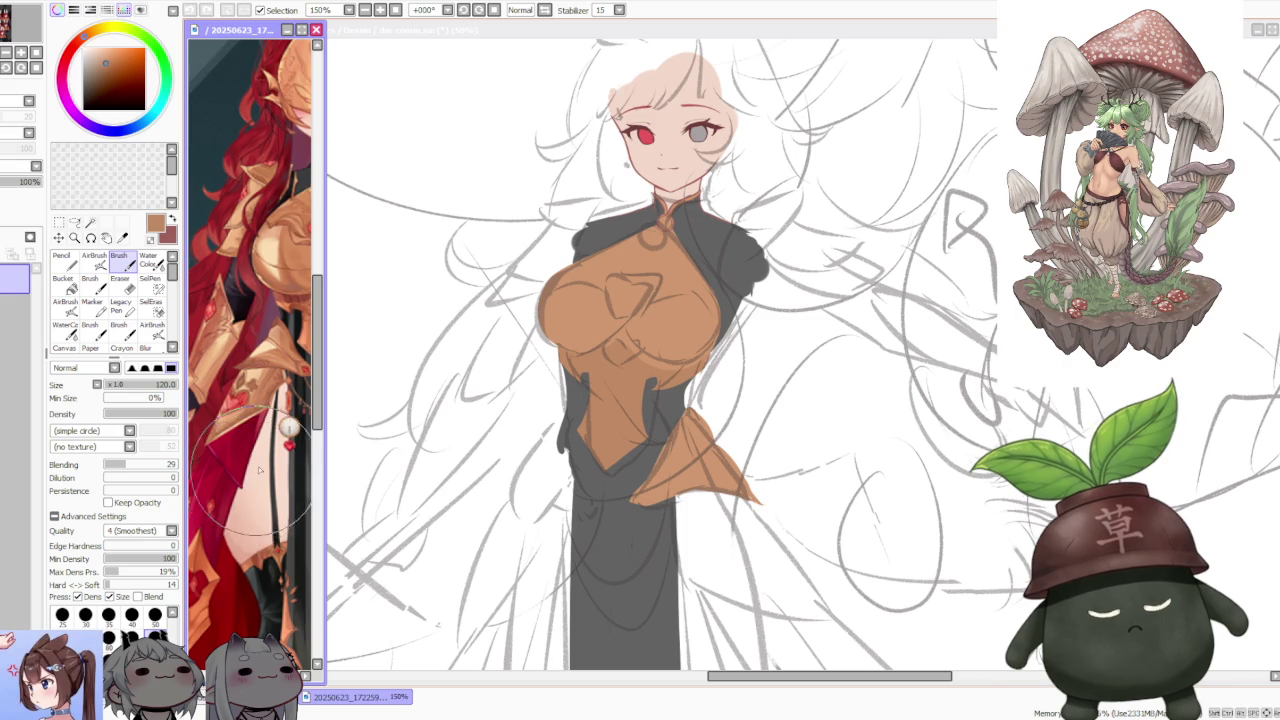
{"action": "scroll", "coordinate": [260, 468], "scroll_direction": "up", "scroll_amount": 1}
{"action": "scroll", "coordinate": [259, 467], "scroll_direction": "down", "scroll_amount": 2}
{"action": "scroll", "coordinate": [265, 475], "scroll_direction": "up", "scroll_amount": 1}
{"action": "scroll", "coordinate": [261, 465], "scroll_direction": "up", "scroll_amount": 1}
{"action": "scroll", "coordinate": [262, 465], "scroll_direction": "down", "scroll_amount": 1}
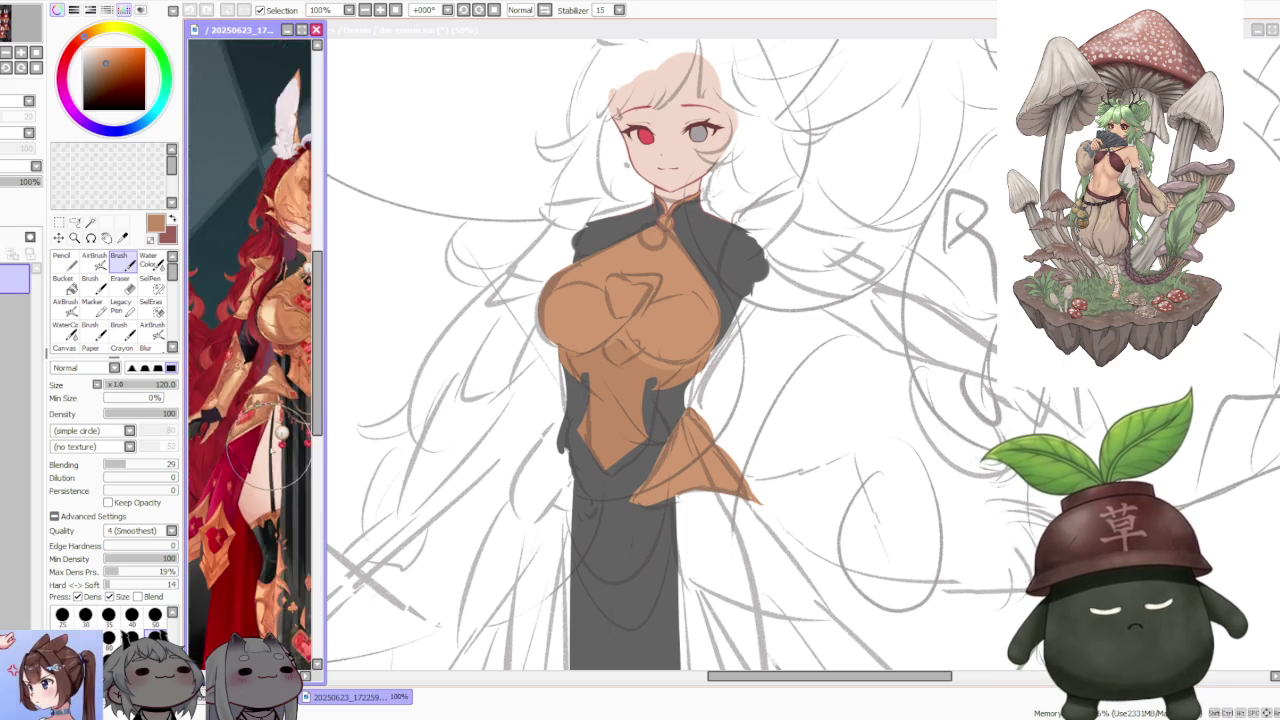
{"action": "scroll", "coordinate": [275, 465], "scroll_direction": "down", "scroll_amount": 2}
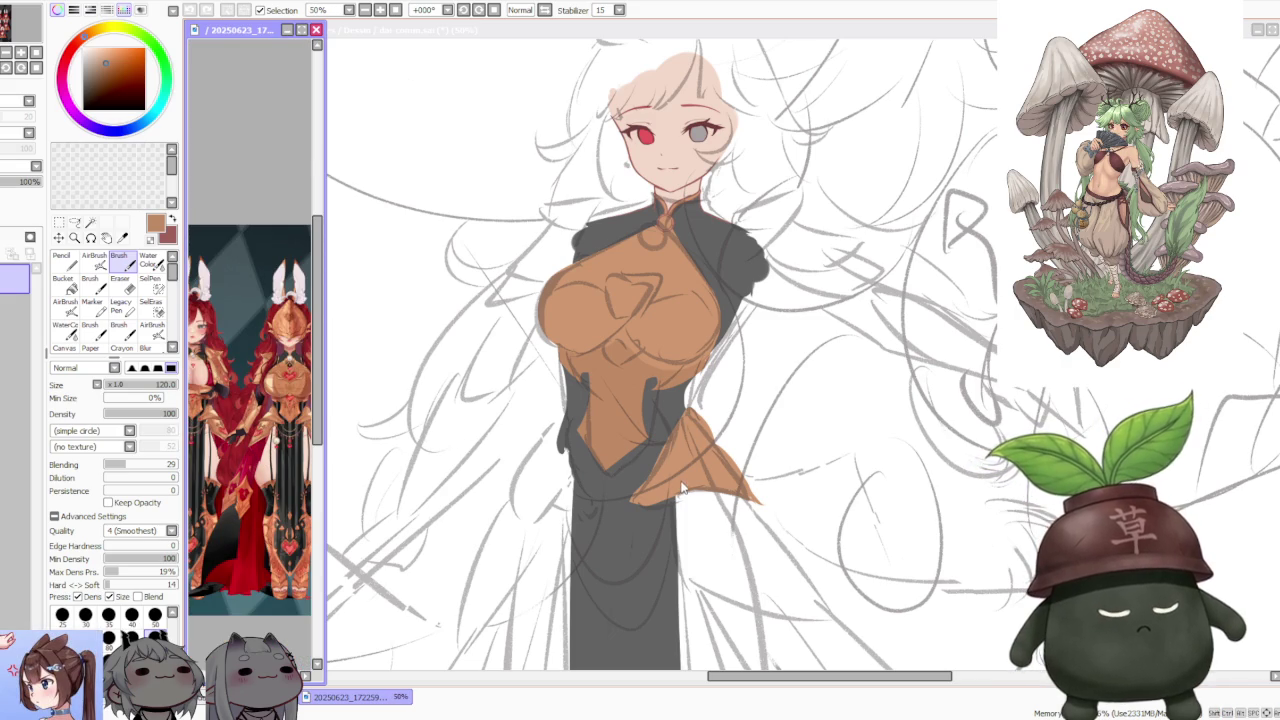
{"action": "scroll", "coordinate": [681, 488], "scroll_direction": "up", "scroll_amount": 1}
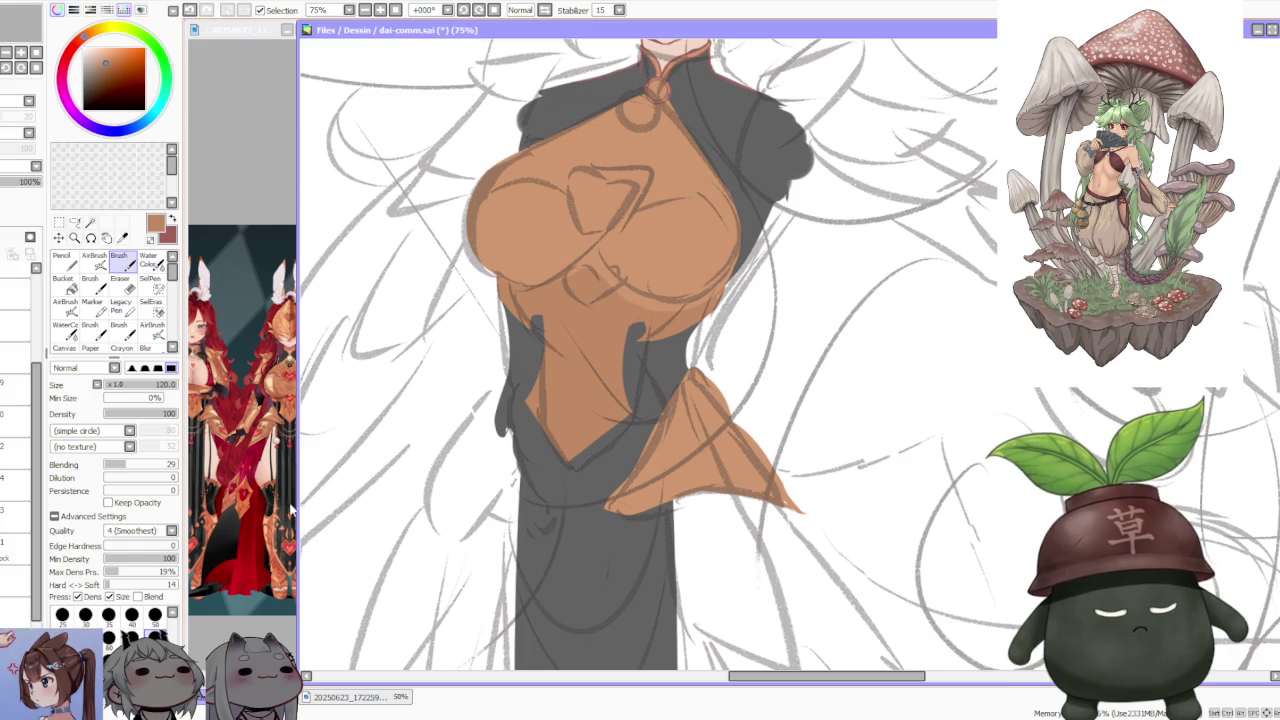
{"action": "left_click", "coordinate": [248, 505]}
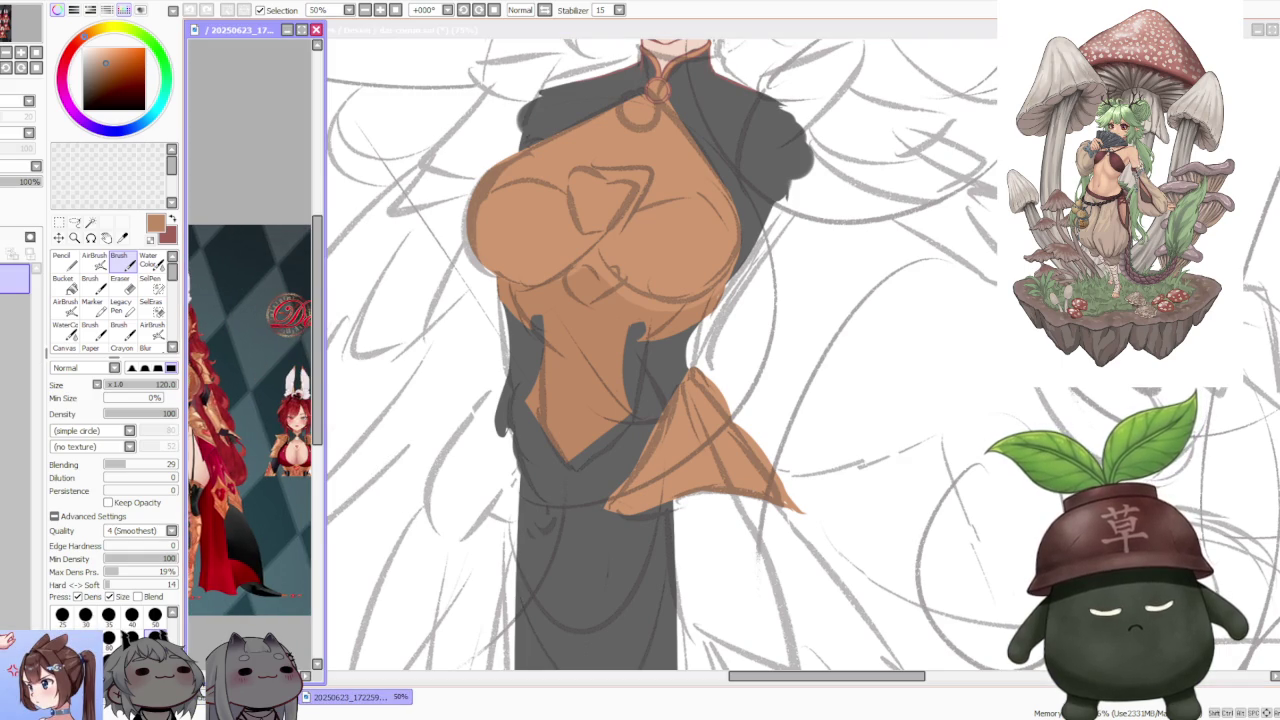
{"action": "left_click_drag", "start_coordinate": [220, 420], "coordinate": [280, 420]}
{"action": "scroll", "coordinate": [247, 446], "scroll_direction": "up", "scroll_amount": 2}
{"action": "scroll", "coordinate": [245, 445], "scroll_direction": "up", "scroll_amount": 1}
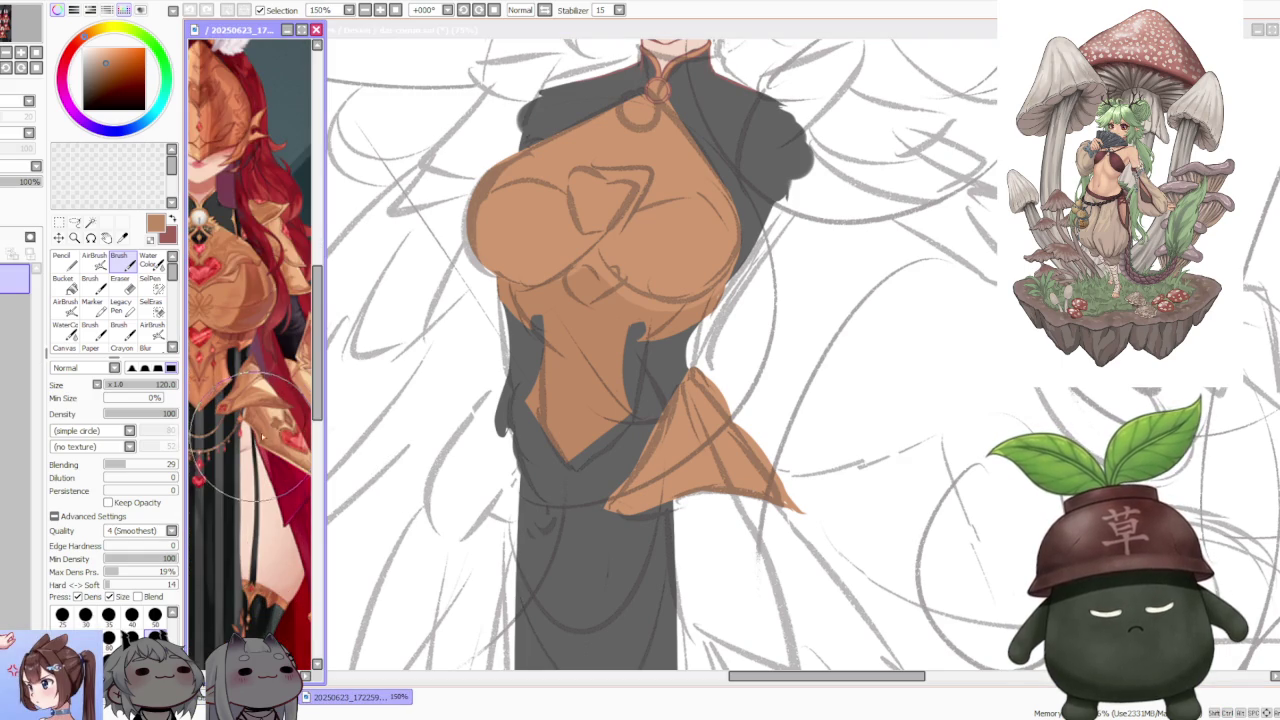
{"action": "left_click", "coordinate": [711, 470]}
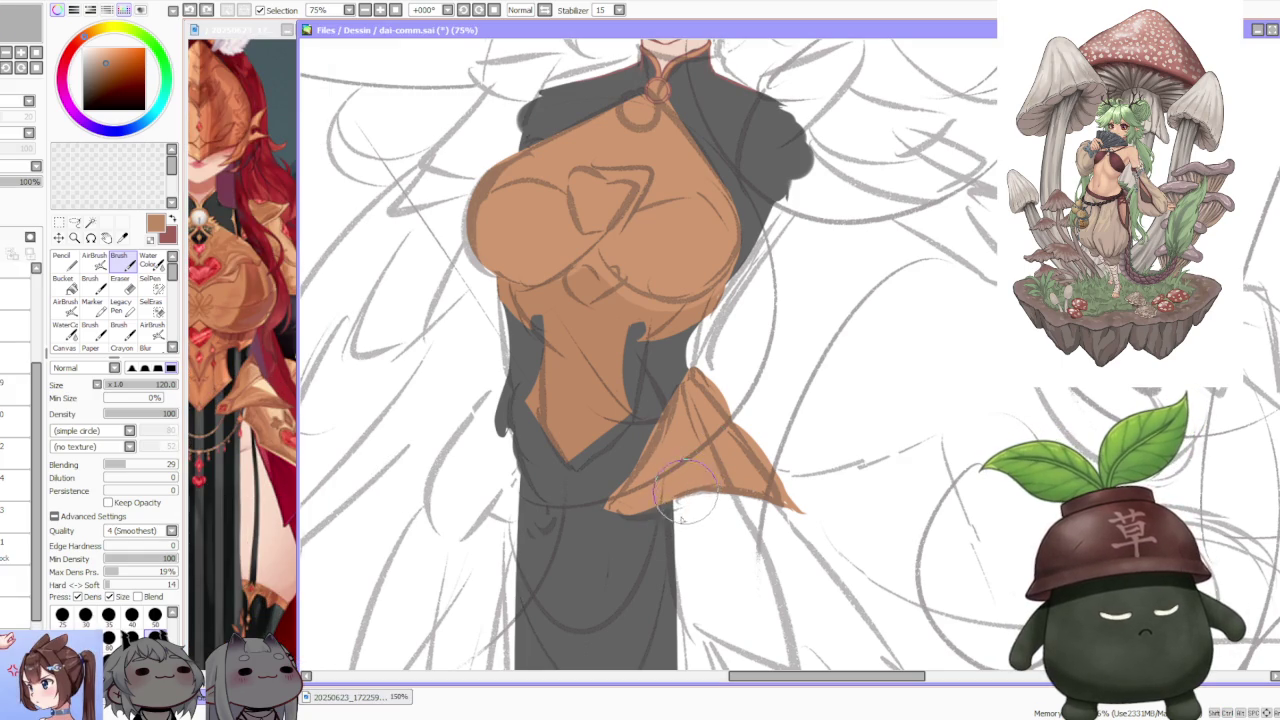
- Draw a long curved orange line trailing down below the hip flap's lower edge
{"action": "left_click_drag", "start_coordinate": [680, 525], "coordinate": [710, 575]}
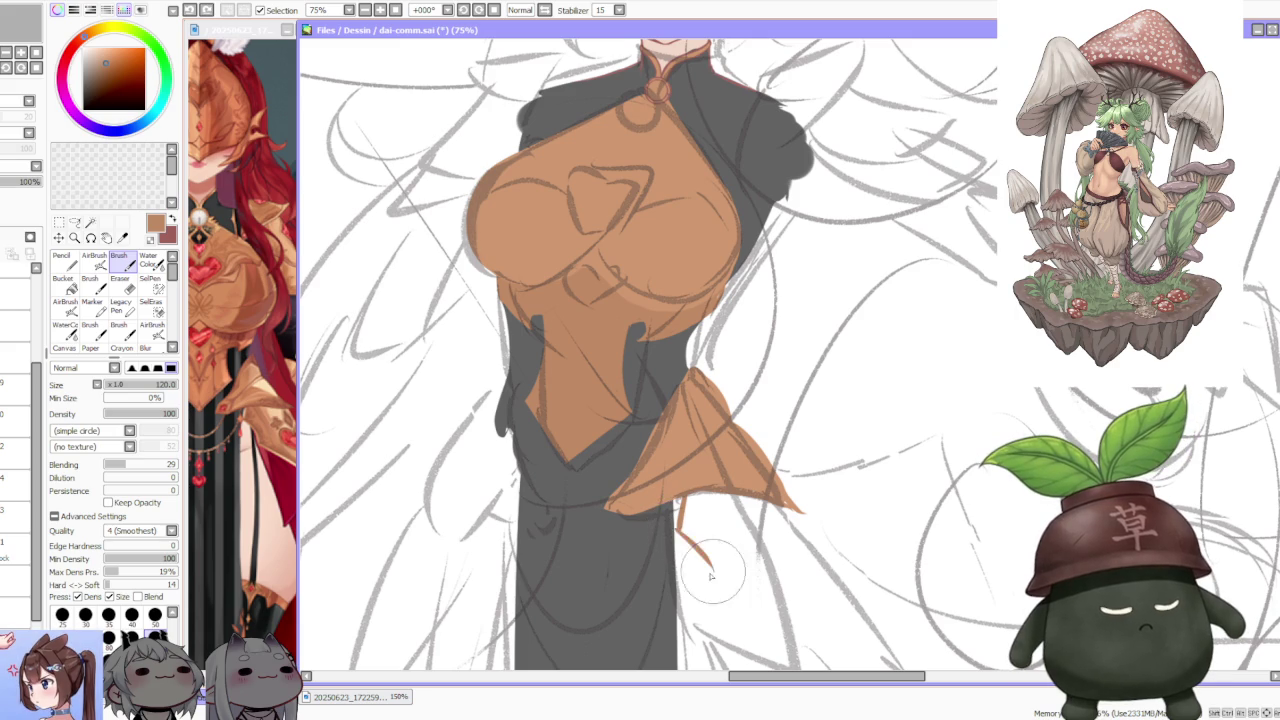
{"action": "left_click_drag", "start_coordinate": [679, 503], "coordinate": [714, 568]}
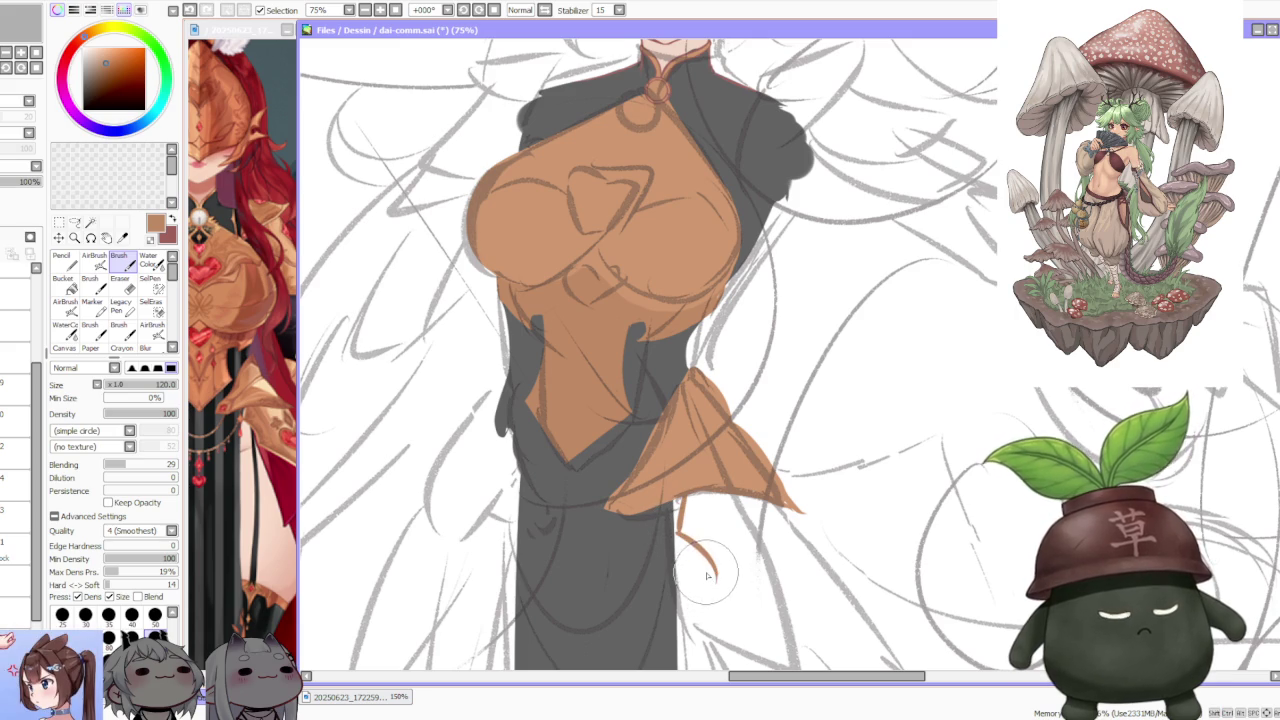
{"action": "left_click", "coordinate": [305, 677]}
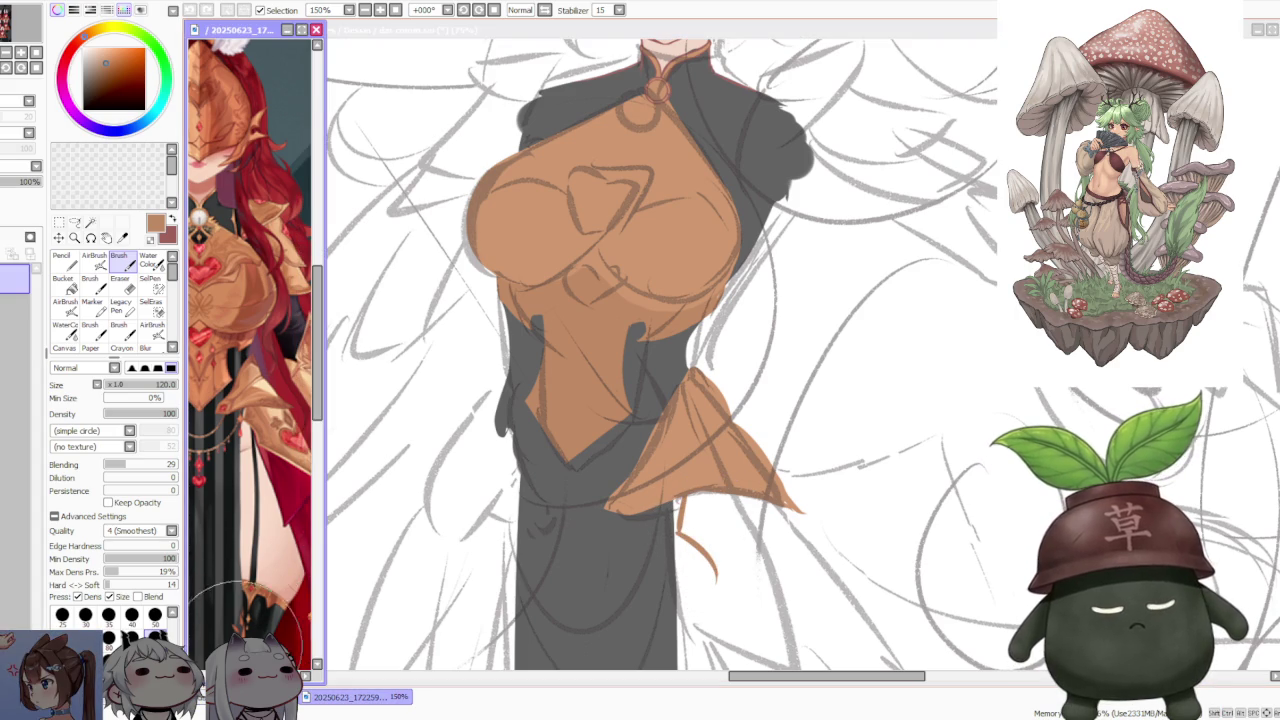
{"action": "left_click", "coordinate": [709, 471]}
{"action": "scroll", "coordinate": [760, 467], "scroll_direction": "down", "scroll_amount": 4}
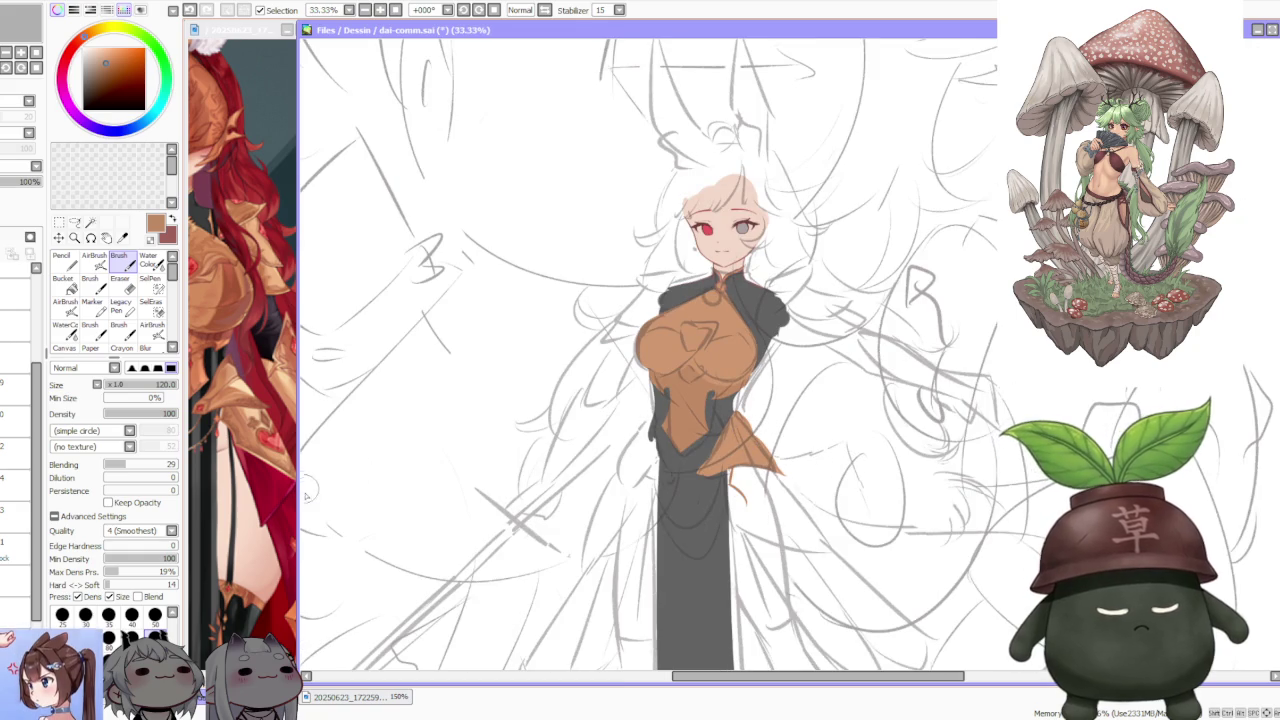
{"action": "left_click_drag", "start_coordinate": [298, 500], "coordinate": [310, 500]}
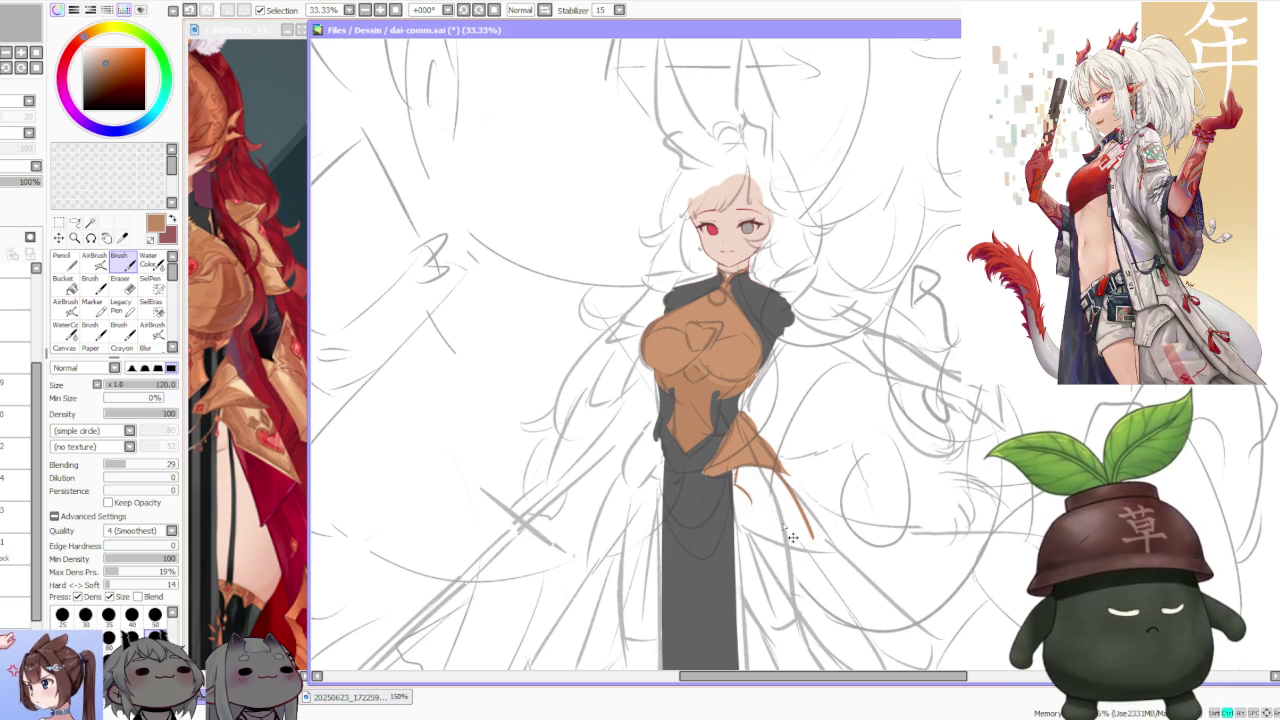
{"action": "scroll", "coordinate": [798, 532], "scroll_direction": "up", "scroll_amount": 3}
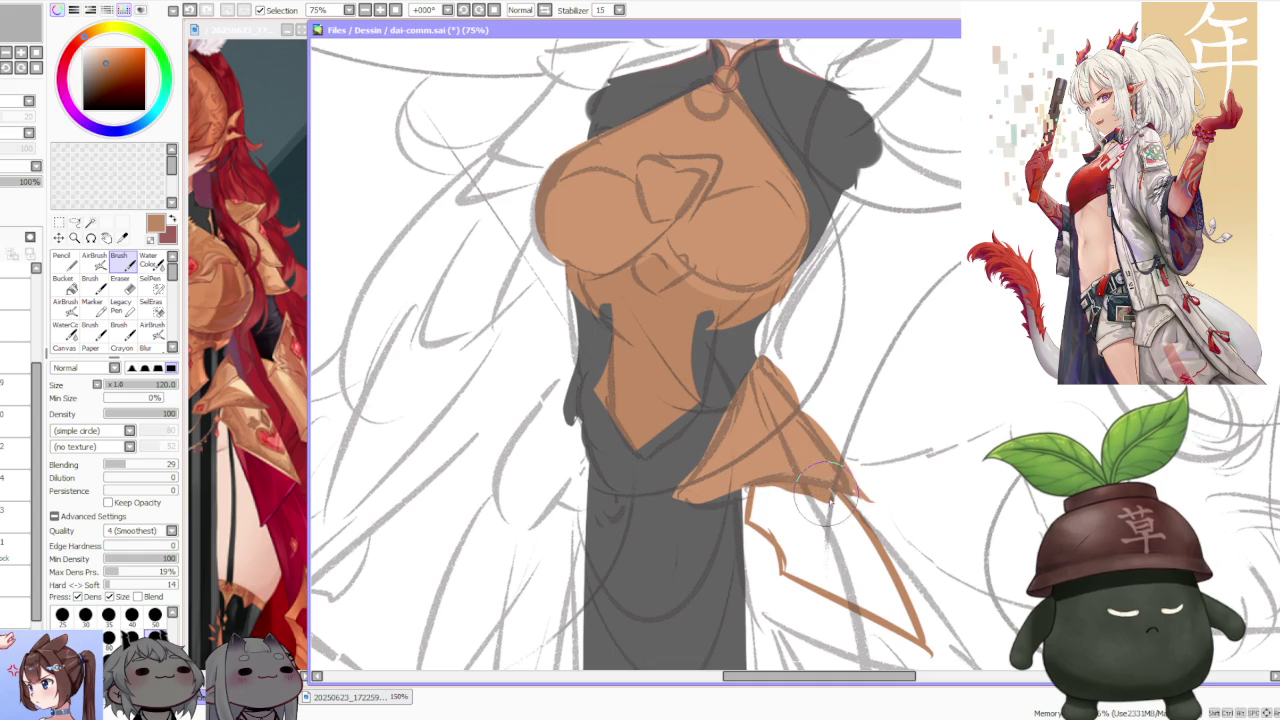
- Bucket-fill the second sash tail outline solid orange
{"action": "scroll", "coordinate": [832, 497], "scroll_direction": "down", "scroll_amount": 5}
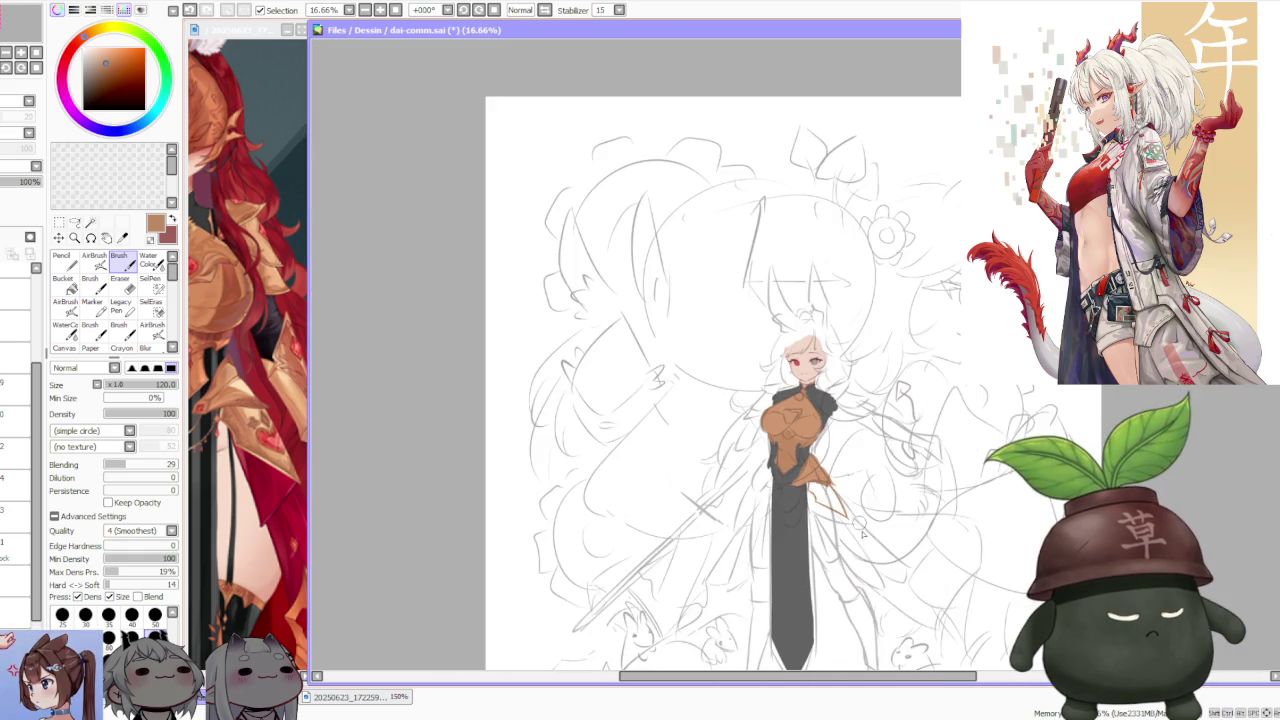
{"action": "scroll", "coordinate": [843, 506], "scroll_direction": "up", "scroll_amount": 3}
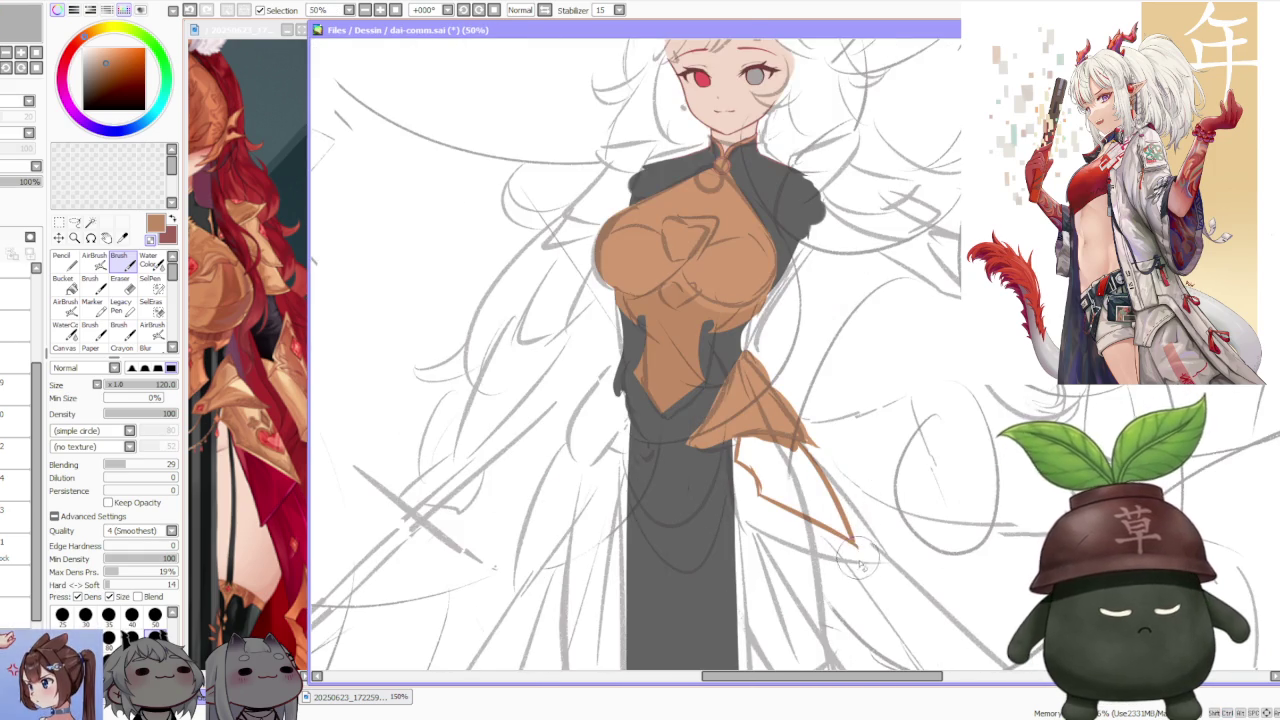
{"action": "scroll", "coordinate": [840, 505], "scroll_direction": "down", "scroll_amount": 1}
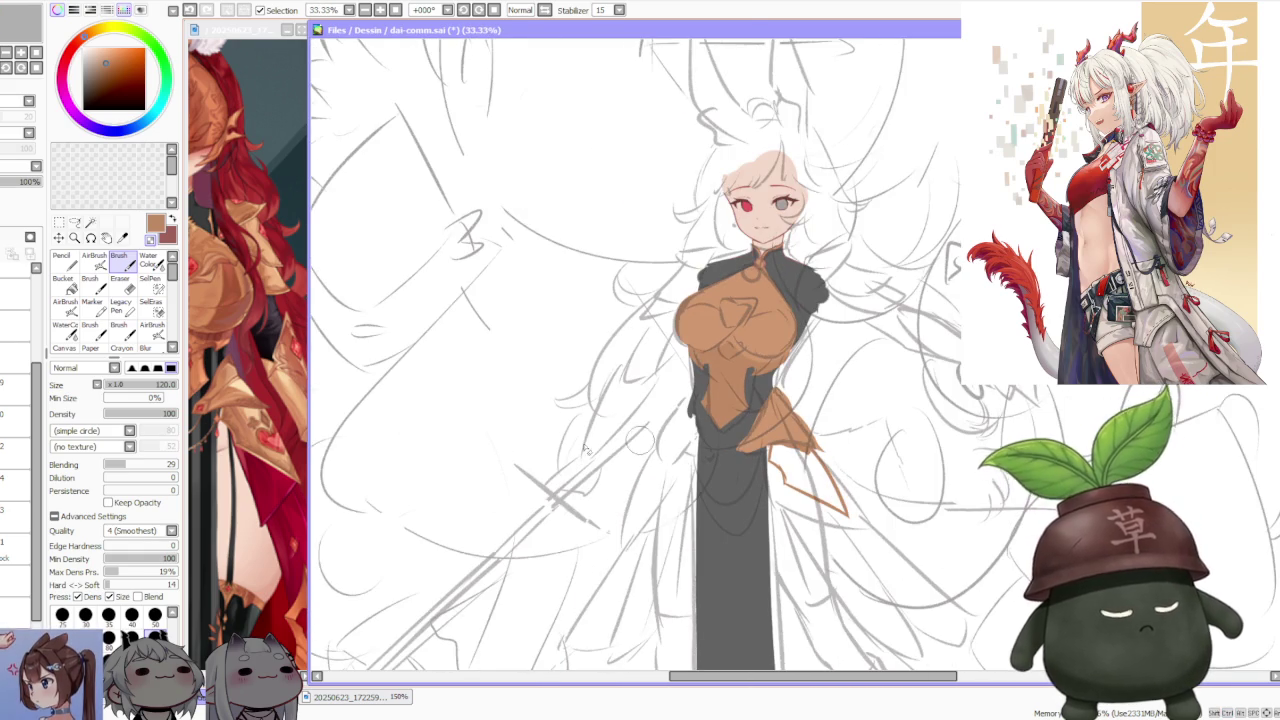
{"action": "left_click", "coordinate": [63, 283]}
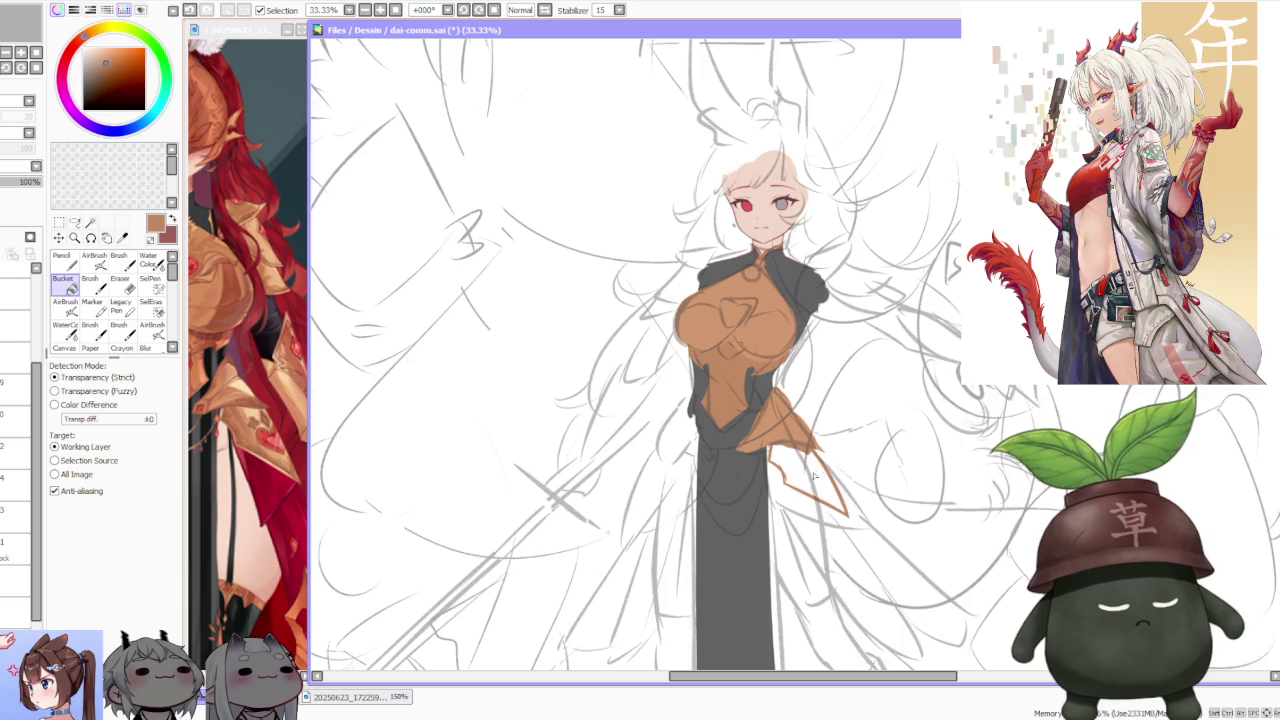
{"action": "left_click", "coordinate": [814, 476]}
{"action": "scroll", "coordinate": [814, 476], "scroll_direction": "down", "scroll_amount": 1}
{"action": "scroll", "coordinate": [980, 520], "scroll_direction": "up", "scroll_amount": 1}
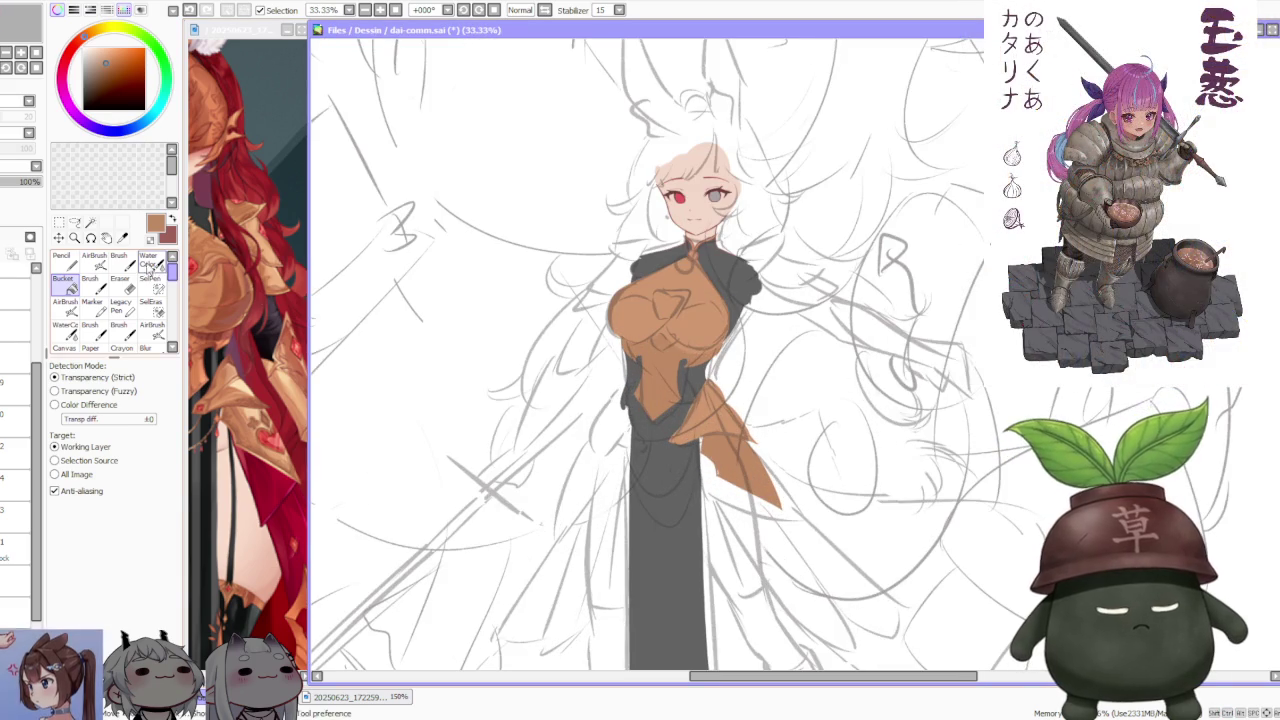
- Touch up the flap's lower edge with the Brush, undo a stray mark, and zoom out
{"action": "left_click", "coordinate": [119, 262]}
{"action": "scroll", "coordinate": [720, 470], "scroll_direction": "up", "scroll_amount": 1}
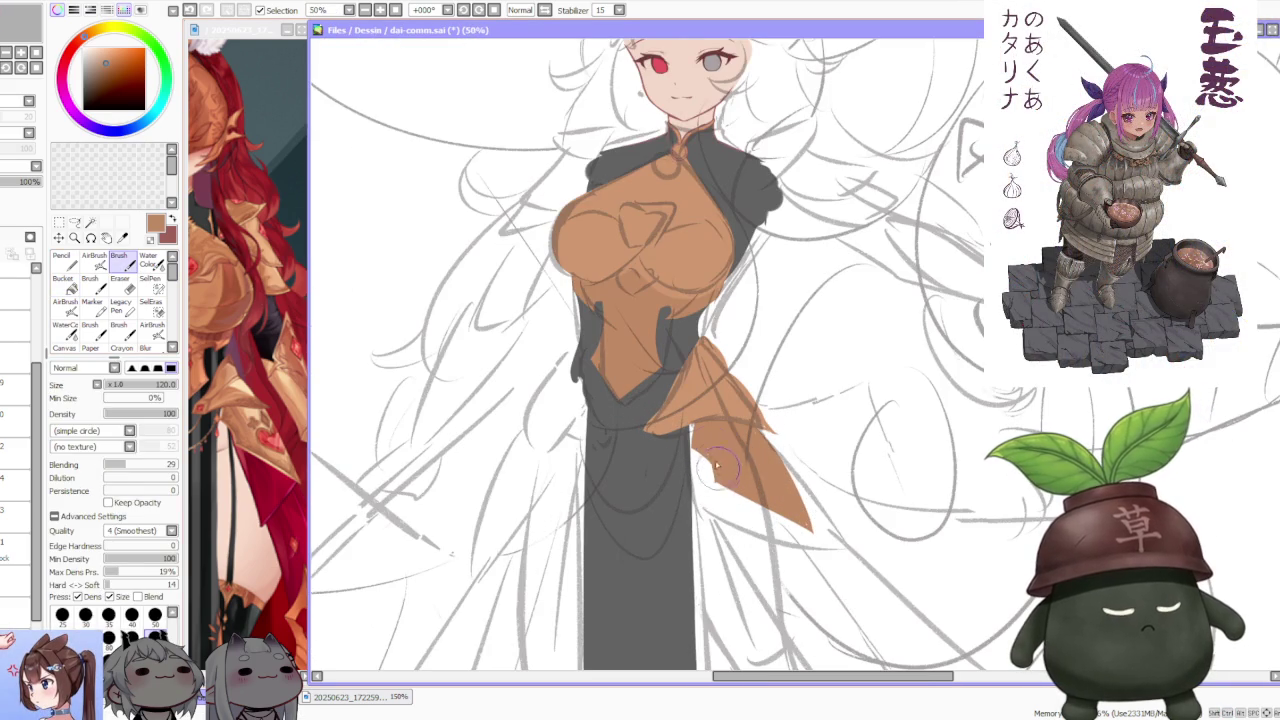
{"action": "left_click_drag", "start_coordinate": [727, 478], "coordinate": [805, 522]}
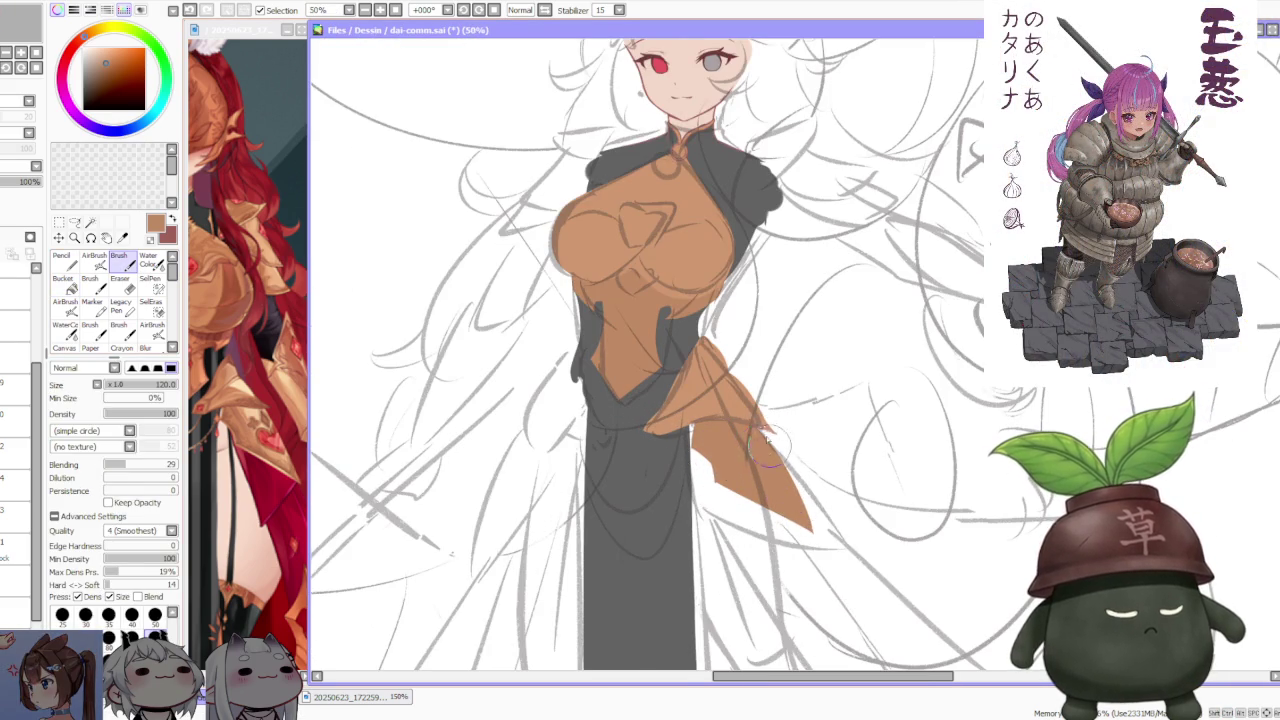
{"action": "scroll", "coordinate": [762, 420], "scroll_direction": "down", "scroll_amount": 3}
{"action": "scroll", "coordinate": [778, 343], "scroll_direction": "down", "scroll_amount": 1}
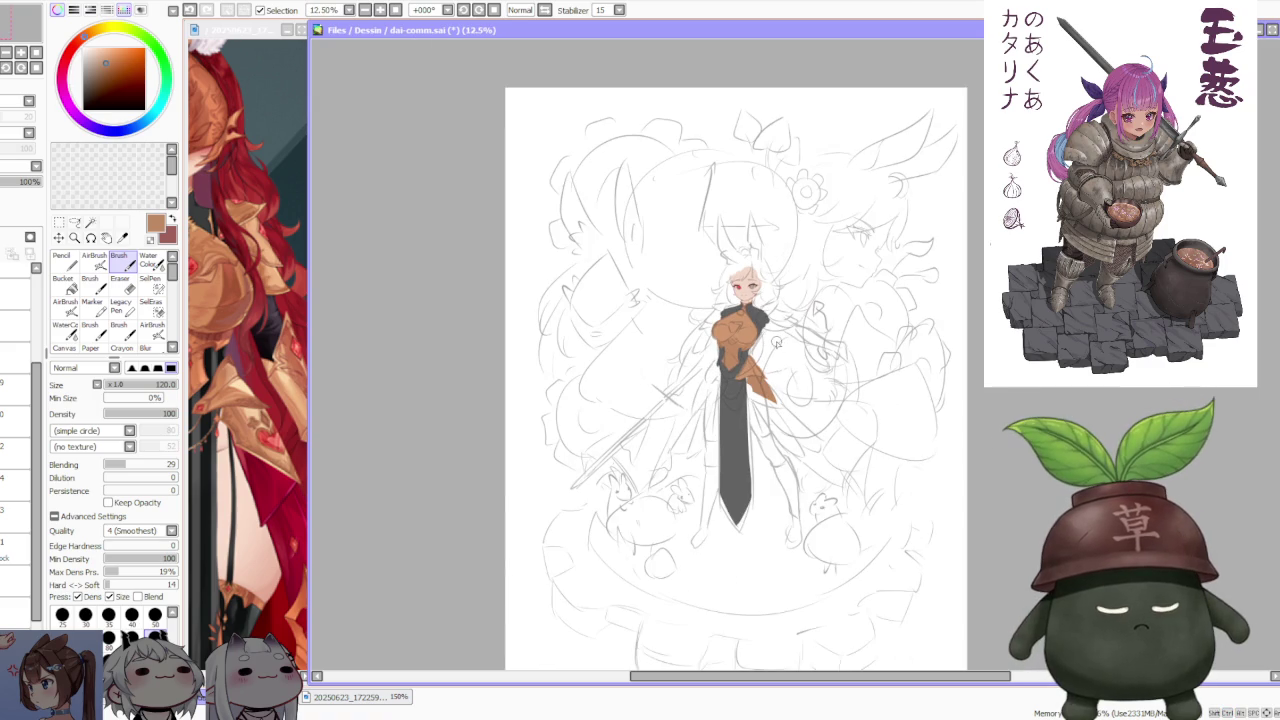
{"action": "scroll", "coordinate": [790, 364], "scroll_direction": "up", "scroll_amount": 2}
{"action": "scroll", "coordinate": [783, 373], "scroll_direction": "up", "scroll_amount": 1}
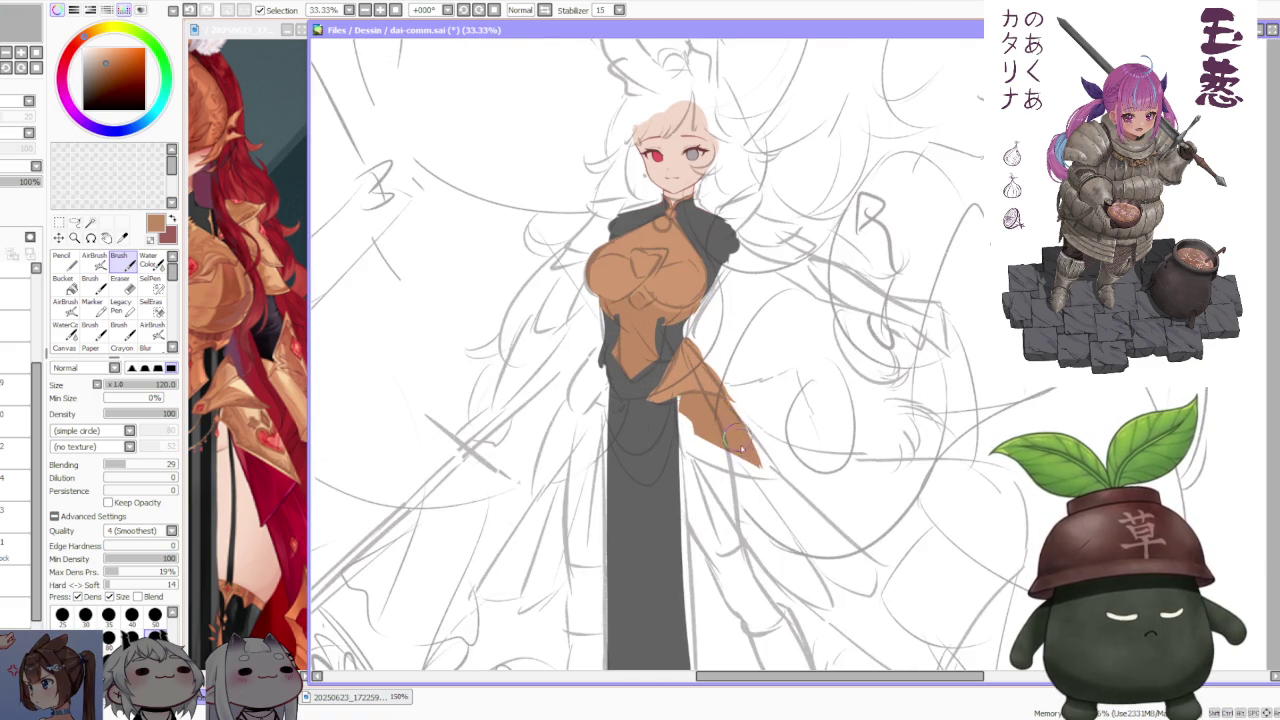
{"action": "key", "text": "ctrl+z"}
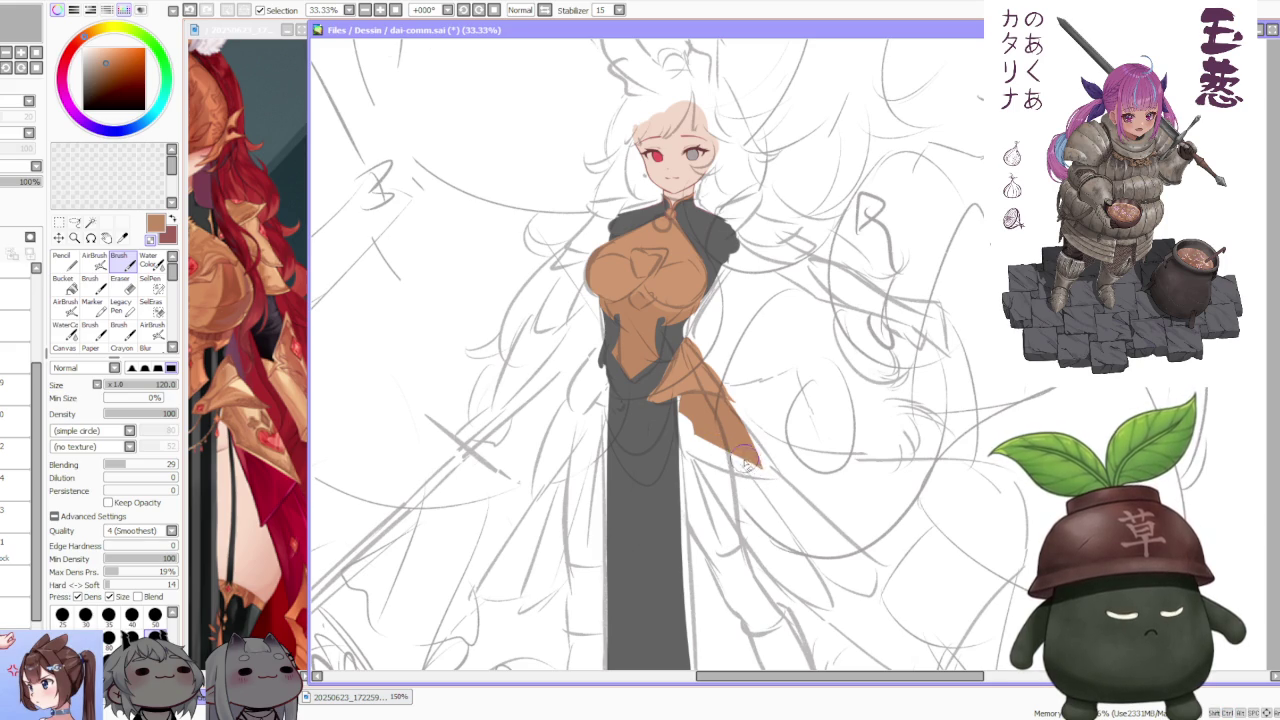
{"action": "key", "text": "ctrl+minus"}
{"action": "key", "text": "ctrl+minus"}
{"action": "key", "text": "ctrl+minus"}
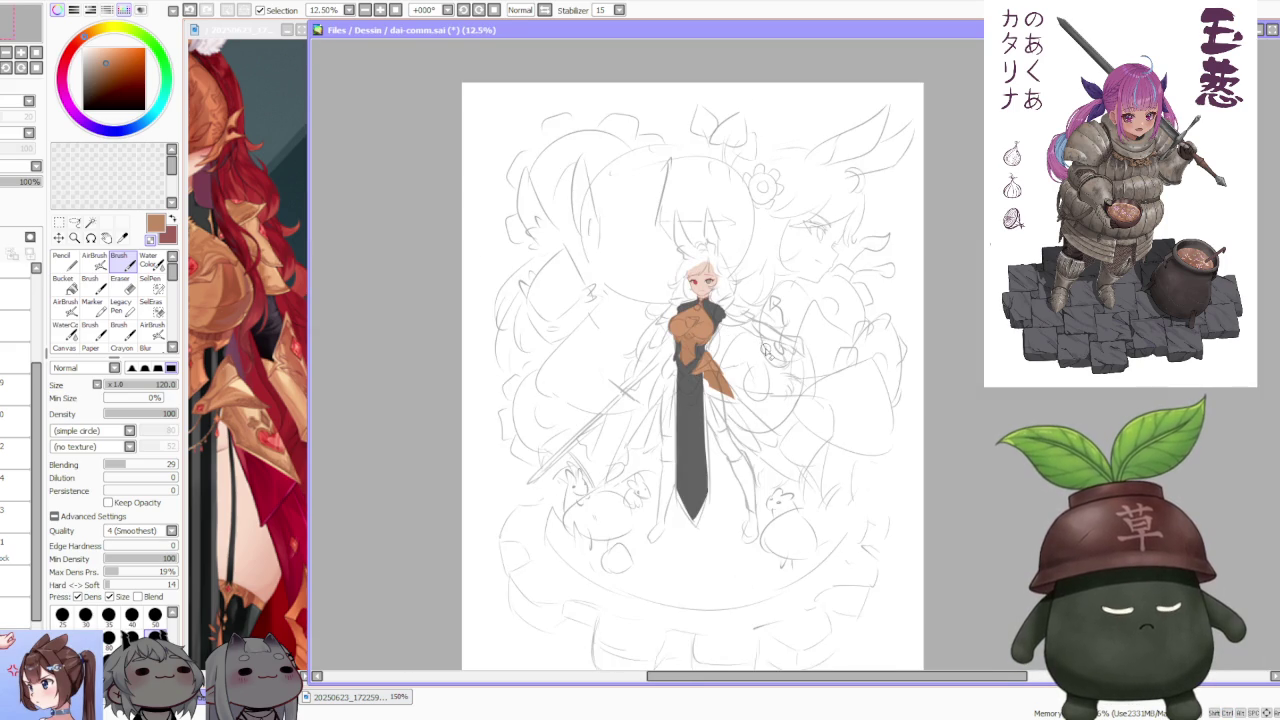
- Zoom in on the figure and check the armoured reference figure's chest
{"action": "key", "text": "ctrl+plus"}
{"action": "key", "text": "ctrl+plus"}
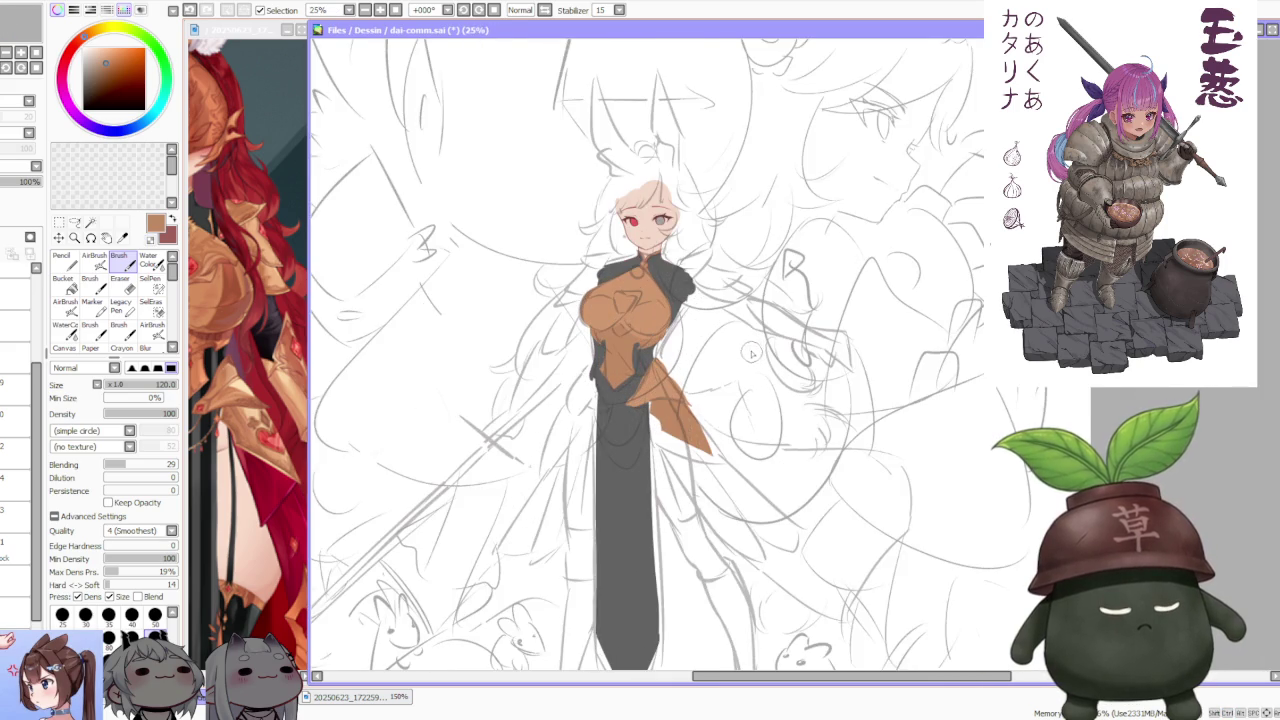
{"action": "scroll", "coordinate": [752, 352], "scroll_direction": "up", "scroll_amount": 1}
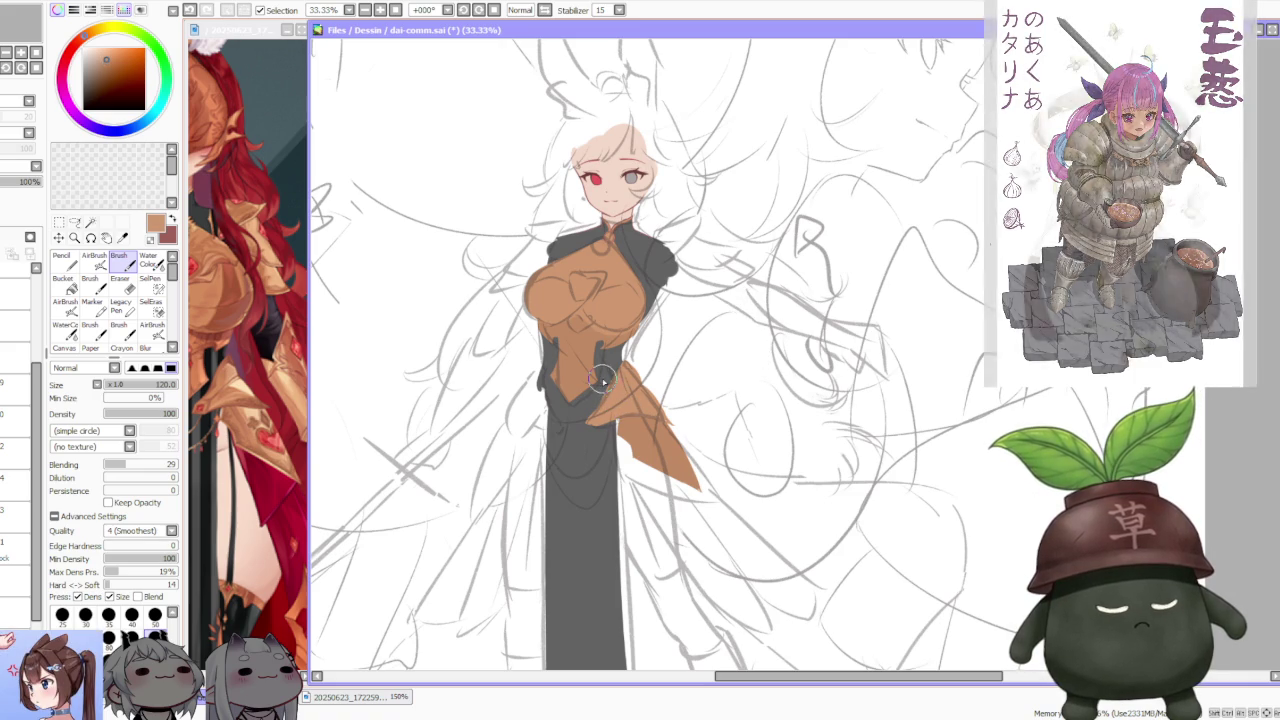
{"action": "scroll", "coordinate": [545, 355], "scroll_direction": "up", "scroll_amount": 1}
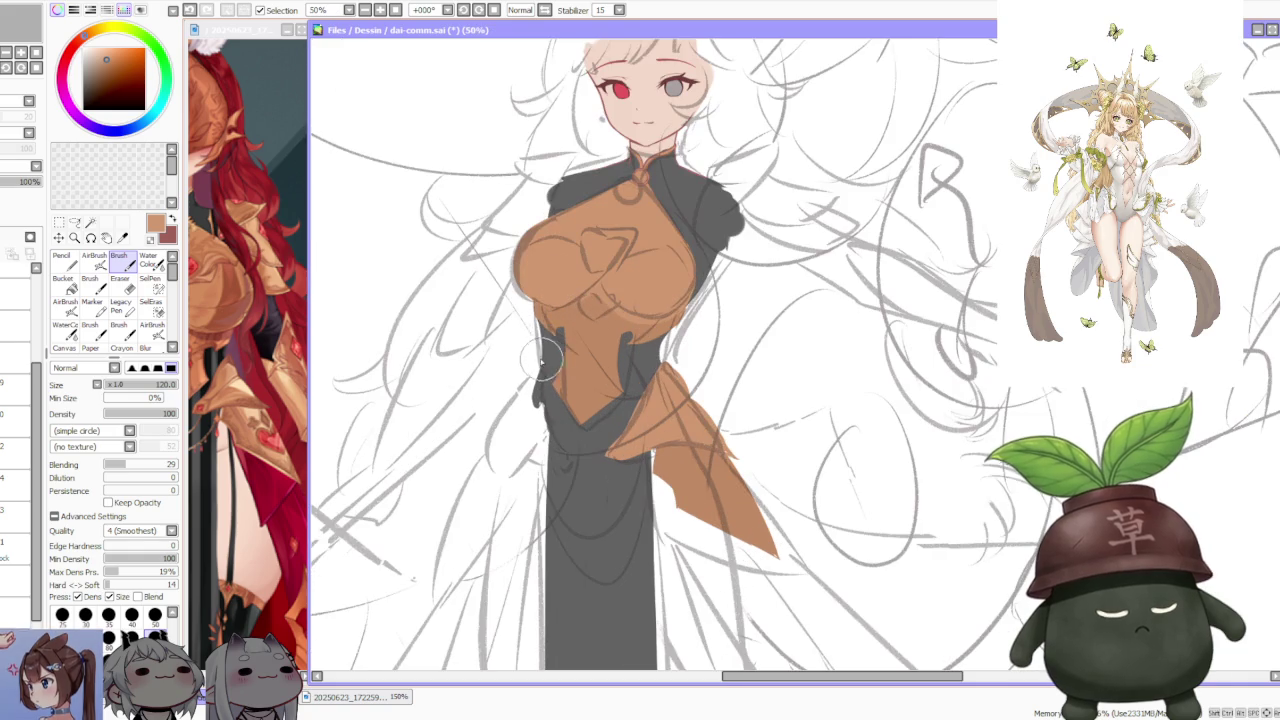
{"action": "left_click", "coordinate": [240, 606]}
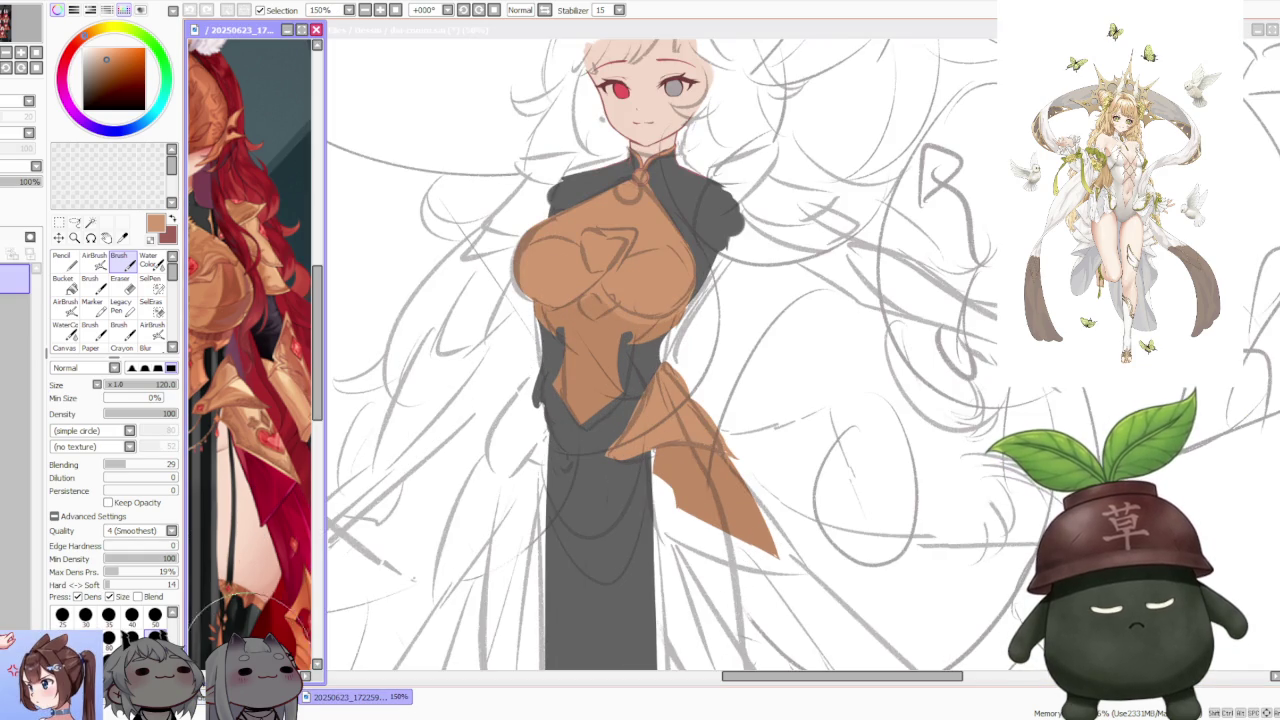
{"action": "left_click_drag", "start_coordinate": [245, 600], "coordinate": [255, 610]}
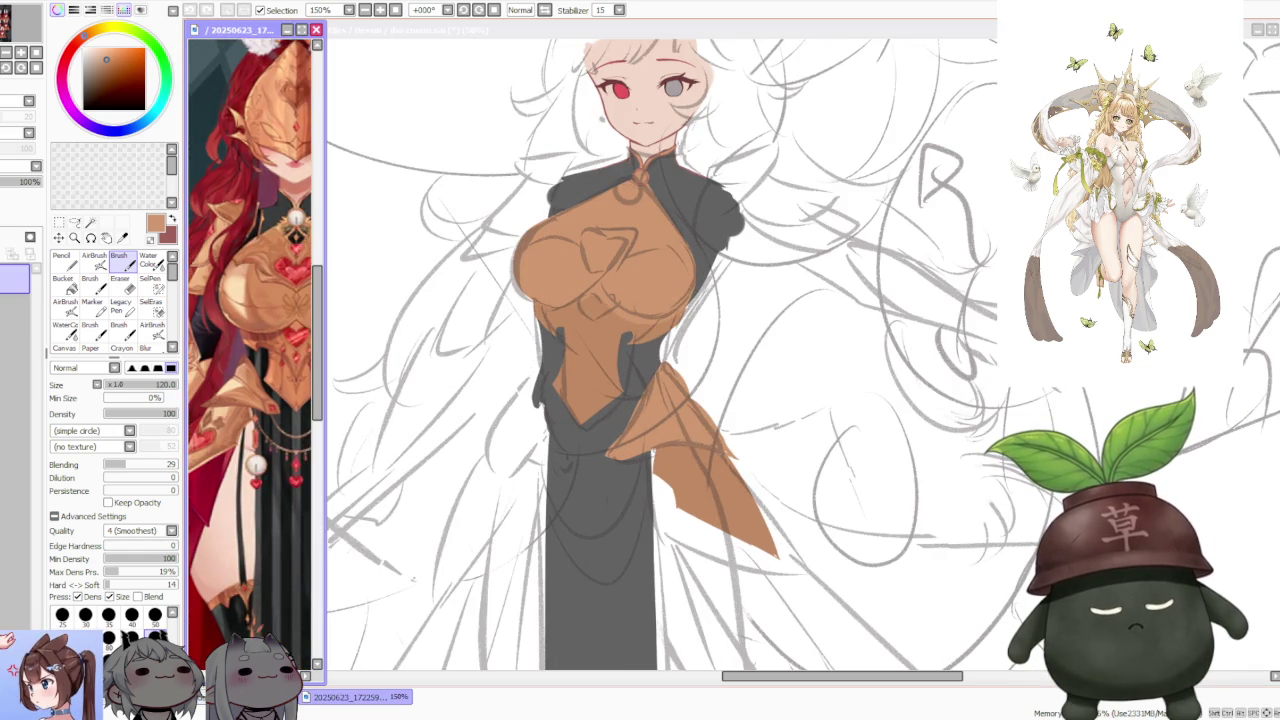
{"action": "left_click", "coordinate": [537, 354]}
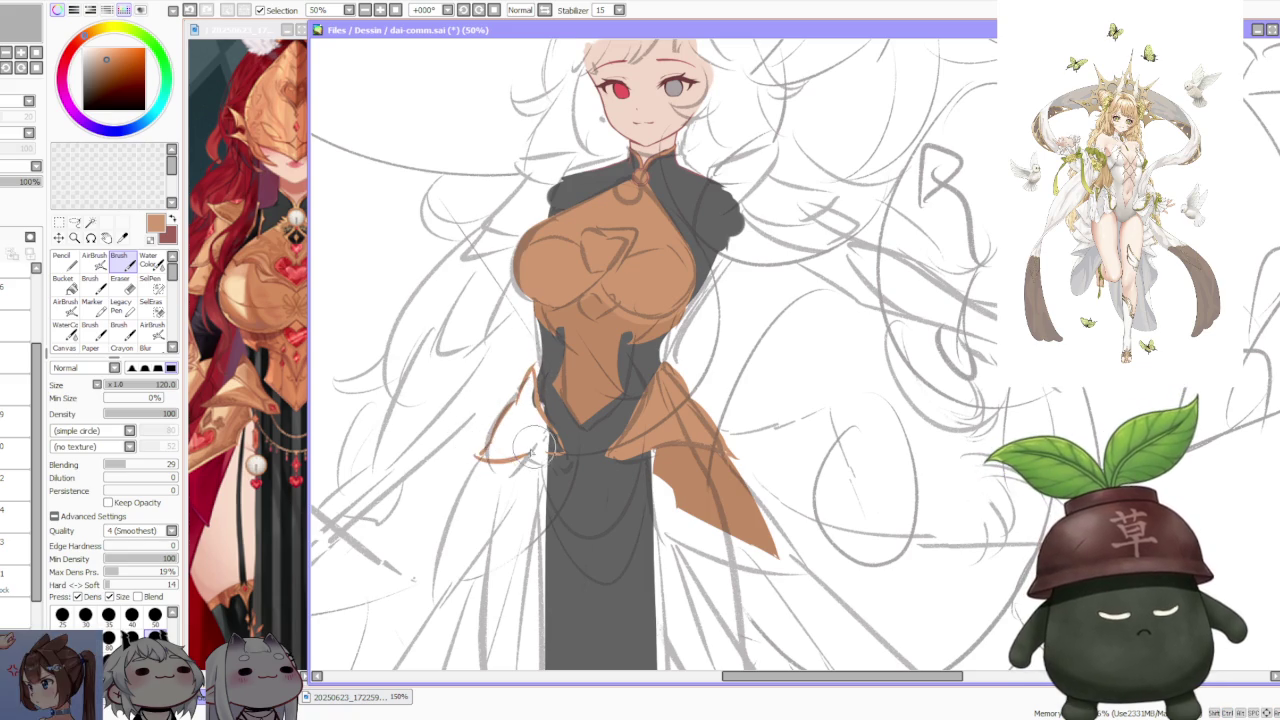
- Discard a stray outline stroke and bucket-fill the left waist flap solid orange
{"action": "left_click_drag", "start_coordinate": [482, 455], "coordinate": [545, 447]}
{"action": "key", "text": "ctrl+z"}
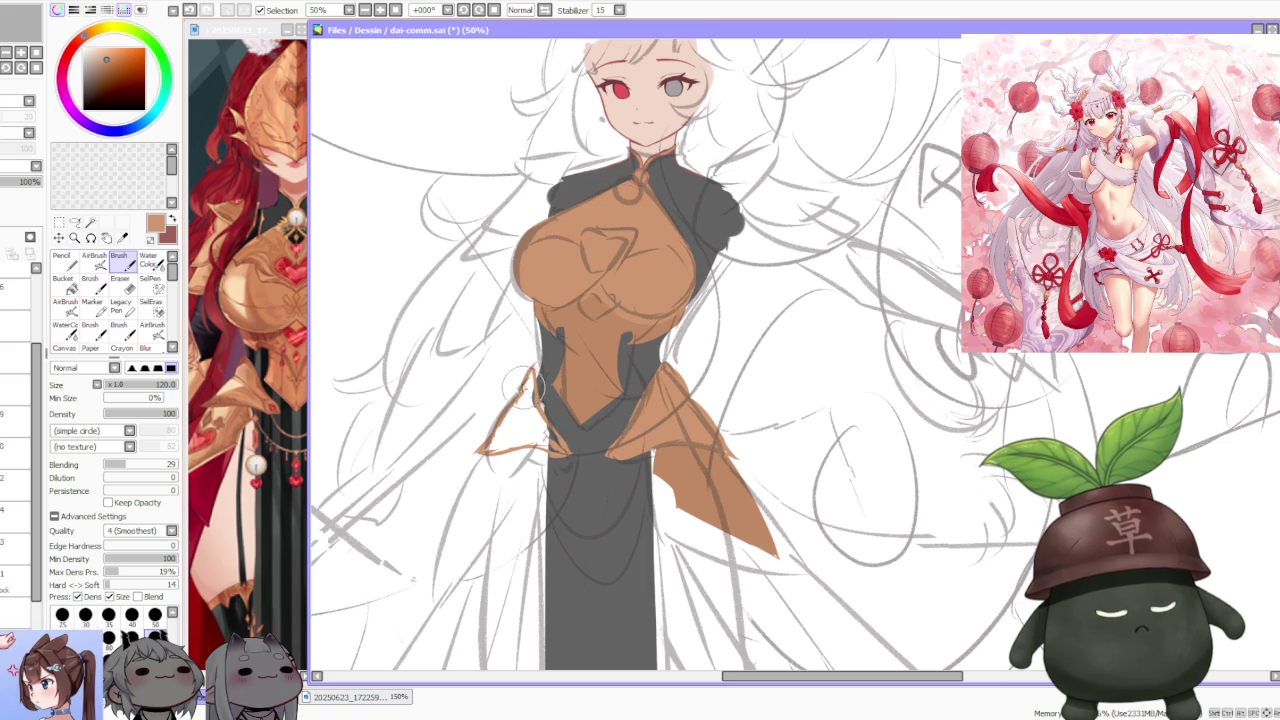
{"action": "scroll", "coordinate": [540, 350], "scroll_direction": "down", "scroll_amount": 2}
{"action": "scroll", "coordinate": [598, 226], "scroll_direction": "up", "scroll_amount": 1}
{"action": "left_click", "coordinate": [63, 285]}
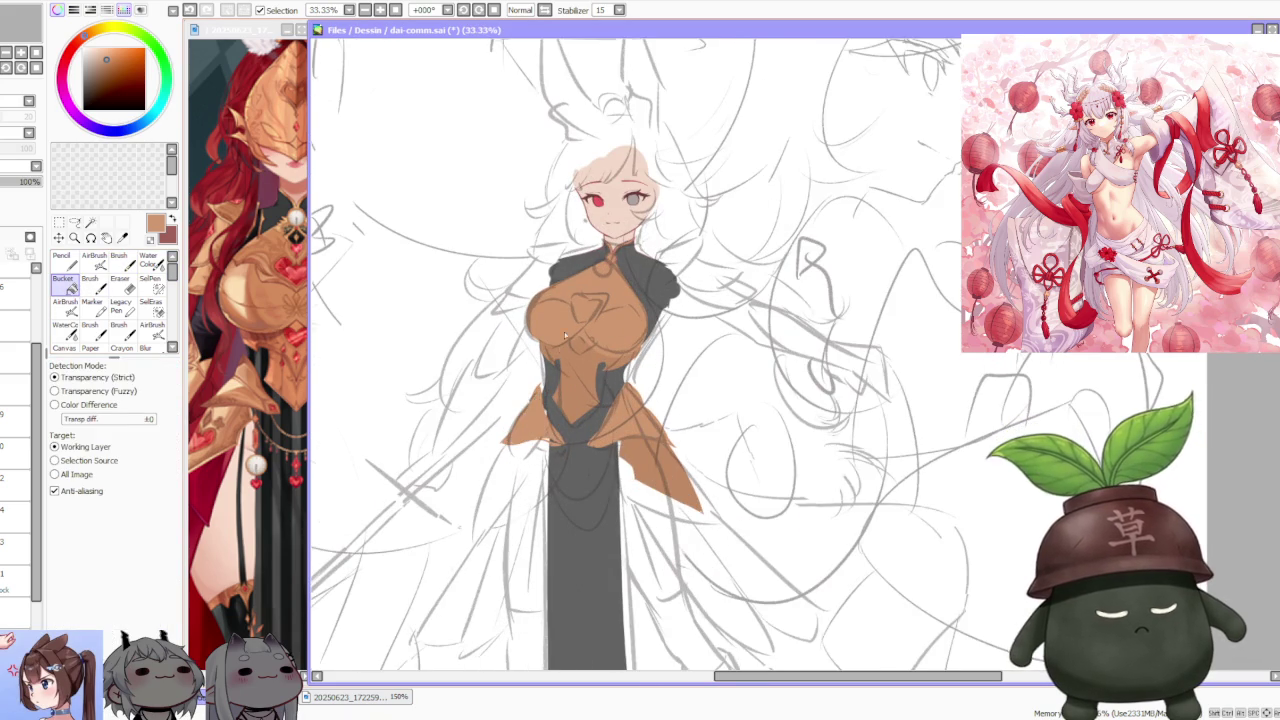
{"action": "scroll", "coordinate": [565, 337], "scroll_direction": "down", "scroll_amount": 2}
{"action": "scroll", "coordinate": [520, 340], "scroll_direction": "up", "scroll_amount": 1}
{"action": "scroll", "coordinate": [520, 340], "scroll_direction": "up", "scroll_amount": 1}
{"action": "left_click", "coordinate": [120, 262]}
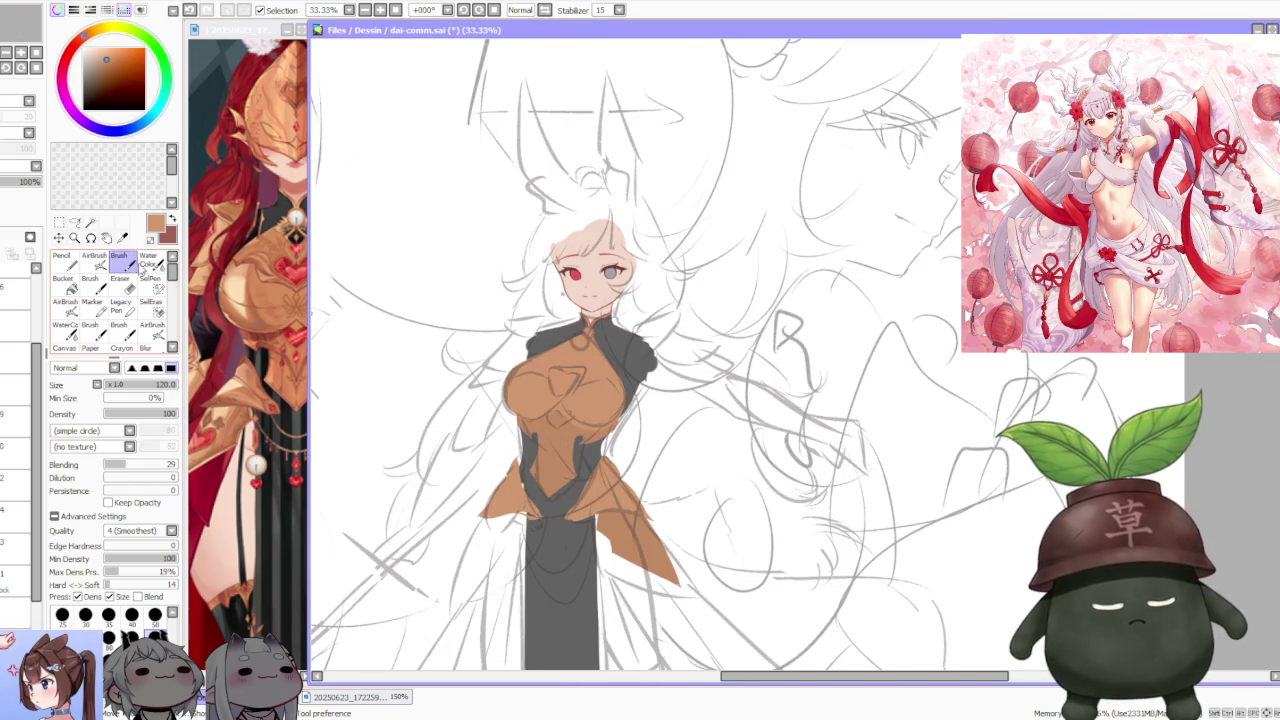
{"action": "scroll", "coordinate": [527, 495], "scroll_direction": "up", "scroll_amount": 1}
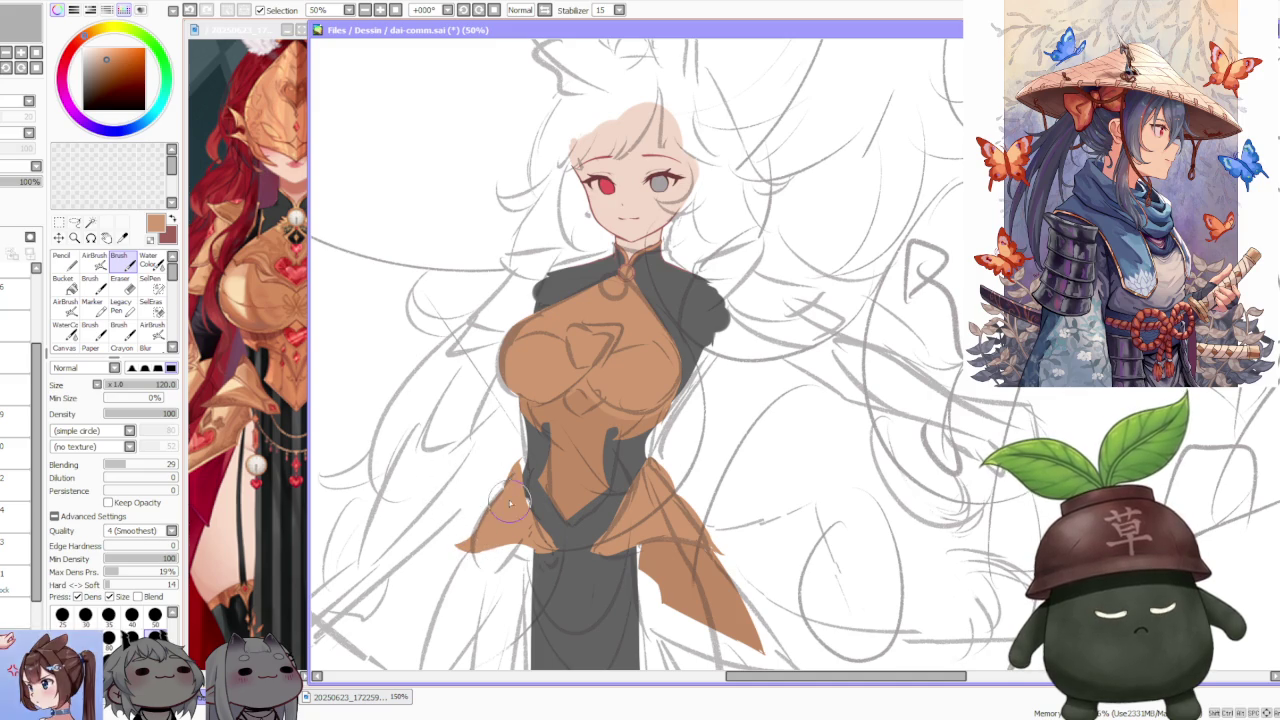
- Zoom in around the waist to inspect the orange sash flap edges
{"action": "scroll", "coordinate": [500, 467], "scroll_direction": "up", "scroll_amount": 1}
{"action": "scroll", "coordinate": [503, 465], "scroll_direction": "up", "scroll_amount": 1}
{"action": "scroll", "coordinate": [560, 410], "scroll_direction": "down", "scroll_amount": 1}
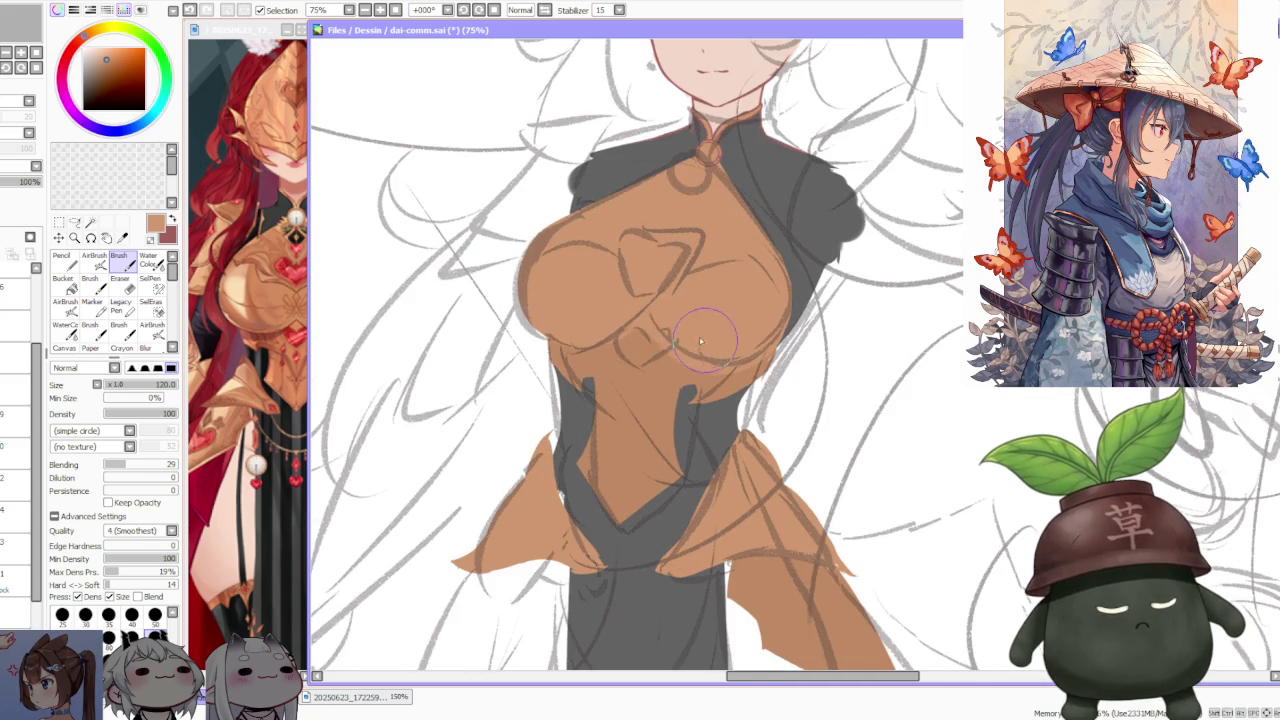
{"action": "scroll", "coordinate": [700, 385], "scroll_direction": "down", "scroll_amount": 1}
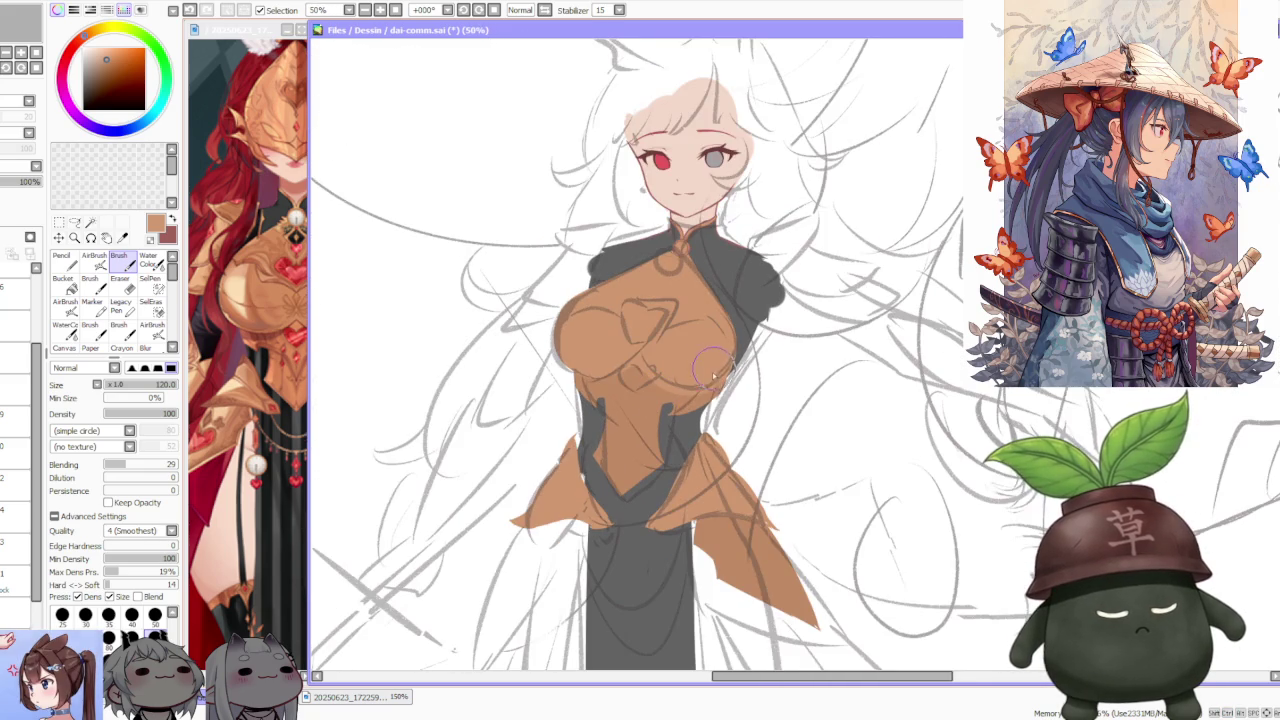
{"action": "scroll", "coordinate": [700, 400], "scroll_direction": "up", "scroll_amount": 1}
{"action": "scroll", "coordinate": [530, 480], "scroll_direction": "up", "scroll_amount": 1}
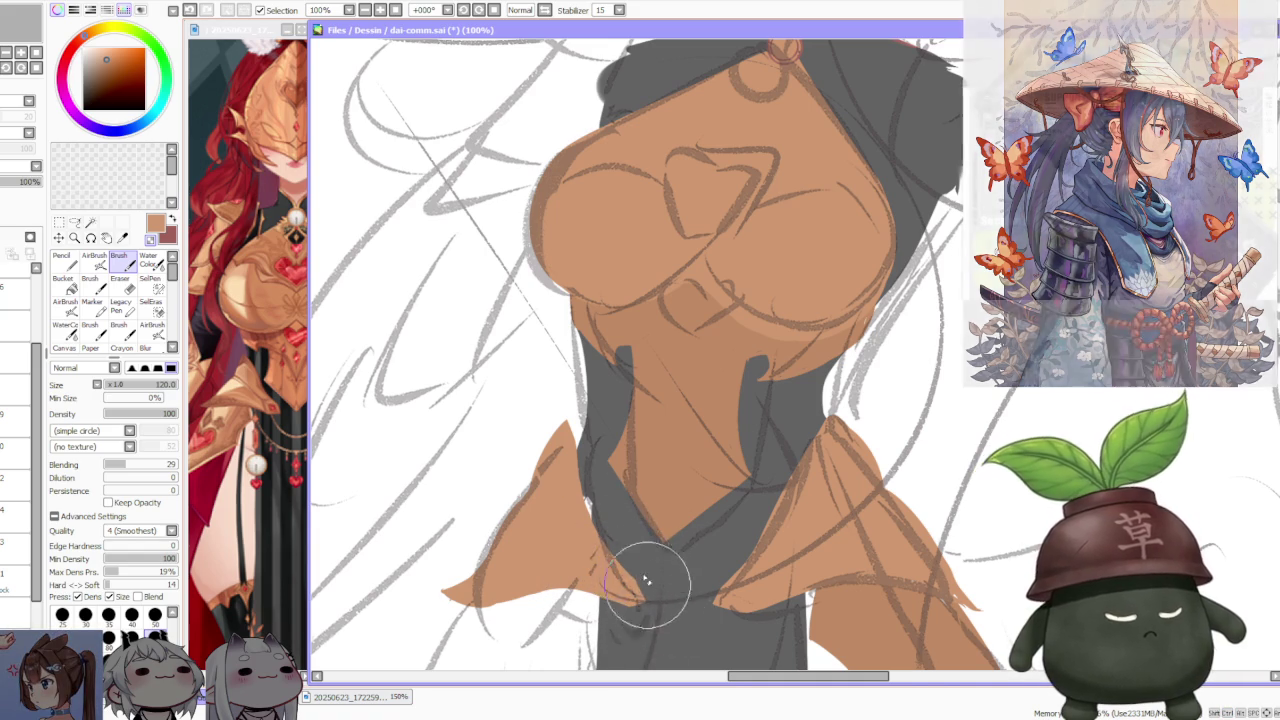
{"action": "scroll", "coordinate": [645, 560], "scroll_direction": "down", "scroll_amount": 3}
{"action": "scroll", "coordinate": [660, 500], "scroll_direction": "down", "scroll_amount": 1}
{"action": "scroll", "coordinate": [667, 470], "scroll_direction": "down", "scroll_amount": 1}
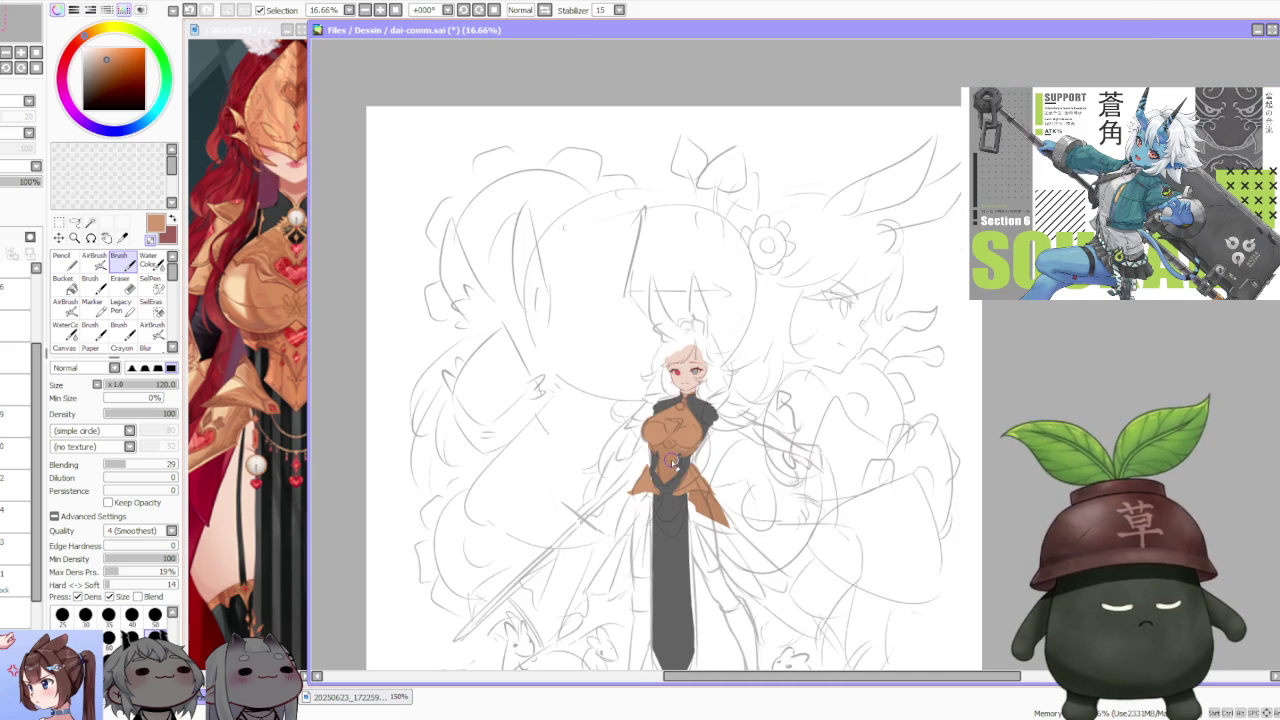
{"action": "scroll", "coordinate": [673, 462], "scroll_direction": "down", "scroll_amount": 1}
{"action": "scroll", "coordinate": [680, 470], "scroll_direction": "up", "scroll_amount": 3}
{"action": "scroll", "coordinate": [686, 480], "scroll_direction": "up", "scroll_amount": 1}
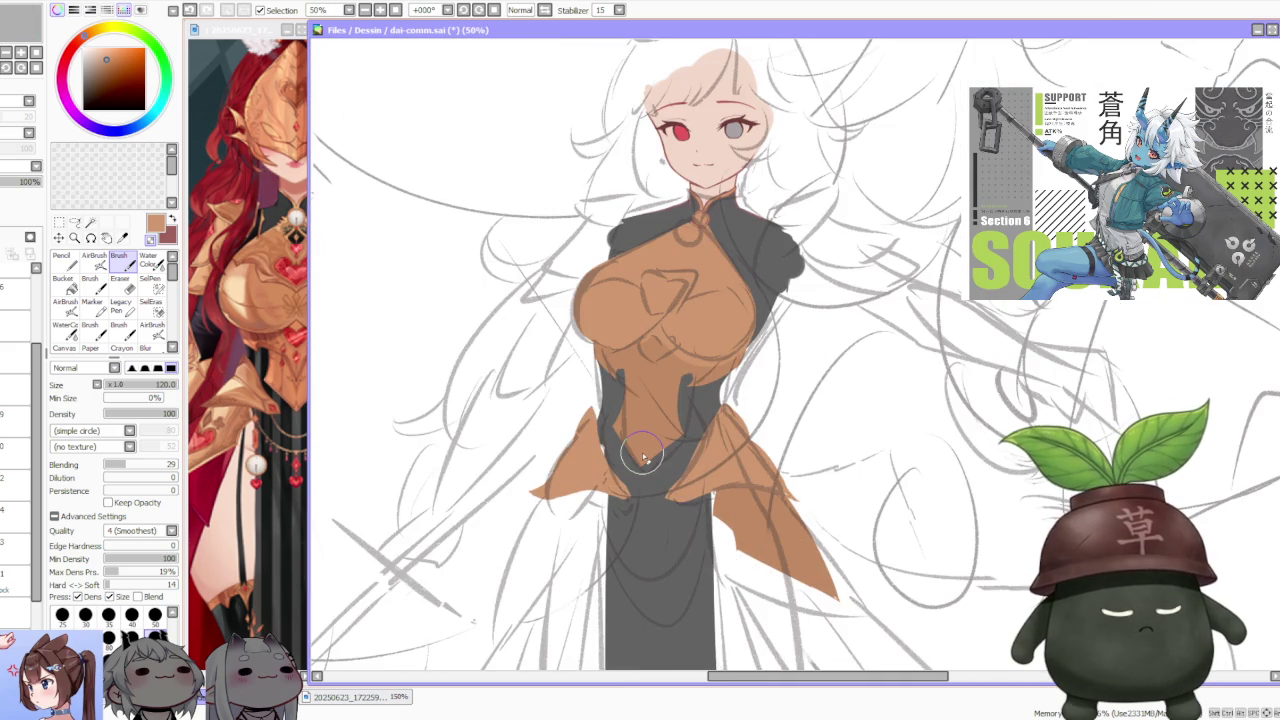
- Select the dress layer and eyedrop the dress's dark grey to paint around the waist
{"action": "left_click", "coordinate": [15, 578]}
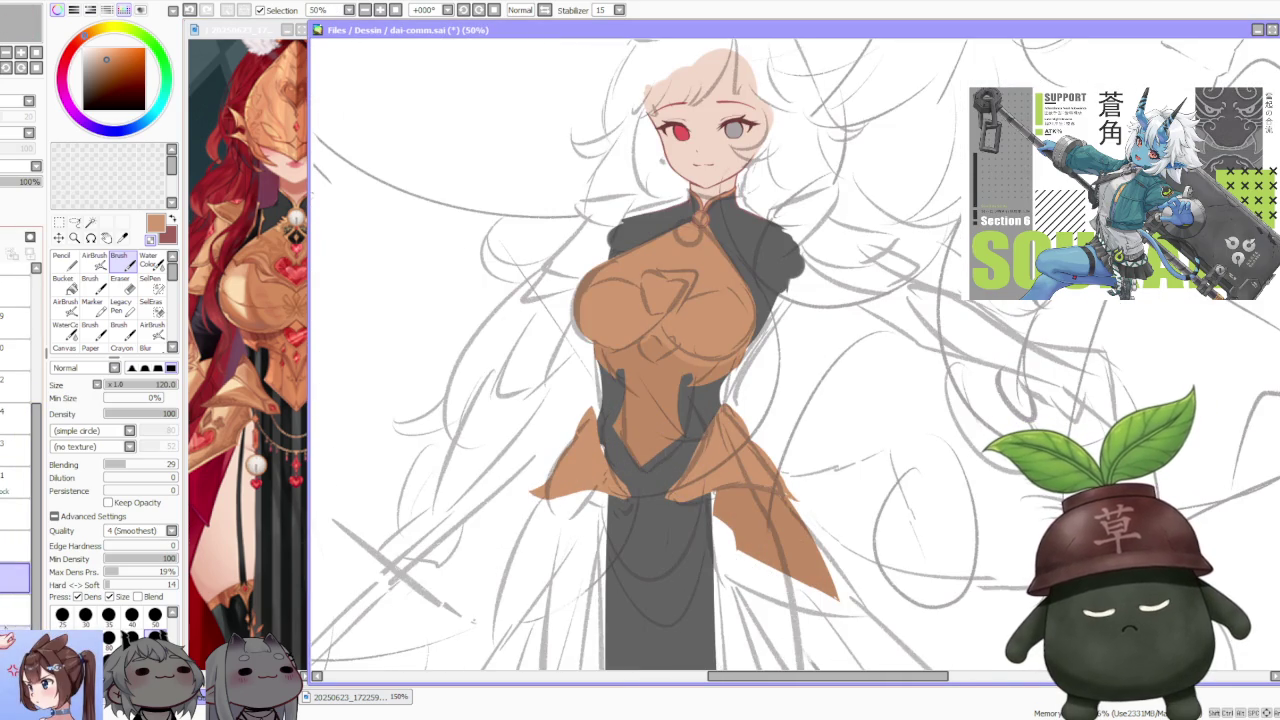
{"action": "left_click", "coordinate": [628, 466], "text": "alt"}
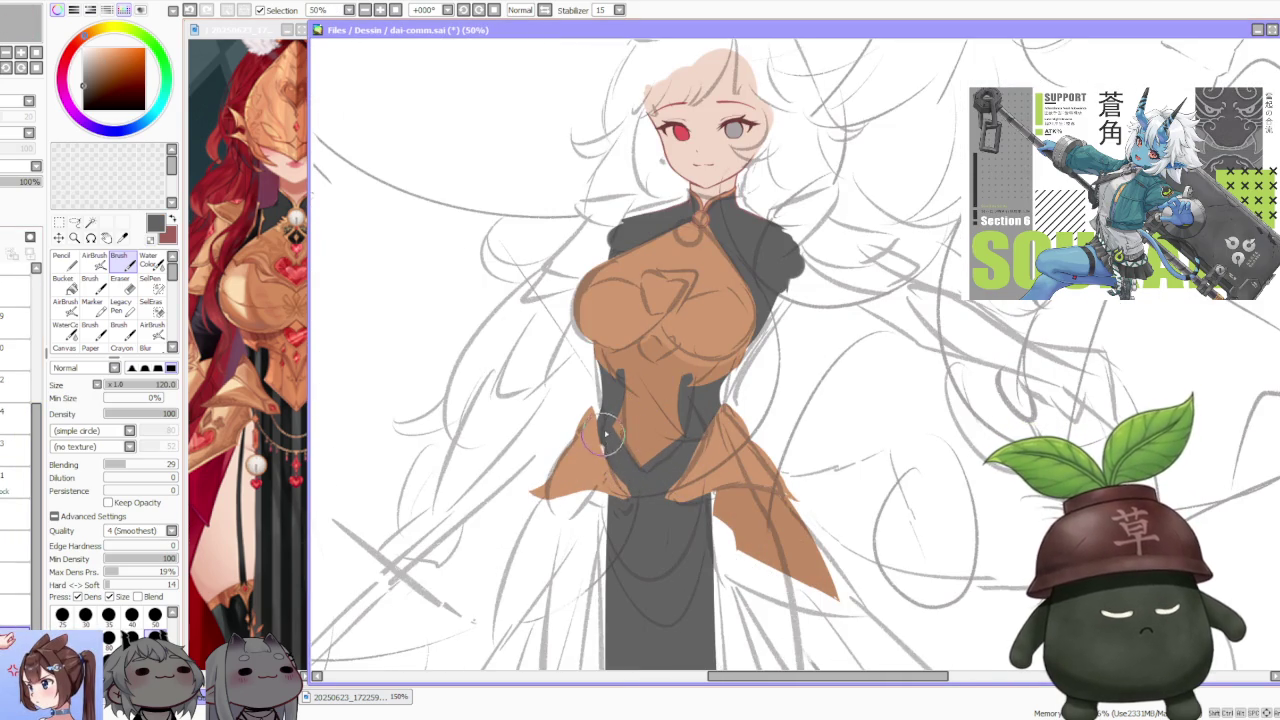
{"action": "scroll", "coordinate": [742, 384], "scroll_direction": "down", "scroll_amount": 1}
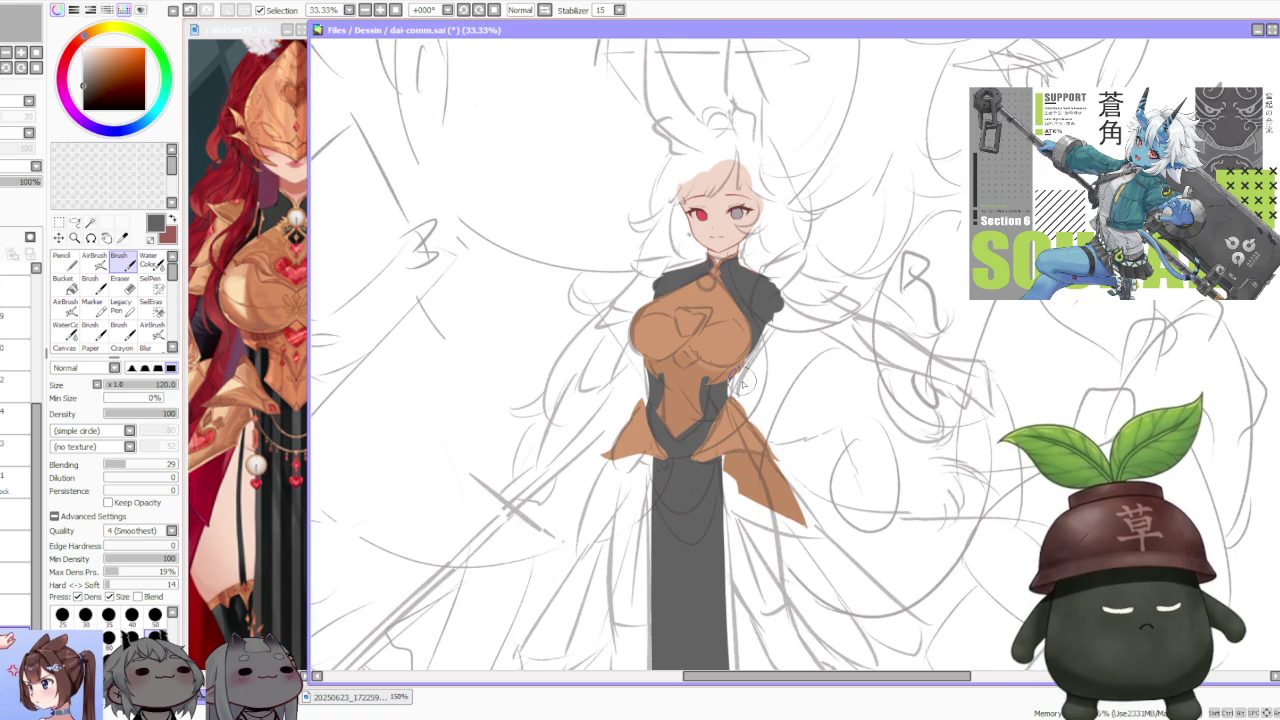
{"action": "scroll", "coordinate": [711, 425], "scroll_direction": "up", "scroll_amount": 1}
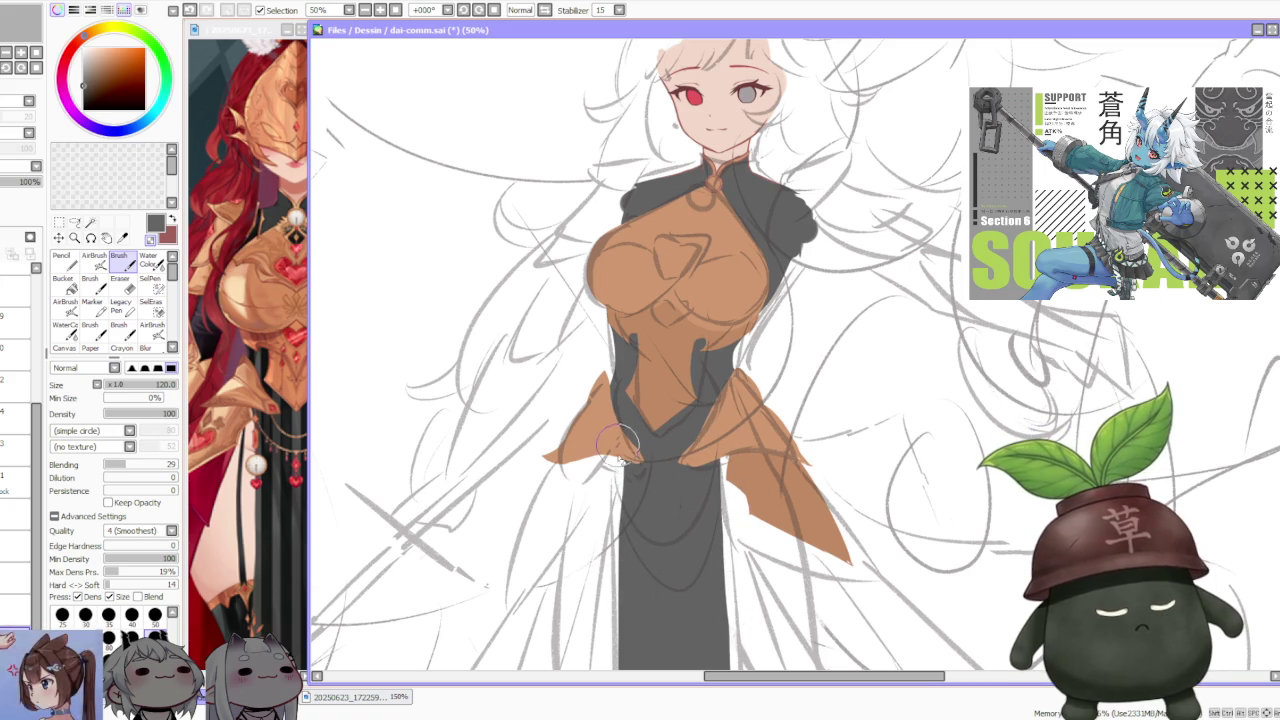
{"action": "scroll", "coordinate": [619, 462], "scroll_direction": "down", "scroll_amount": 2}
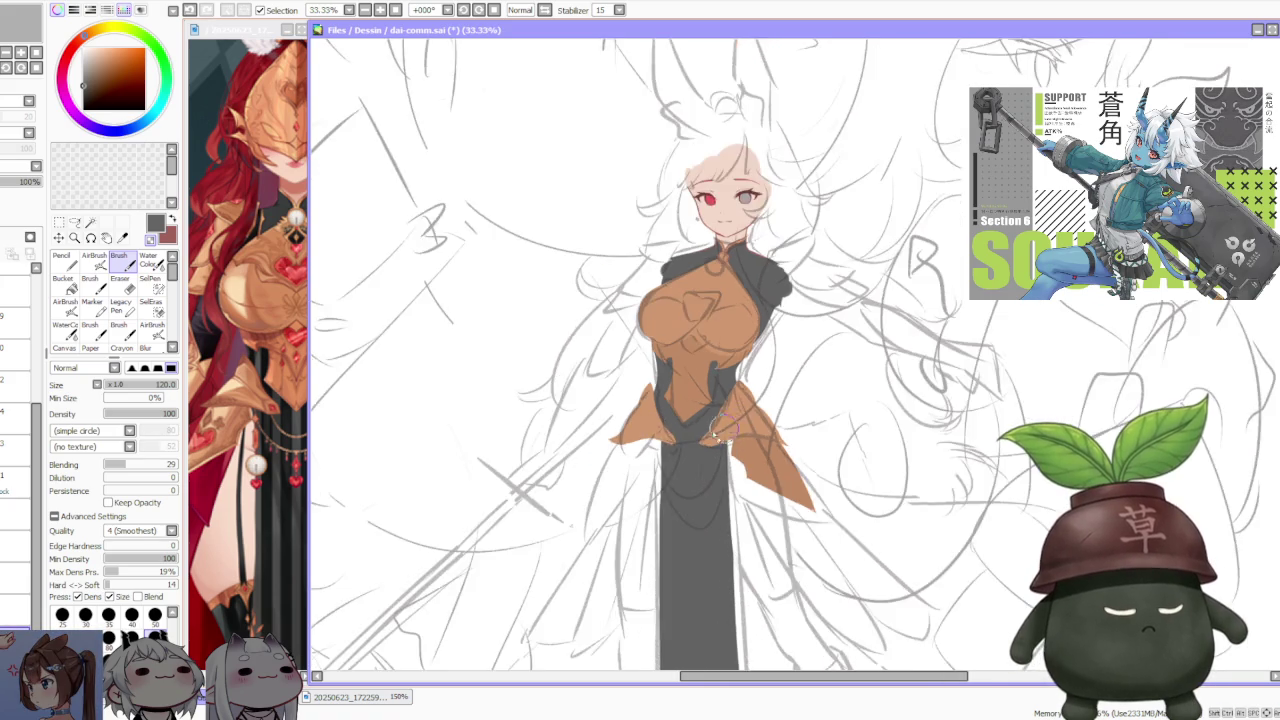
{"action": "scroll", "coordinate": [664, 505], "scroll_direction": "up", "scroll_amount": 3}
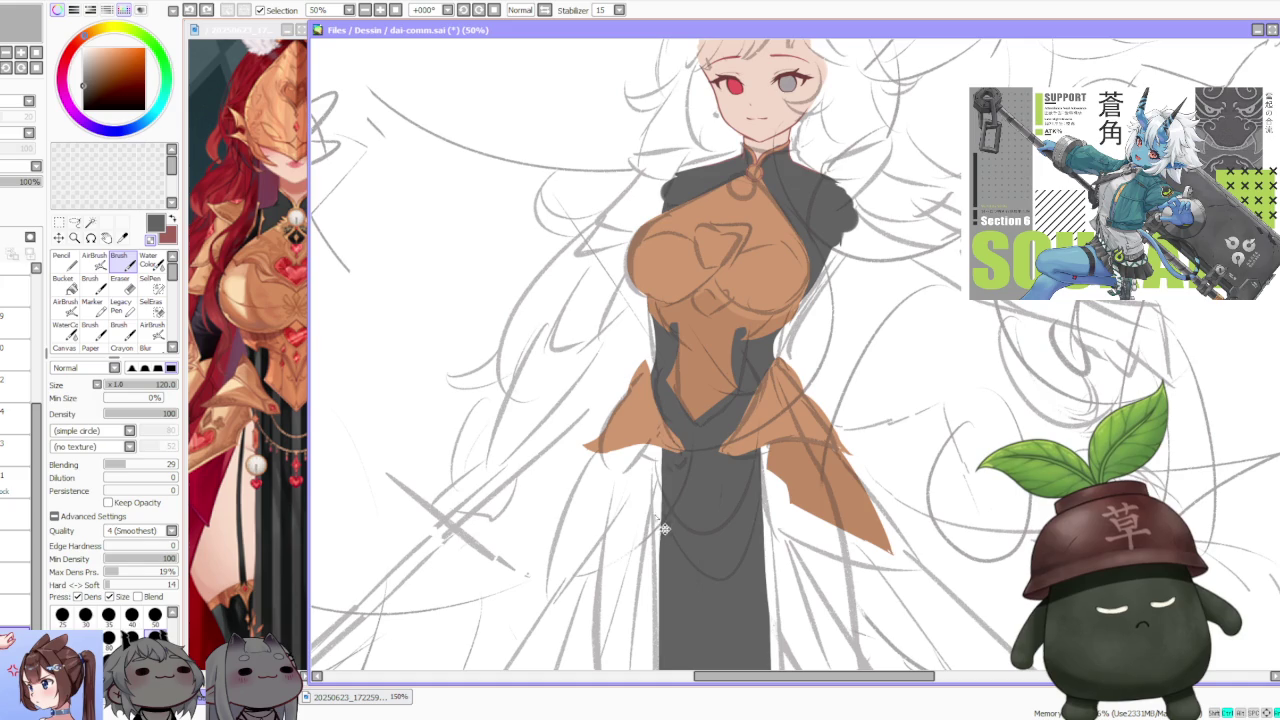
{"action": "scroll", "coordinate": [813, 432], "scroll_direction": "up", "scroll_amount": 1}
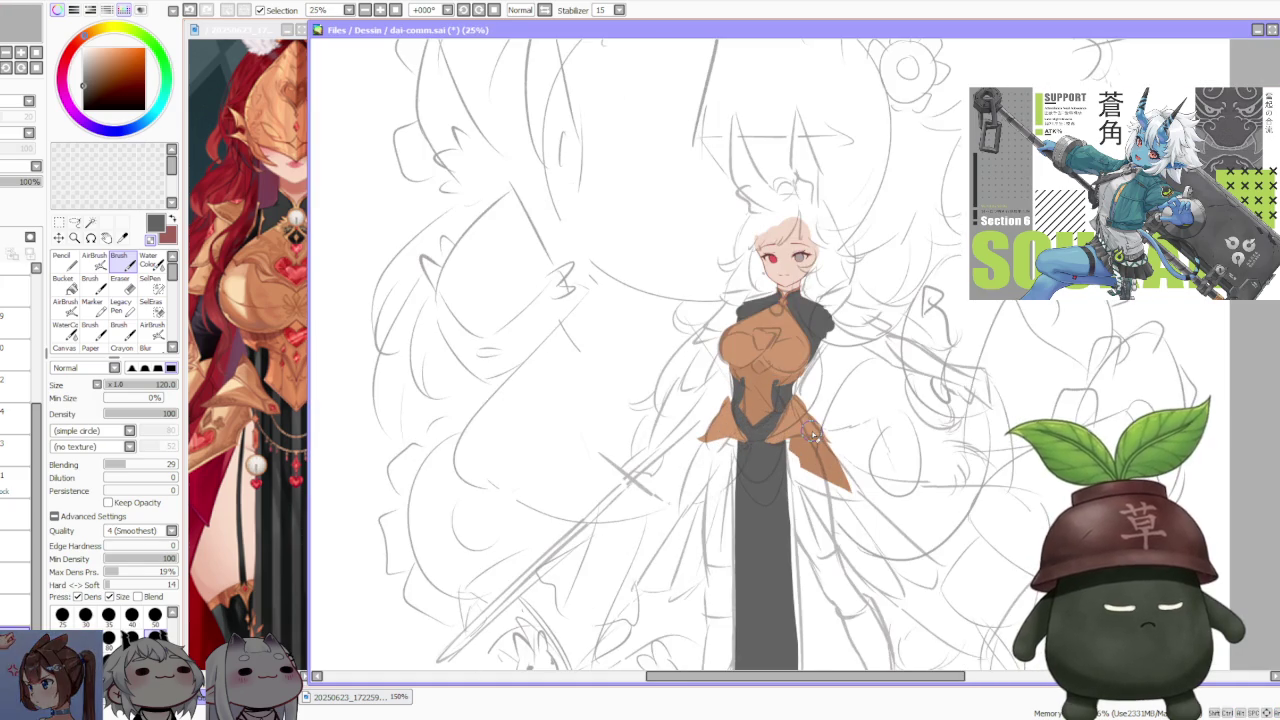
{"action": "scroll", "coordinate": [795, 370], "scroll_direction": "down", "scroll_amount": 1}
{"action": "scroll", "coordinate": [795, 370], "scroll_direction": "up", "scroll_amount": 2}
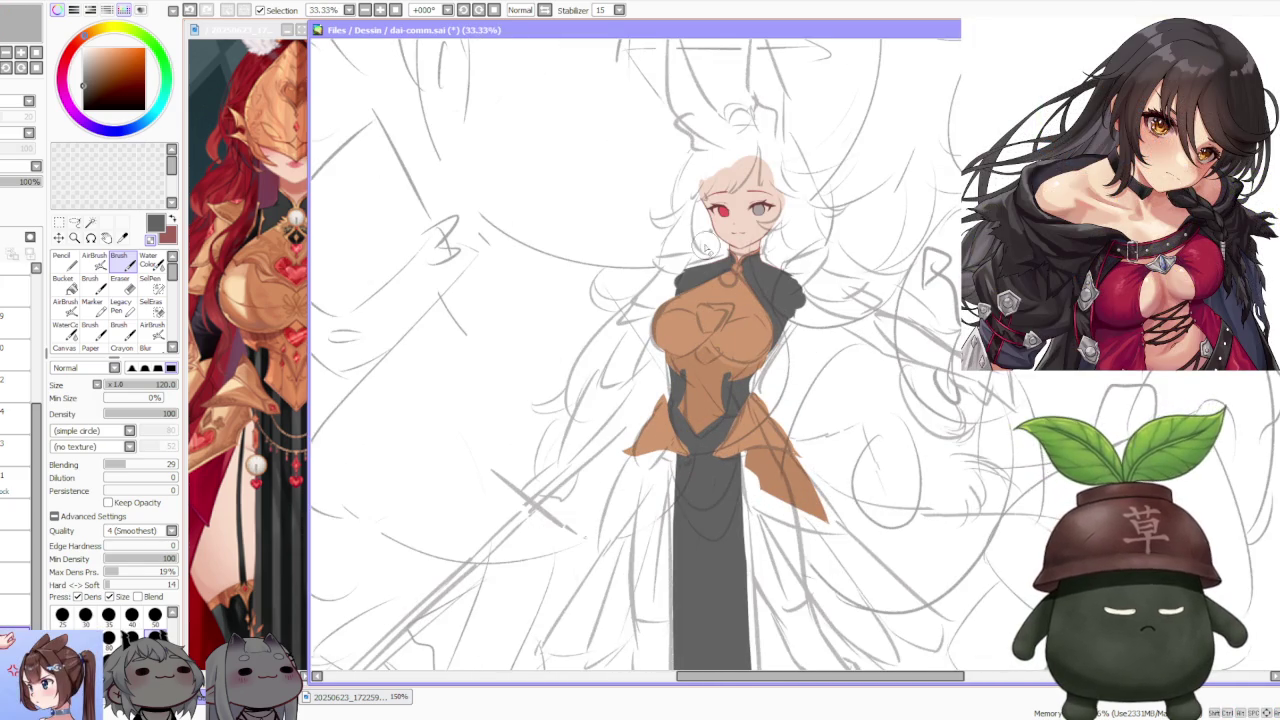
{"action": "left_click", "coordinate": [545, 11]}
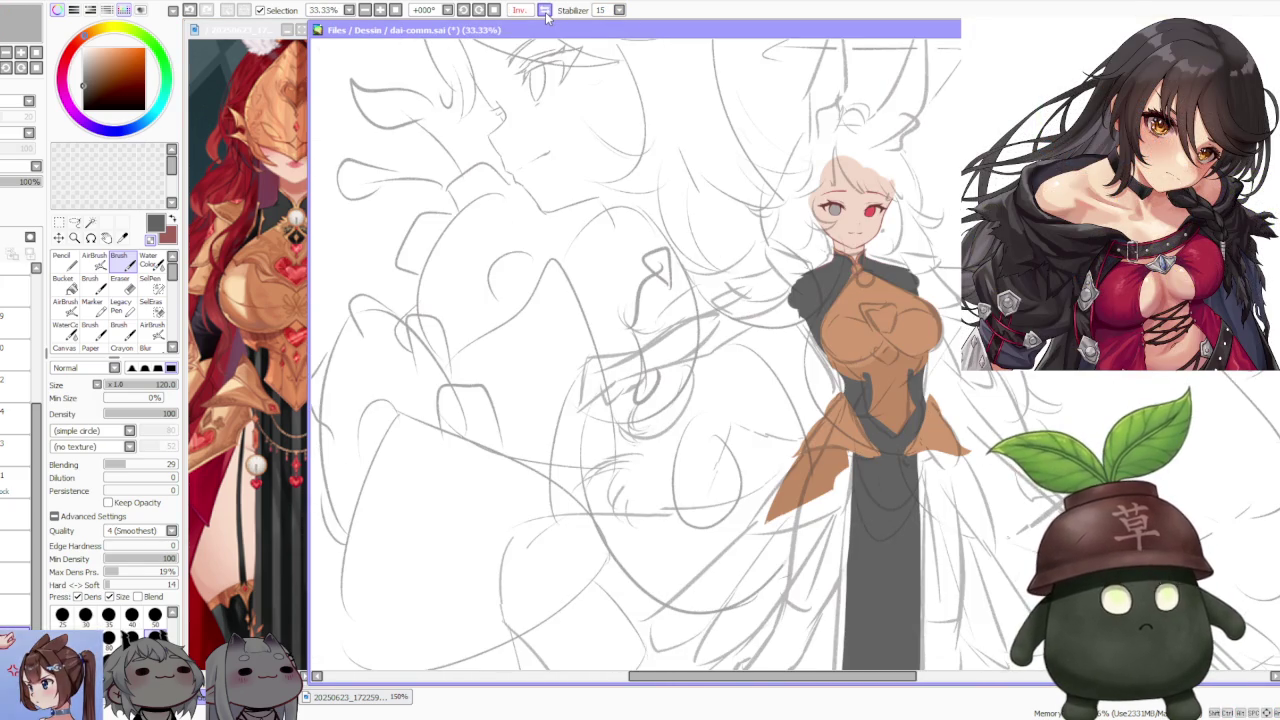
{"action": "left_click", "coordinate": [545, 11]}
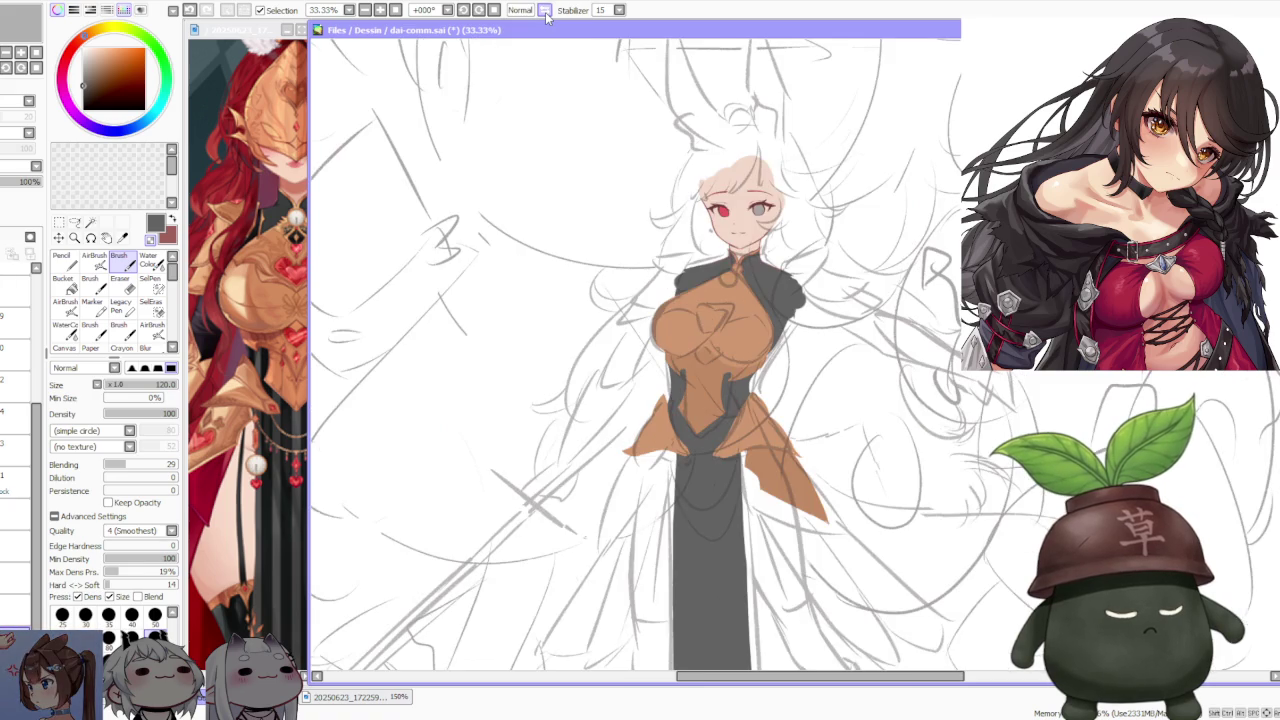
{"action": "scroll", "coordinate": [718, 340], "scroll_direction": "down", "scroll_amount": 1}
{"action": "scroll", "coordinate": [727, 338], "scroll_direction": "up", "scroll_amount": 1}
{"action": "left_click", "coordinate": [746, 343], "text": "alt"}
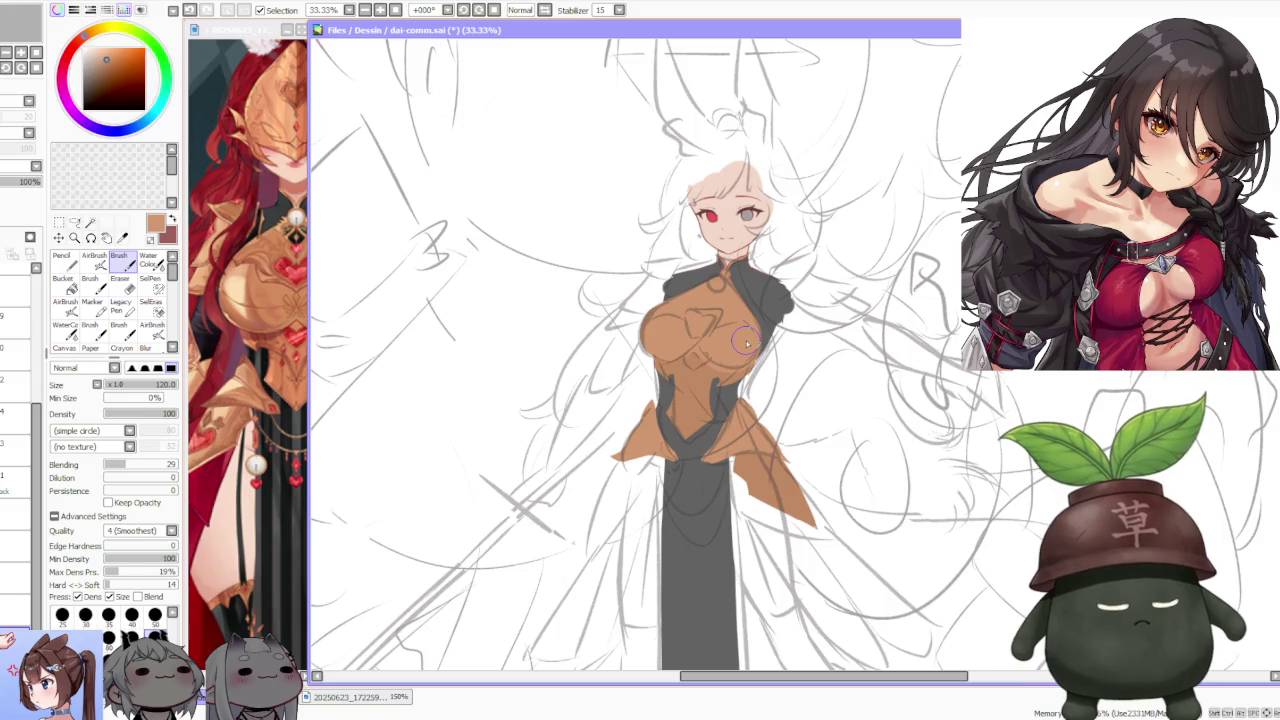
{"action": "left_click", "coordinate": [230, 230]}
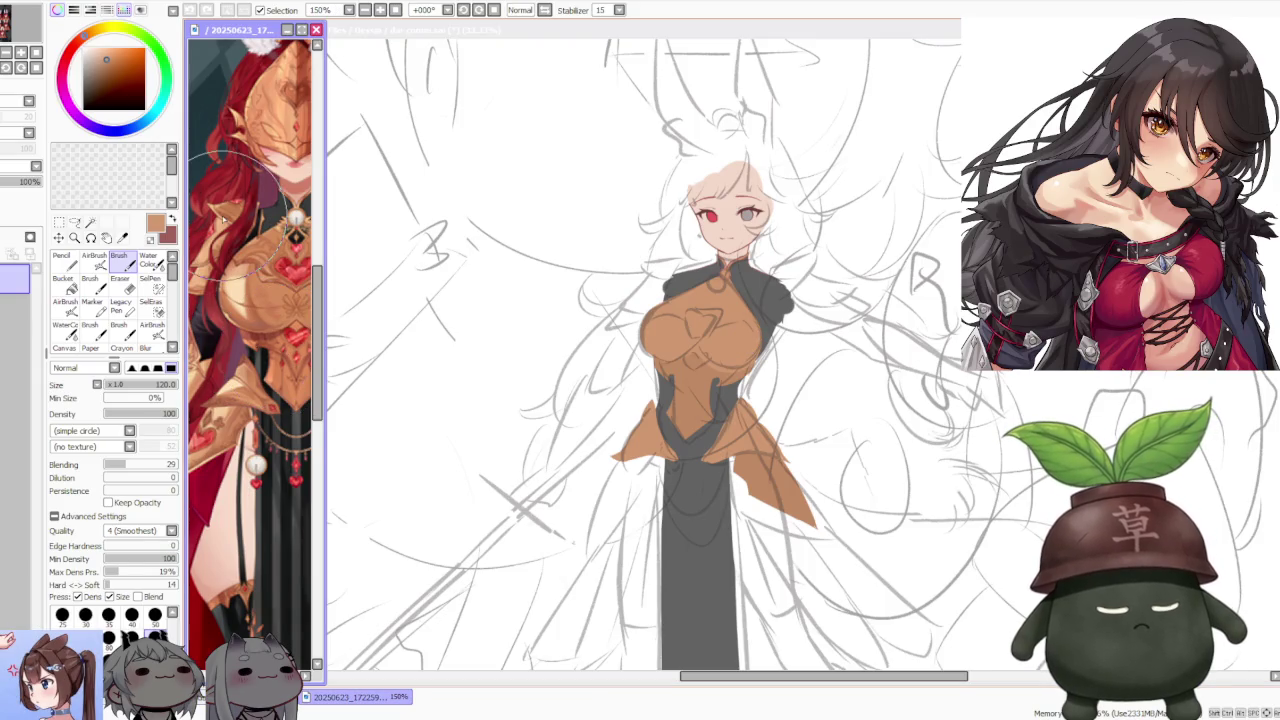
{"action": "scroll", "coordinate": [222, 226], "scroll_direction": "down", "scroll_amount": 1}
{"action": "scroll", "coordinate": [258, 316], "scroll_direction": "down", "scroll_amount": 1}
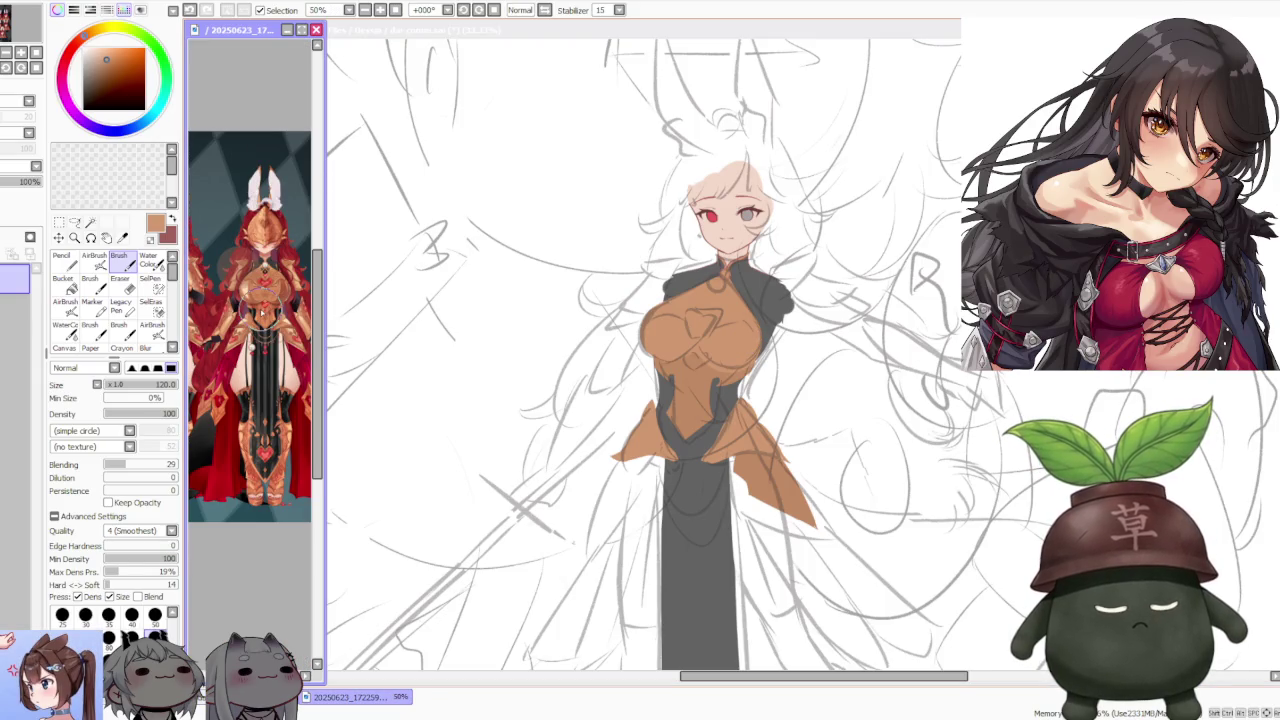
{"action": "scroll", "coordinate": [266, 308], "scroll_direction": "down", "scroll_amount": 1}
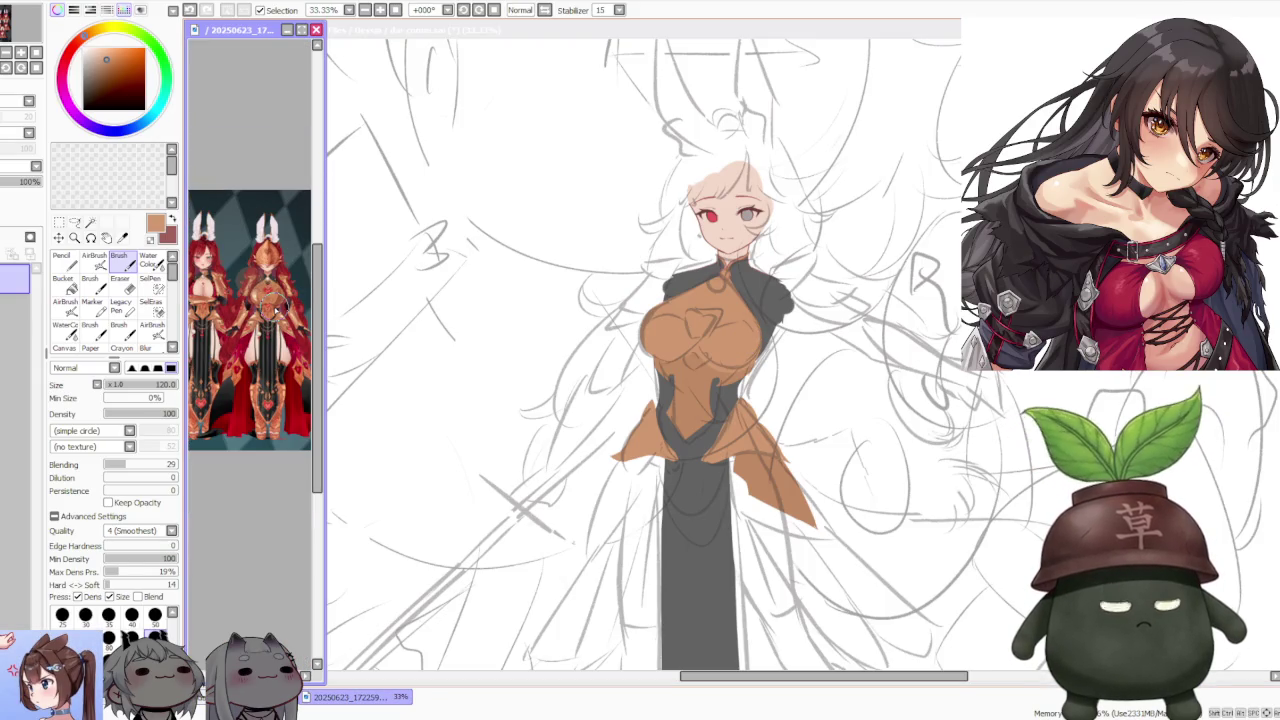
{"action": "scroll", "coordinate": [264, 306], "scroll_direction": "up", "scroll_amount": 1}
{"action": "scroll", "coordinate": [285, 300], "scroll_direction": "up", "scroll_amount": 1}
{"action": "scroll", "coordinate": [285, 320], "scroll_direction": "up", "scroll_amount": 1}
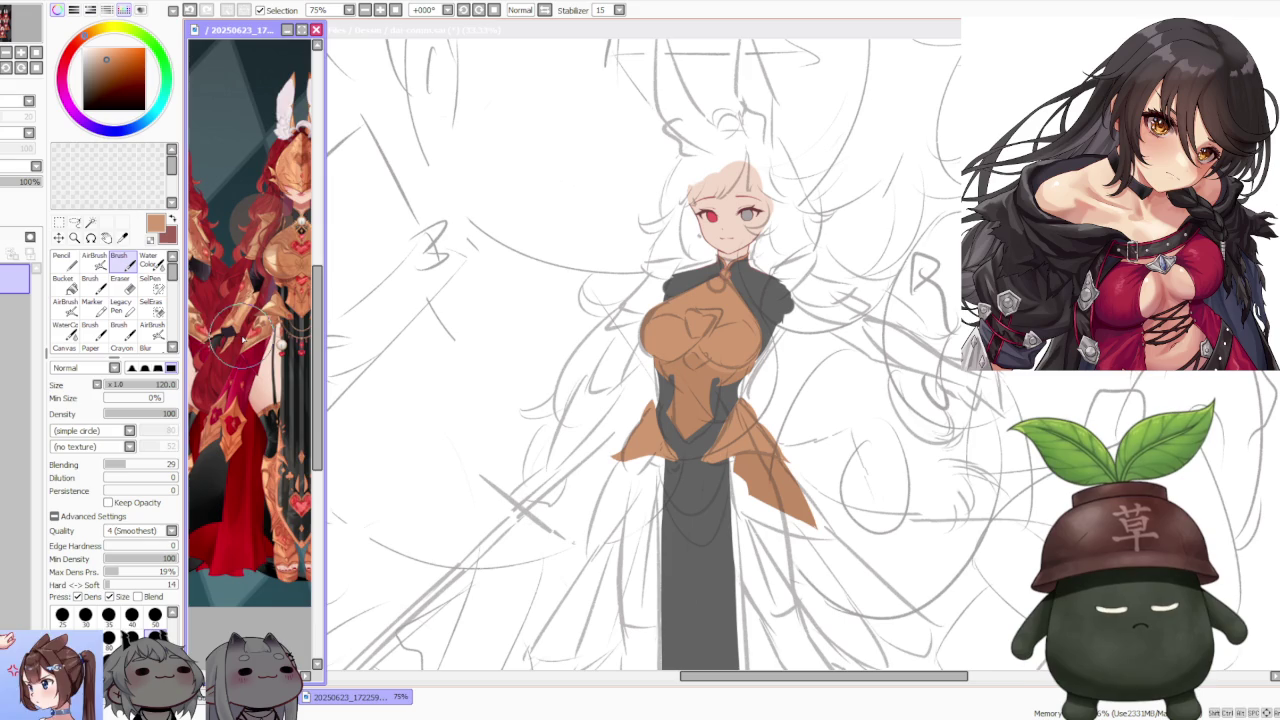
{"action": "scroll", "coordinate": [287, 346], "scroll_direction": "up", "scroll_amount": 1}
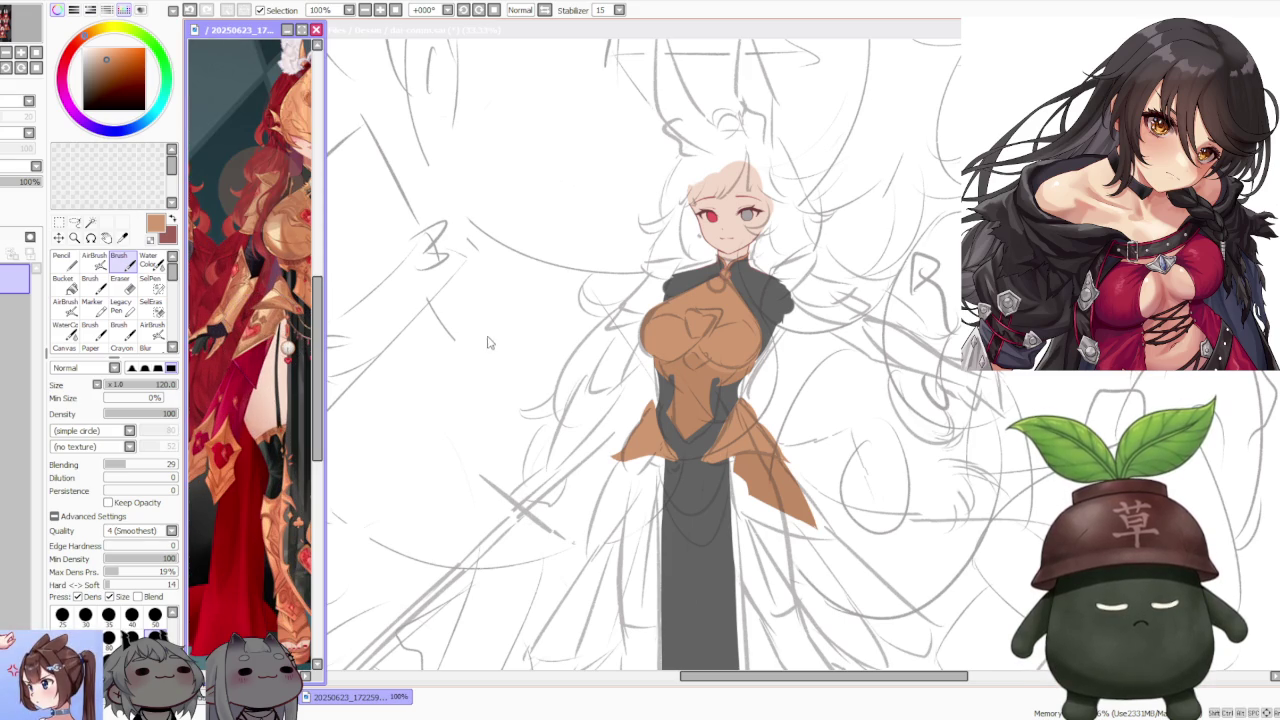
{"action": "key", "text": "h"}
{"action": "key", "text": "h"}
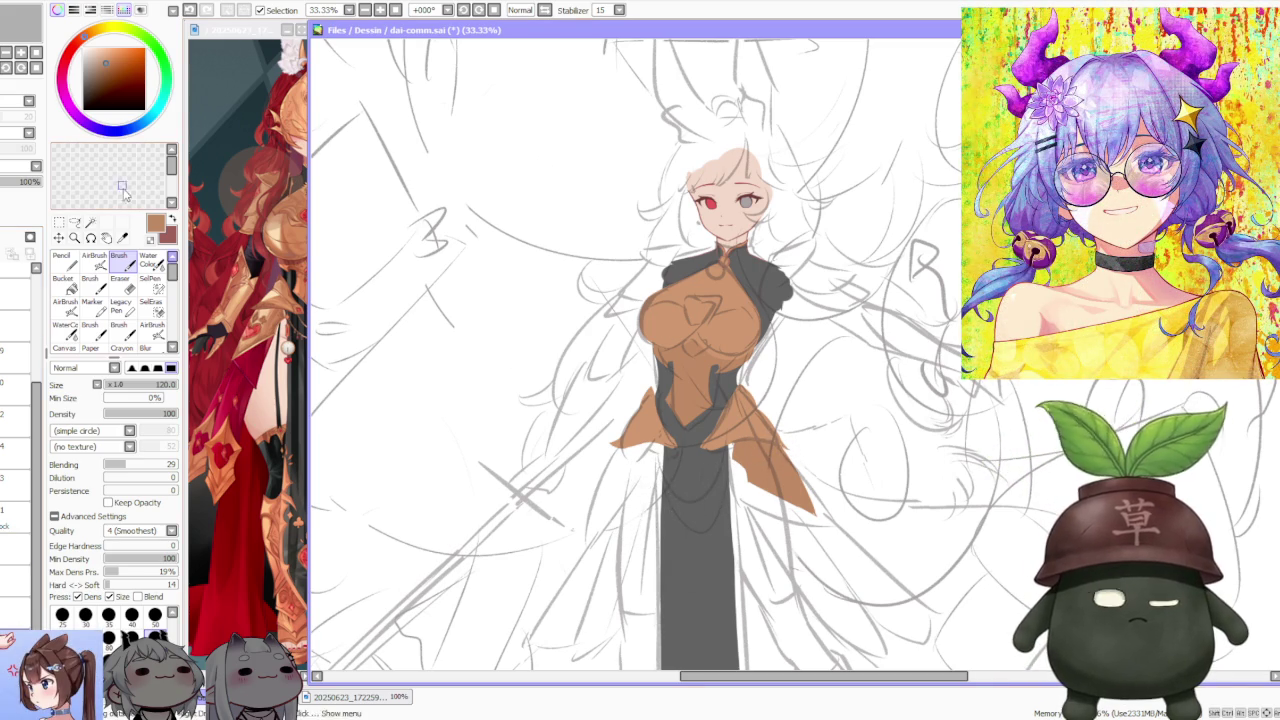
- Select the right orange skirt flap, flip it horizontally, and move it to the left side
{"action": "key", "text": "m"}
{"action": "left_click_drag", "start_coordinate": [716, 391], "coordinate": [871, 585]}
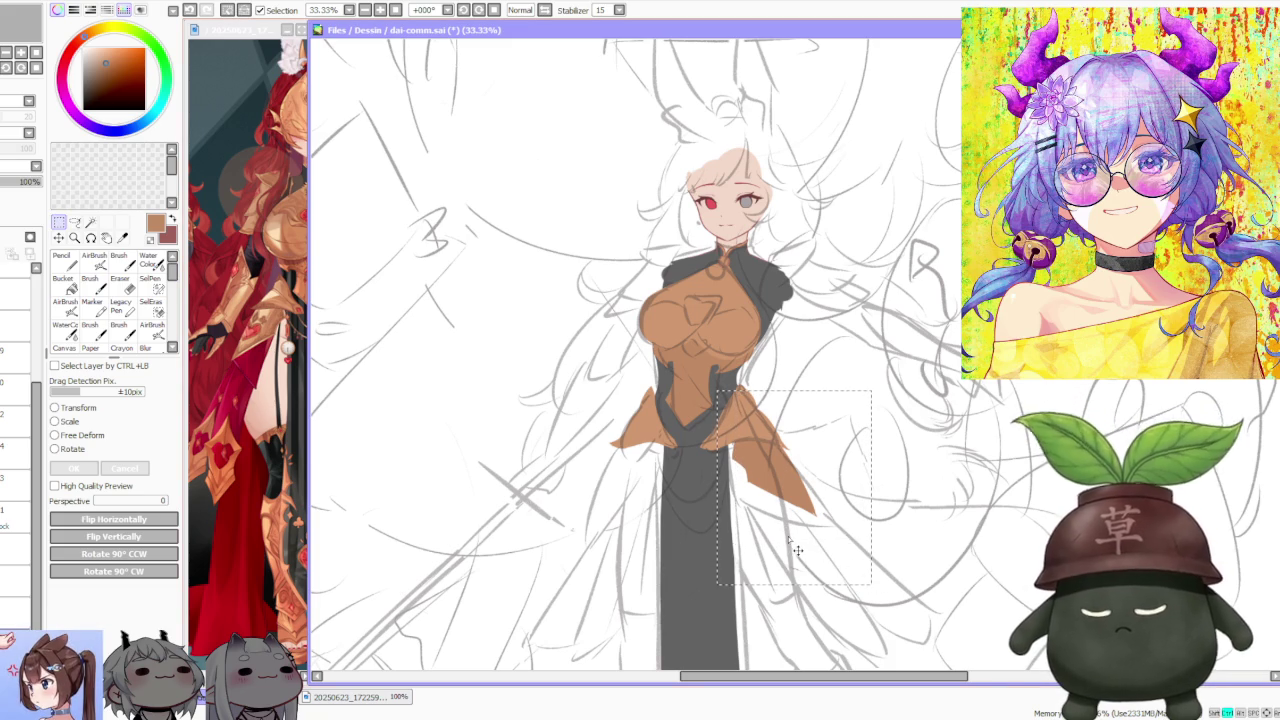
{"action": "left_click", "coordinate": [137, 521]}
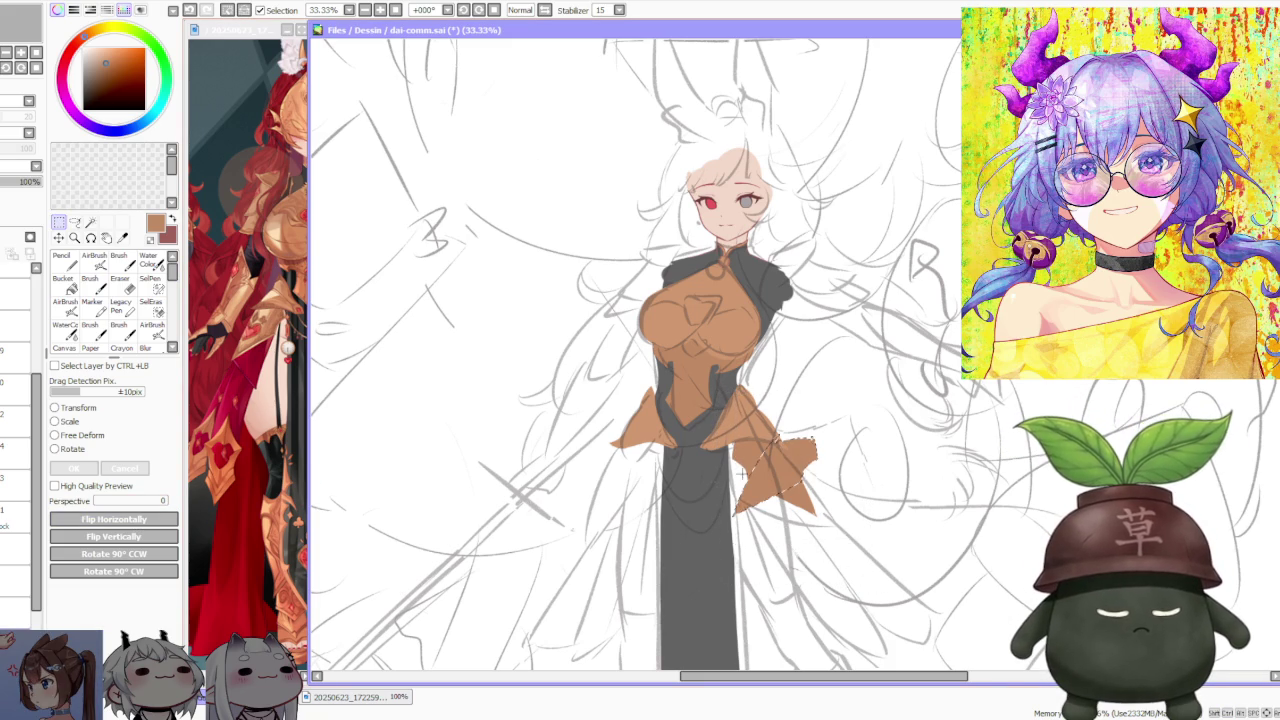
{"action": "left_click_drag", "start_coordinate": [803, 485], "coordinate": [645, 488]}
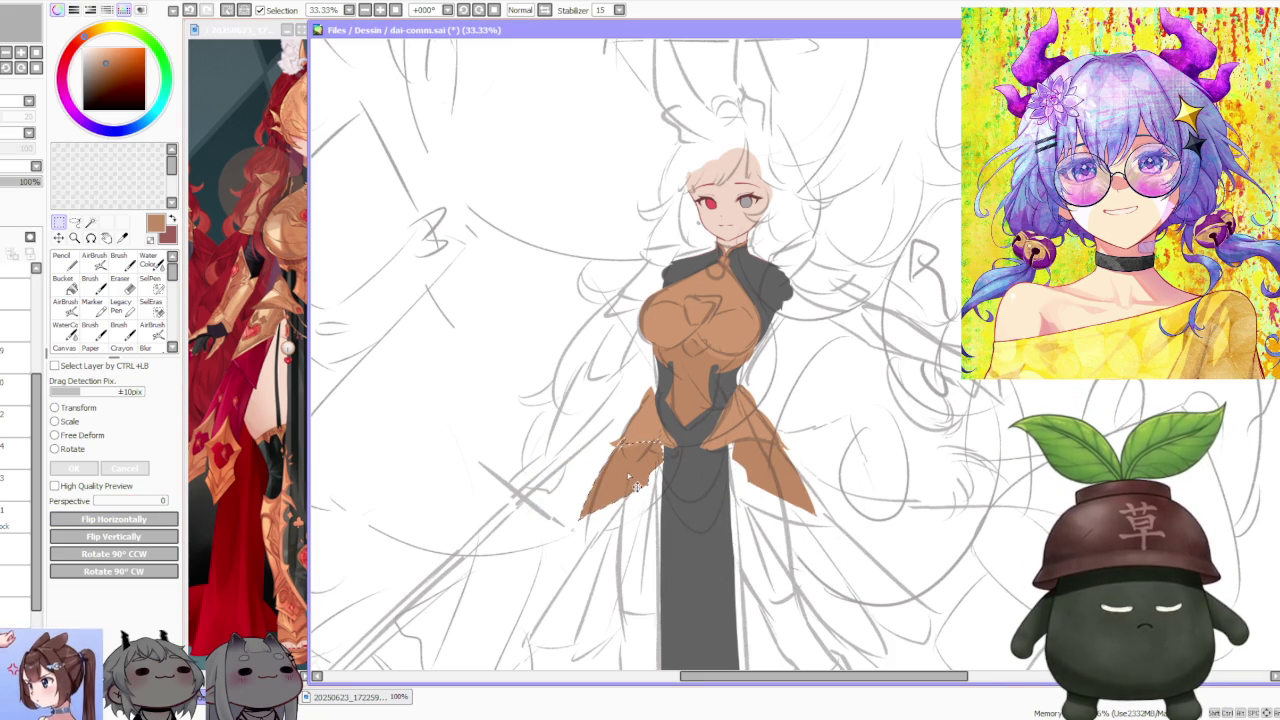
- Free-deform the left flap, pulling its corners inward to fit the waist
{"action": "left_click", "coordinate": [82, 435]}
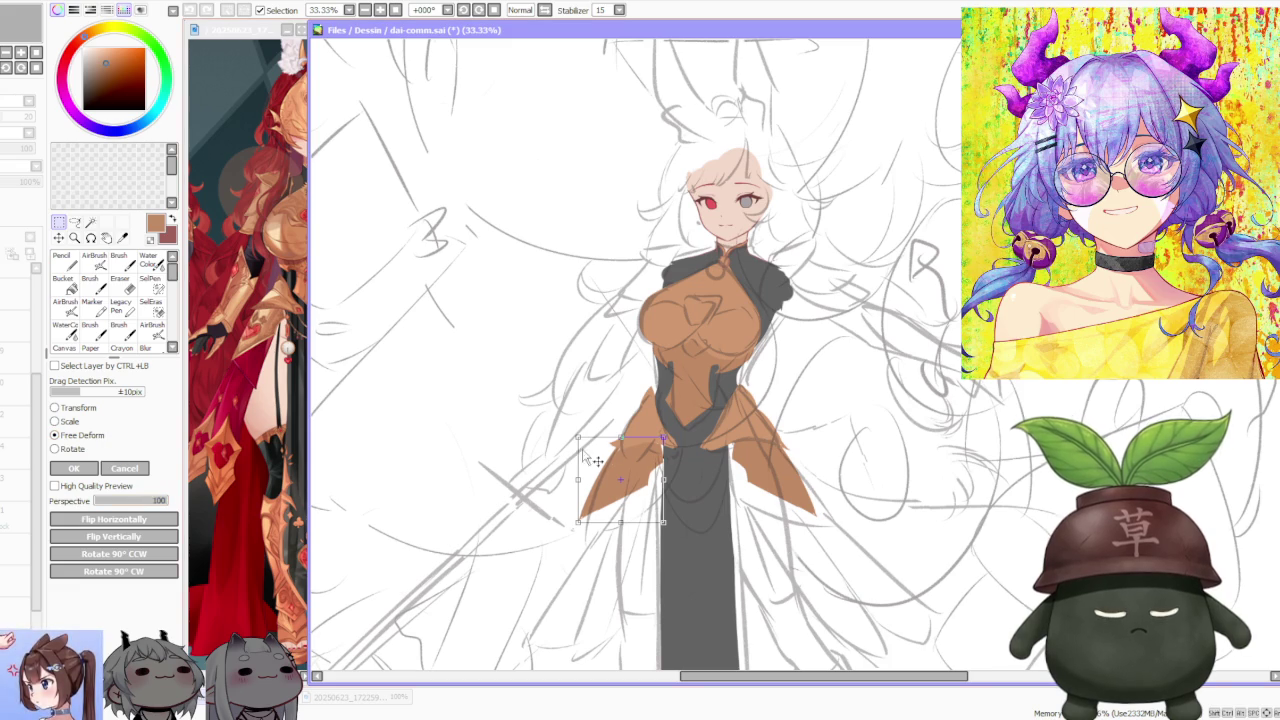
{"action": "left_click_drag", "start_coordinate": [578, 438], "coordinate": [588, 446]}
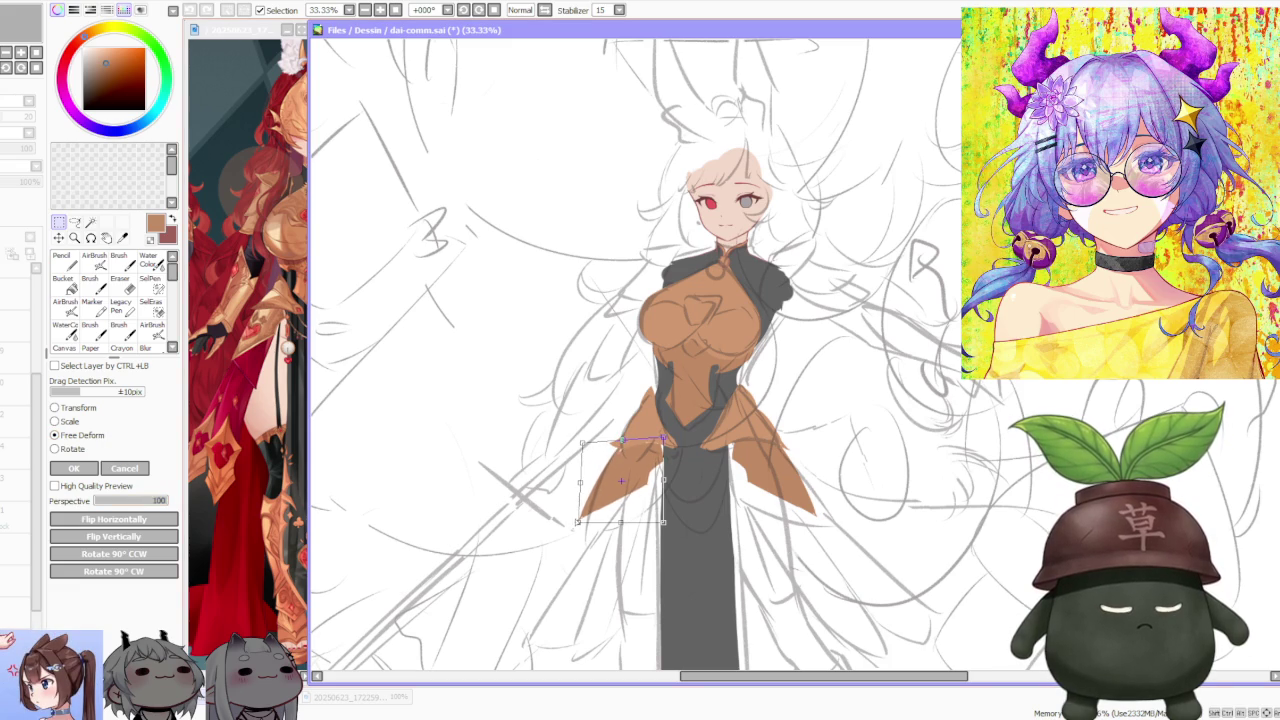
{"action": "left_click_drag", "start_coordinate": [578, 521], "coordinate": [589, 527]}
{"action": "left_click_drag", "start_coordinate": [667, 480], "coordinate": [664, 476]}
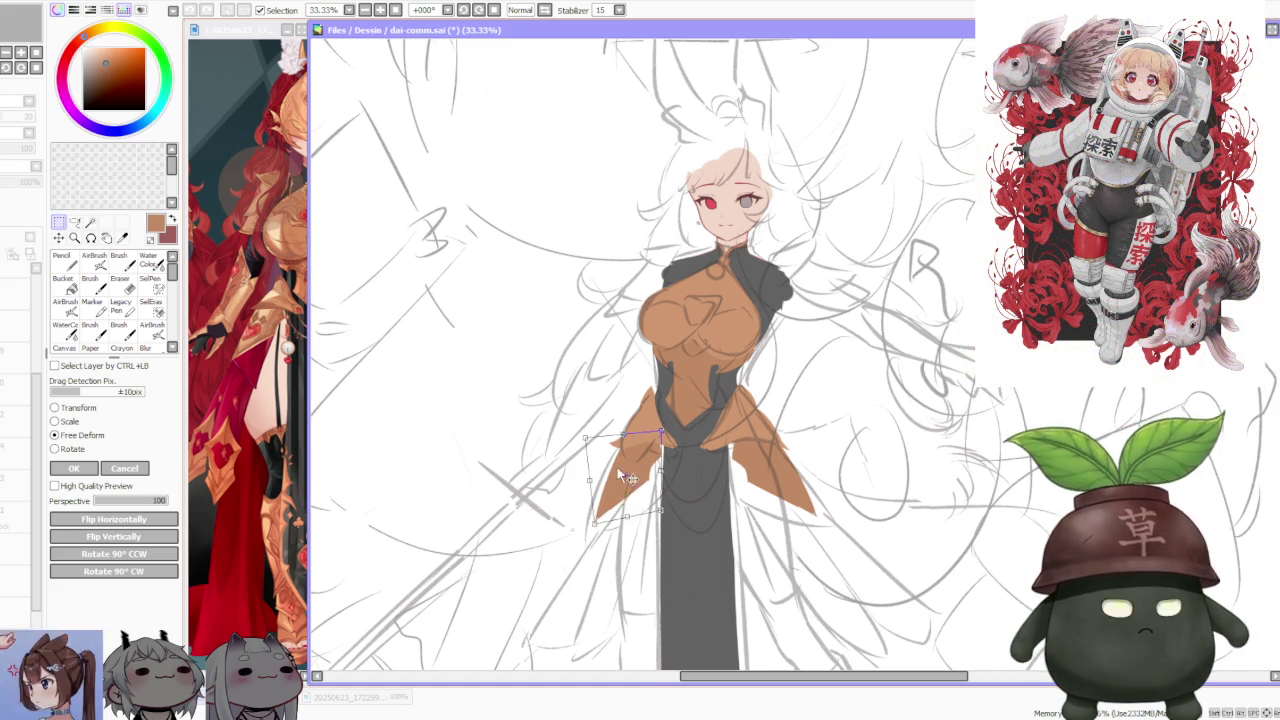
{"action": "scroll", "coordinate": [622, 466], "scroll_direction": "down", "scroll_amount": 1}
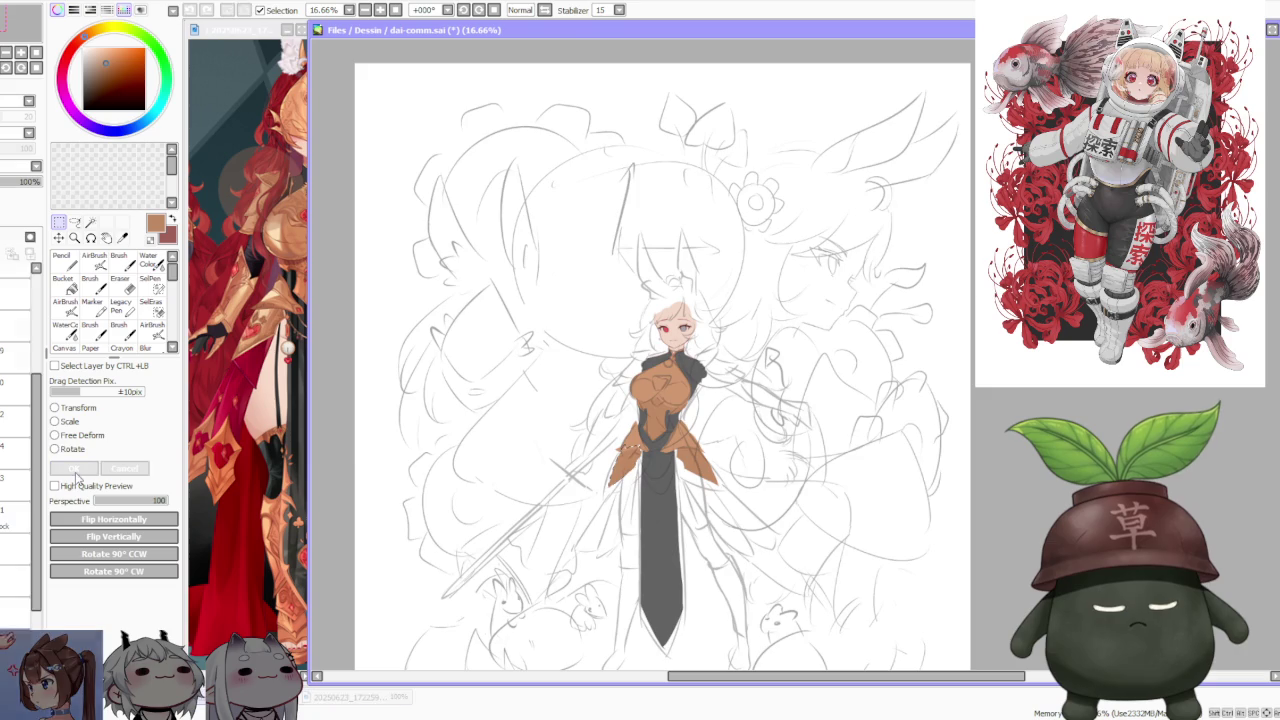
- Apply the flap deformation and check the drawing with the view flipped then restored
{"action": "key", "text": "Return"}
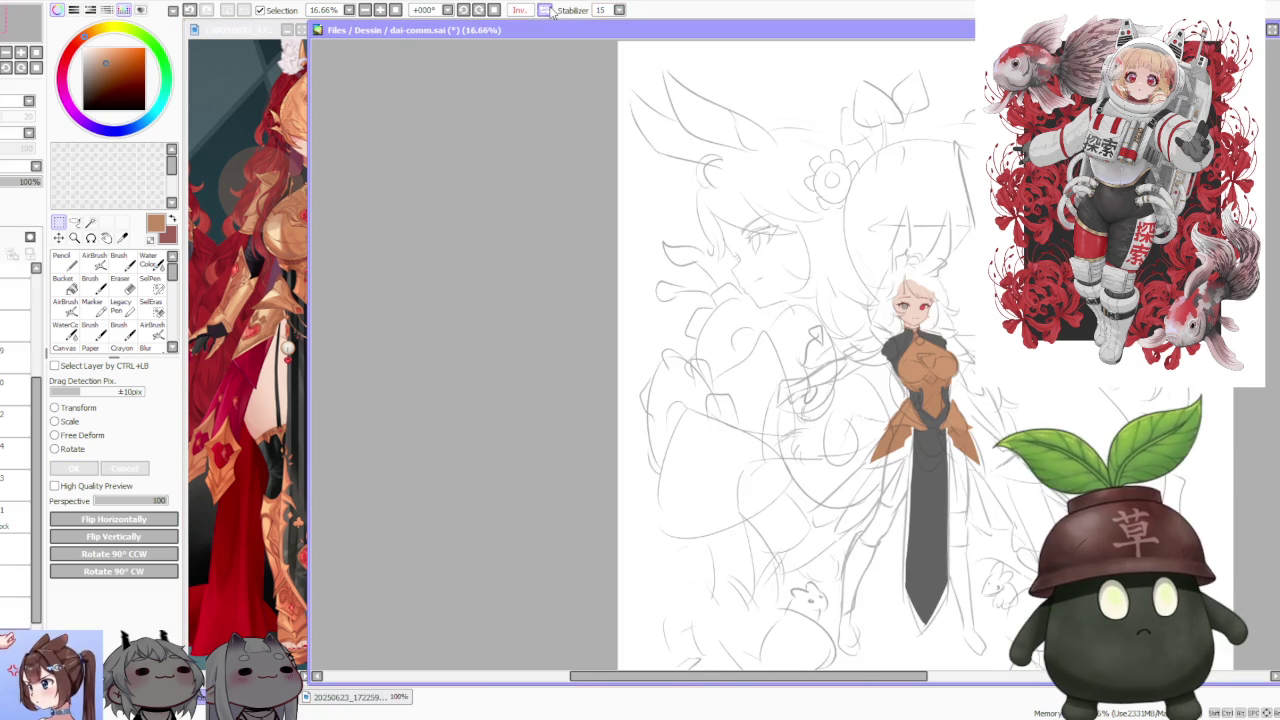
{"action": "left_click", "coordinate": [546, 10]}
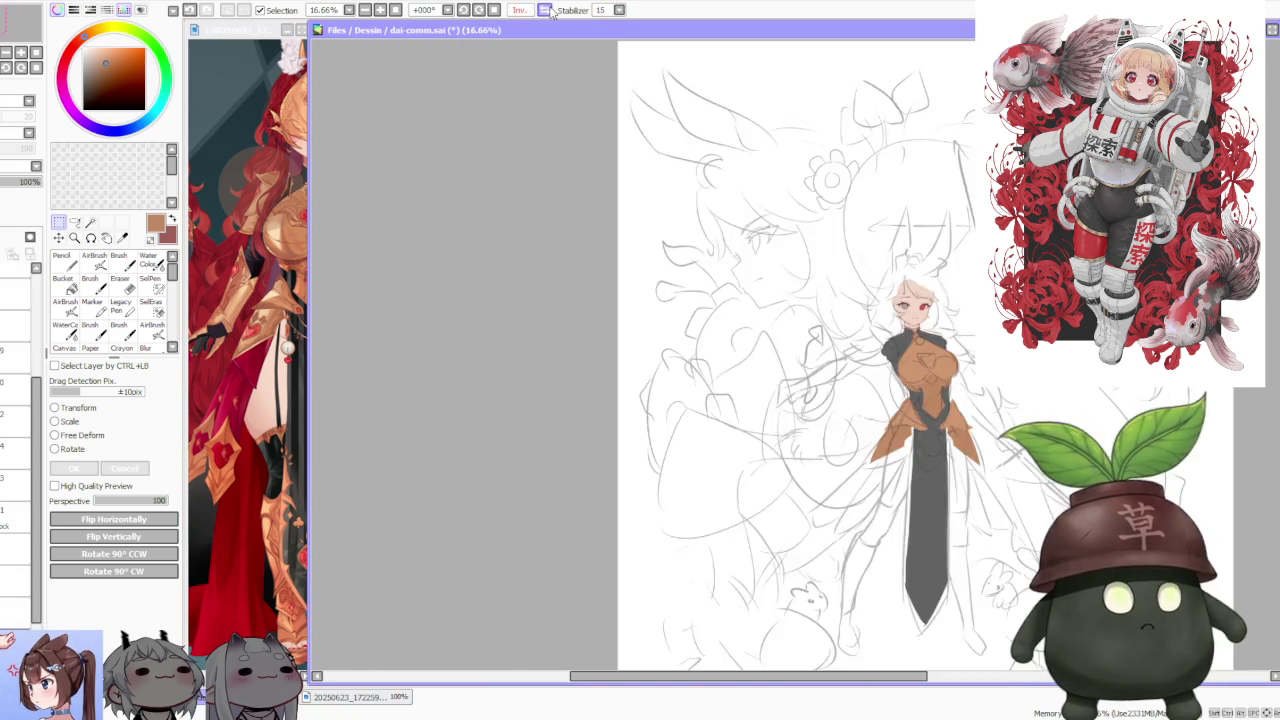
{"action": "left_click", "coordinate": [546, 10]}
{"action": "left_click_drag", "start_coordinate": [828, 370], "coordinate": [855, 362]}
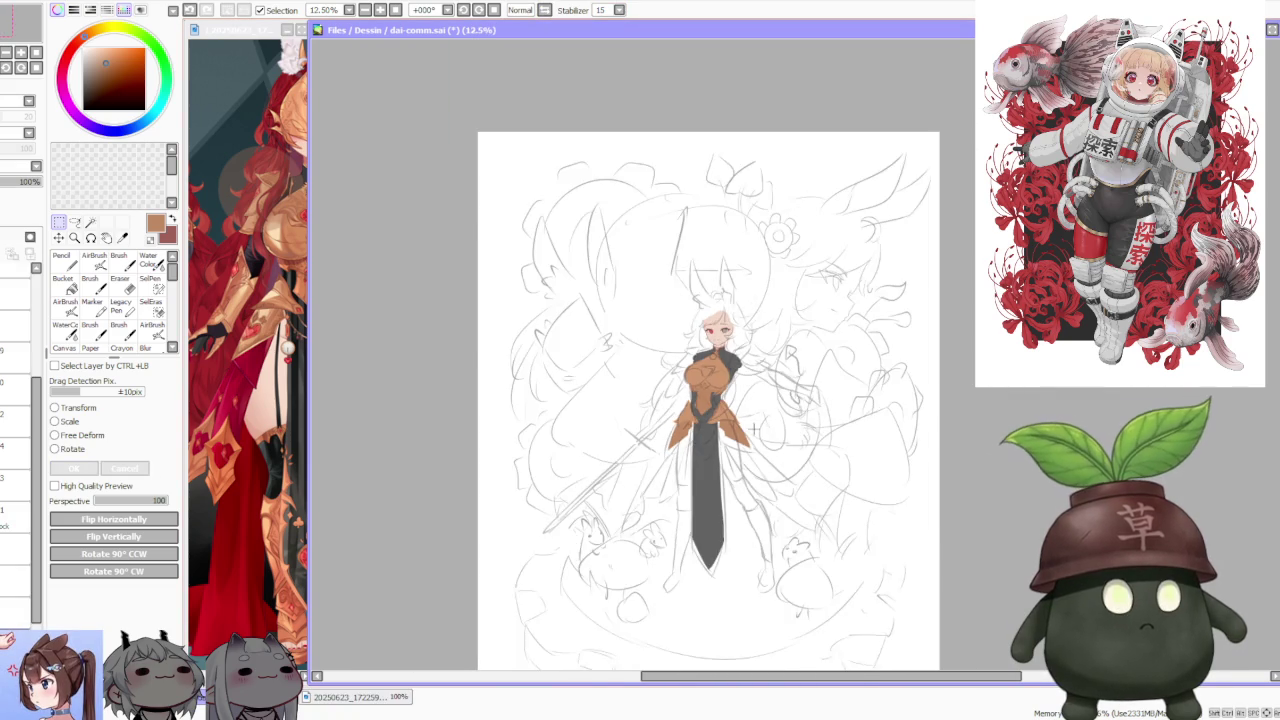
{"action": "scroll", "coordinate": [690, 430], "scroll_direction": "up", "scroll_amount": 3}
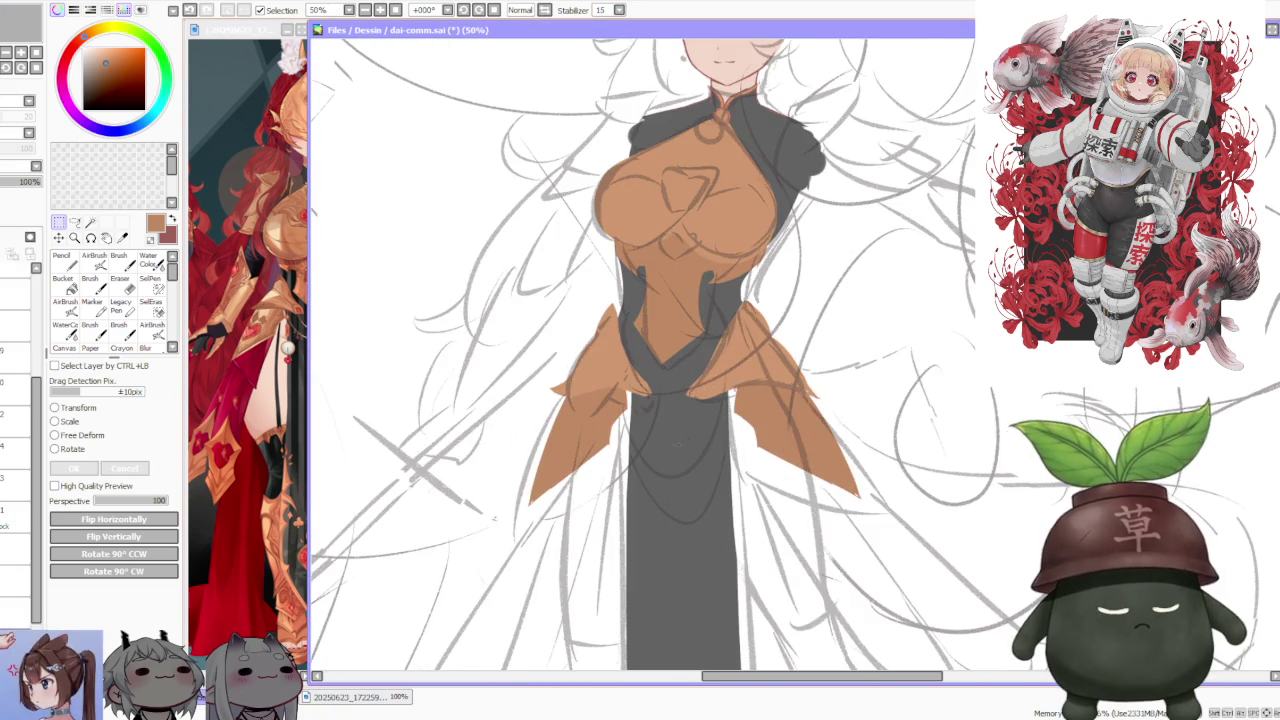
{"action": "scroll", "coordinate": [729, 364], "scroll_direction": "down", "scroll_amount": 3}
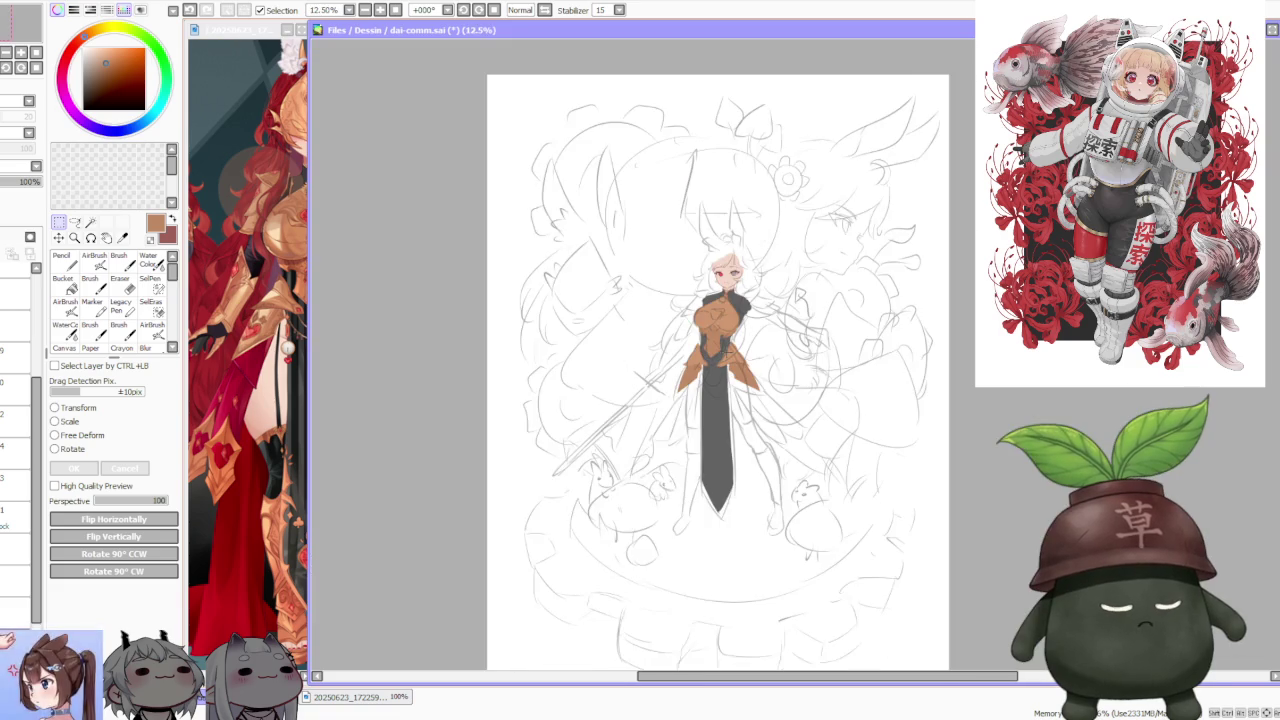
{"action": "scroll", "coordinate": [729, 364], "scroll_direction": "up", "scroll_amount": 1}
- Check the reference image, then paint skin tone down the left leg with a size 350 Brush
{"action": "left_click", "coordinate": [272, 365]}
{"action": "scroll", "coordinate": [268, 360], "scroll_direction": "down", "scroll_amount": 1}
{"action": "scroll", "coordinate": [272, 360], "scroll_direction": "down", "scroll_amount": 1}
{"action": "scroll", "coordinate": [272, 360], "scroll_direction": "up", "scroll_amount": 1}
{"action": "left_click", "coordinate": [600, 360]}
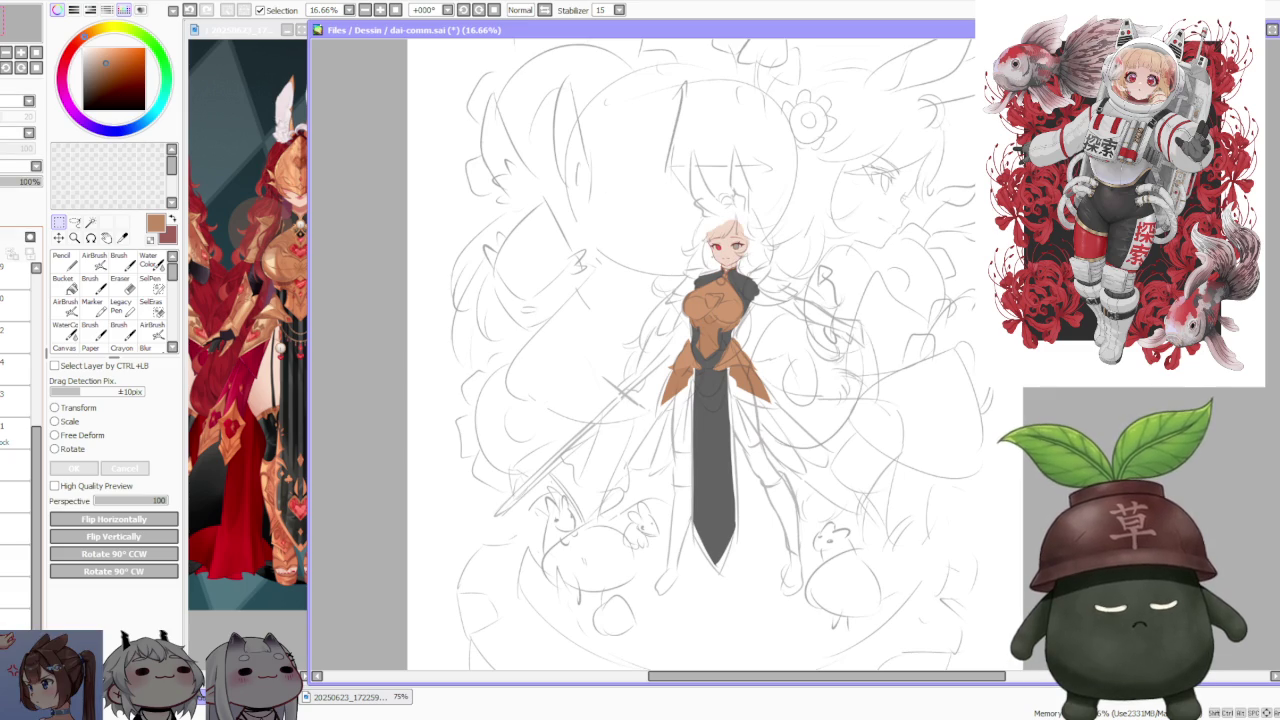
{"action": "scroll", "coordinate": [728, 255], "scroll_direction": "up", "scroll_amount": 2}
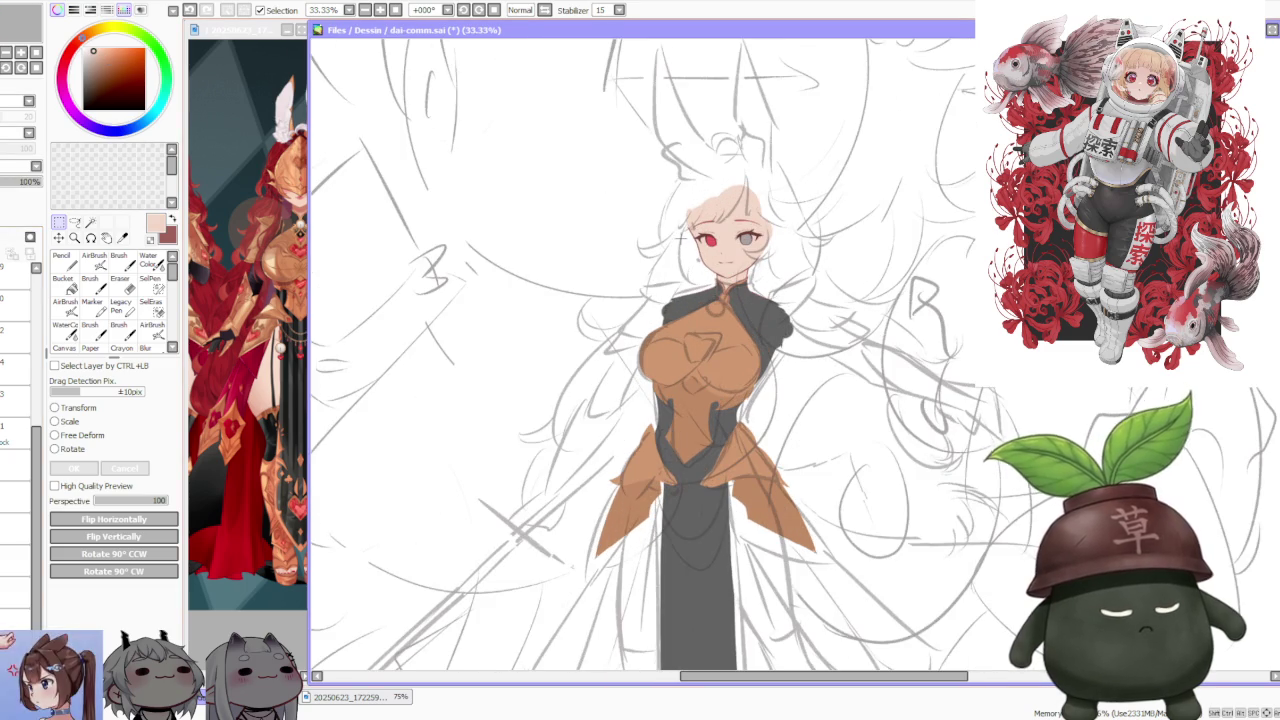
{"action": "left_click", "coordinate": [118, 262]}
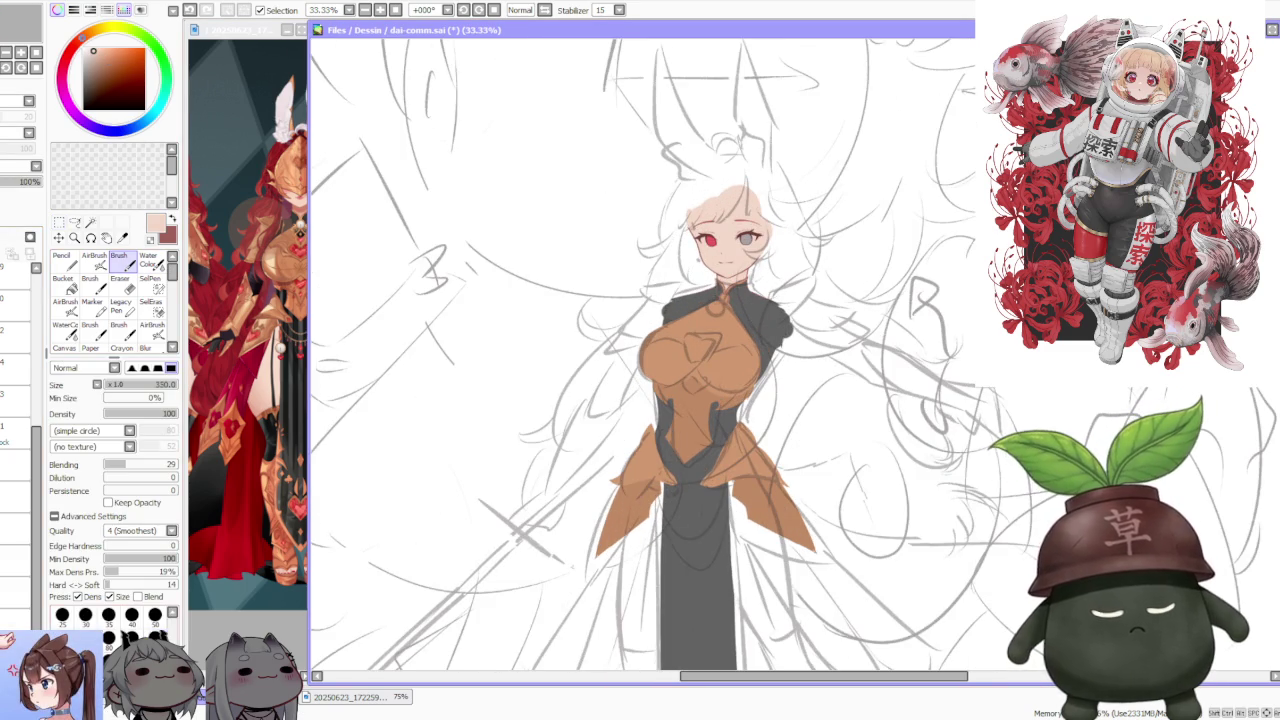
{"action": "key", "text": "bracketright"}
{"action": "key", "text": "bracketright"}
{"action": "key", "text": "bracketright"}
{"action": "left_click_drag", "start_coordinate": [652, 603], "coordinate": [662, 470]}
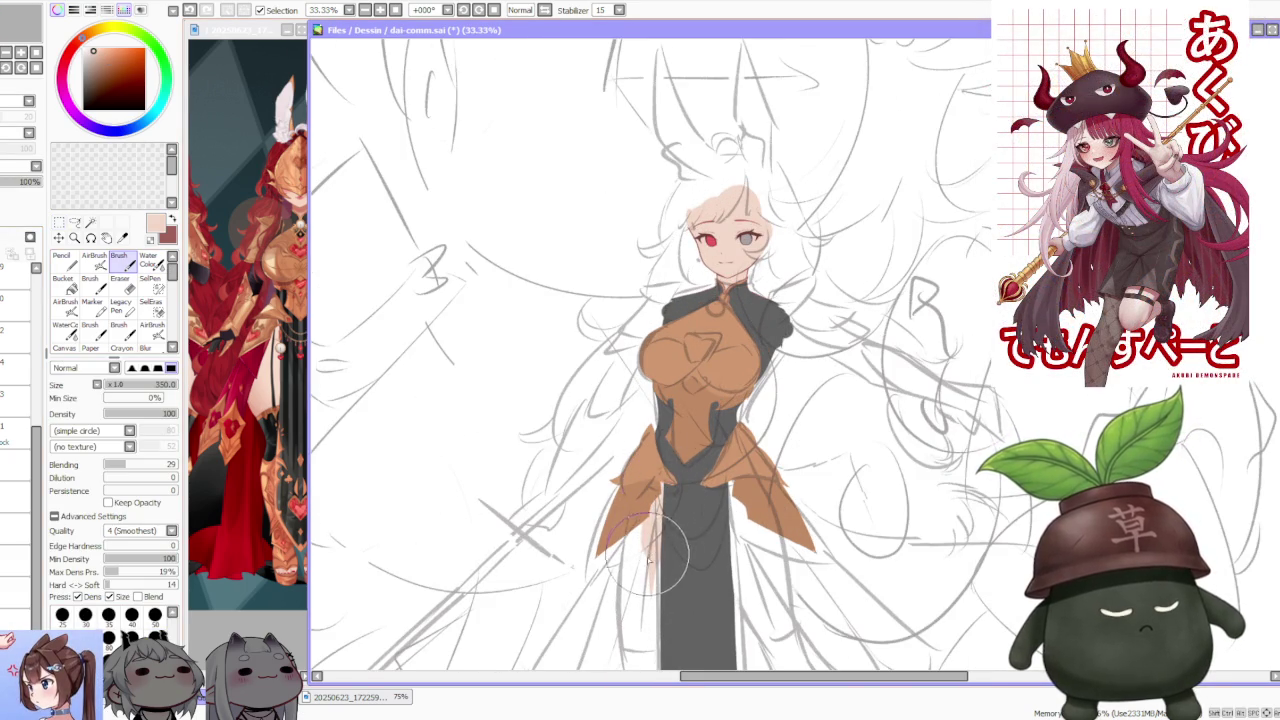
- Paint pale skin tone along the left leg in several strokes, then over the right leg
{"action": "scroll", "coordinate": [640, 575], "scroll_direction": "down", "scroll_amount": 1}
{"action": "scroll", "coordinate": [638, 572], "scroll_direction": "up", "scroll_amount": 2}
{"action": "scroll", "coordinate": [638, 572], "scroll_direction": "down", "scroll_amount": 2}
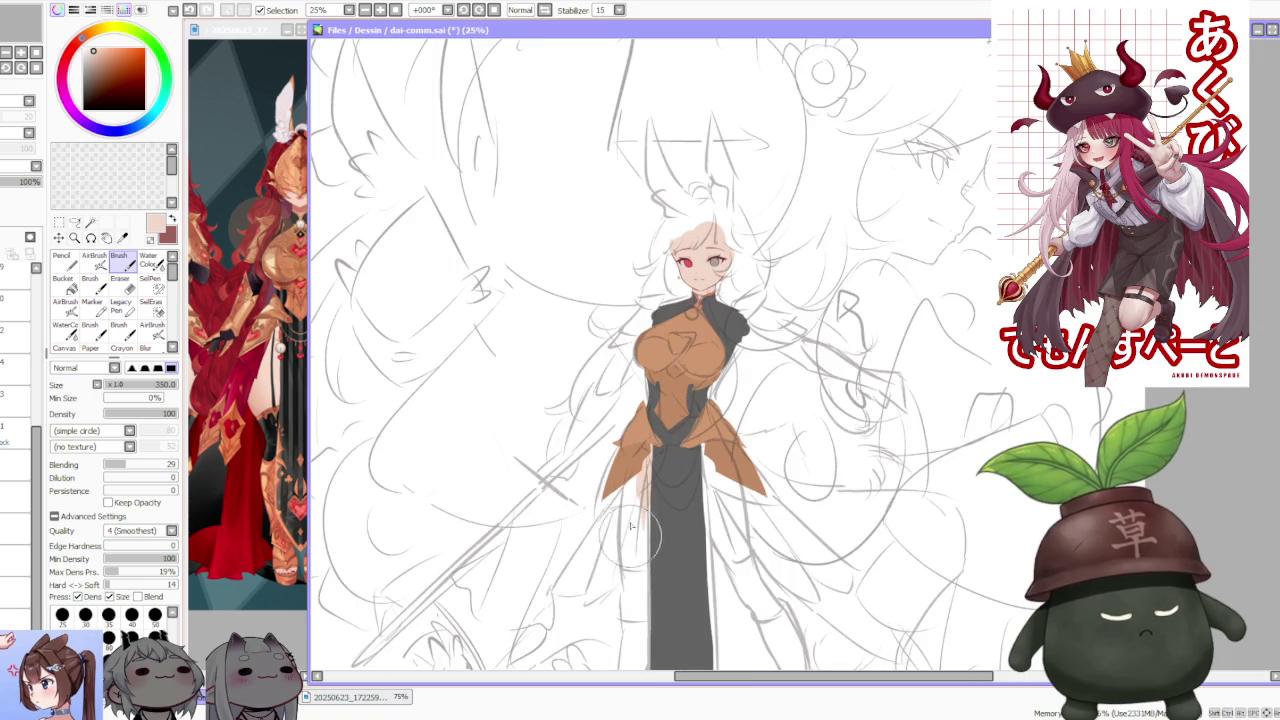
{"action": "mouse_move", "coordinate": [636, 528]}
{"action": "left_mouse_down"}
{"action": "mouse_move", "coordinate": [628, 600]}
{"action": "mouse_move", "coordinate": [640, 470]}
{"action": "left_mouse_up"}
{"action": "mouse_move", "coordinate": [640, 600]}
{"action": "left_mouse_down"}
{"action": "mouse_move", "coordinate": [655, 500]}
{"action": "mouse_move", "coordinate": [638, 565]}
{"action": "mouse_move", "coordinate": [640, 480]}
{"action": "mouse_move", "coordinate": [636, 520]}
{"action": "left_mouse_up"}
{"action": "left_click_drag", "start_coordinate": [638, 585], "coordinate": [636, 497]}
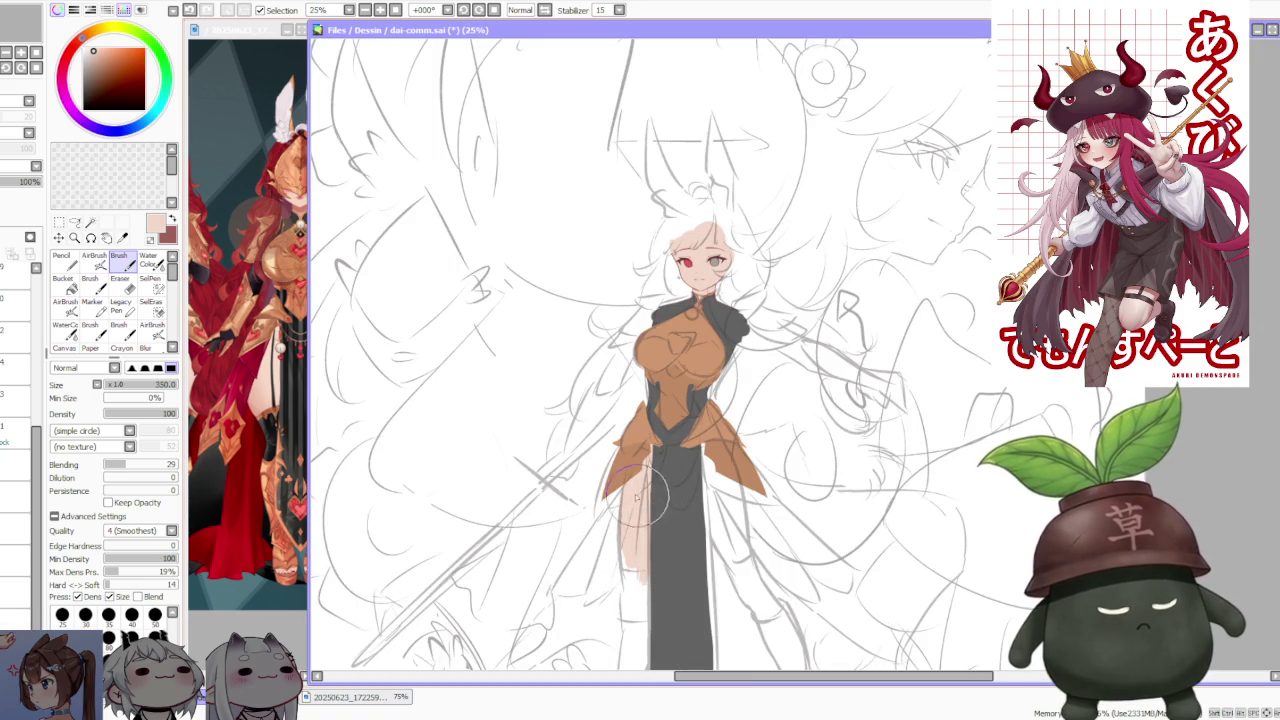
{"action": "left_click_drag", "start_coordinate": [640, 572], "coordinate": [630, 600]}
{"action": "mouse_move", "coordinate": [615, 480]}
{"action": "left_mouse_down"}
{"action": "mouse_move", "coordinate": [630, 580]}
{"action": "mouse_move", "coordinate": [628, 510]}
{"action": "left_mouse_up"}
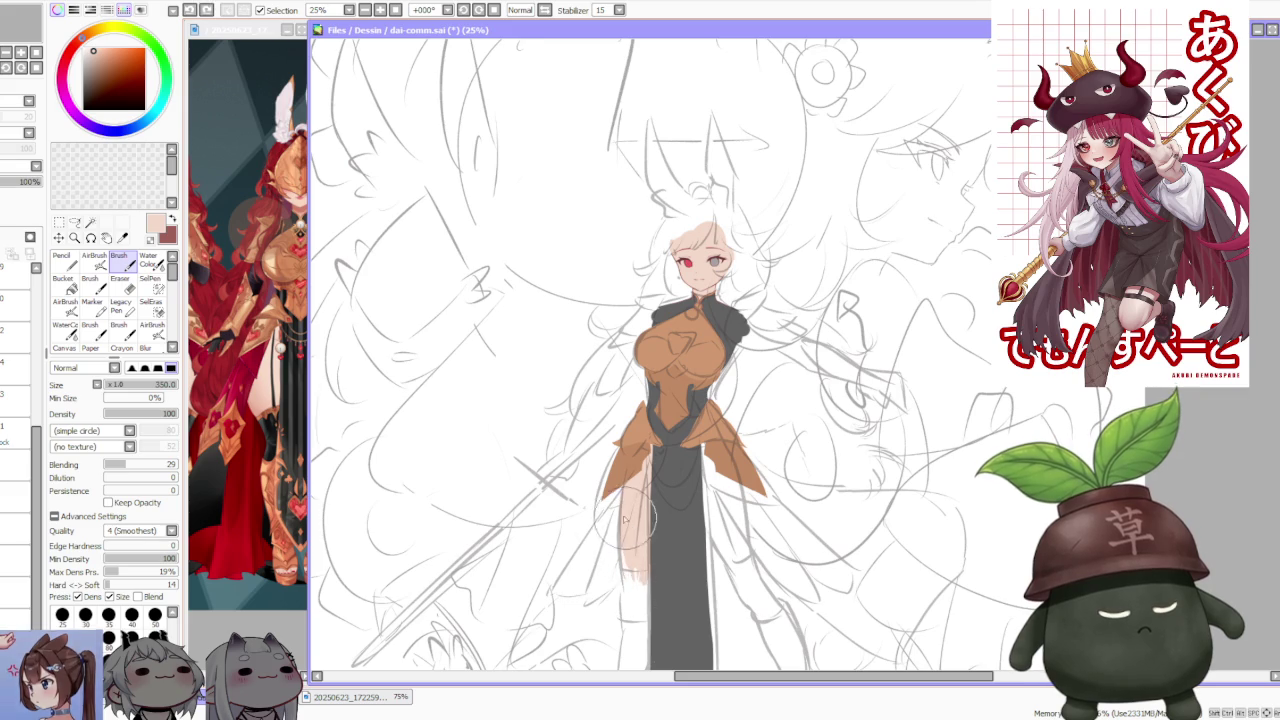
{"action": "left_click_drag", "start_coordinate": [628, 600], "coordinate": [628, 530]}
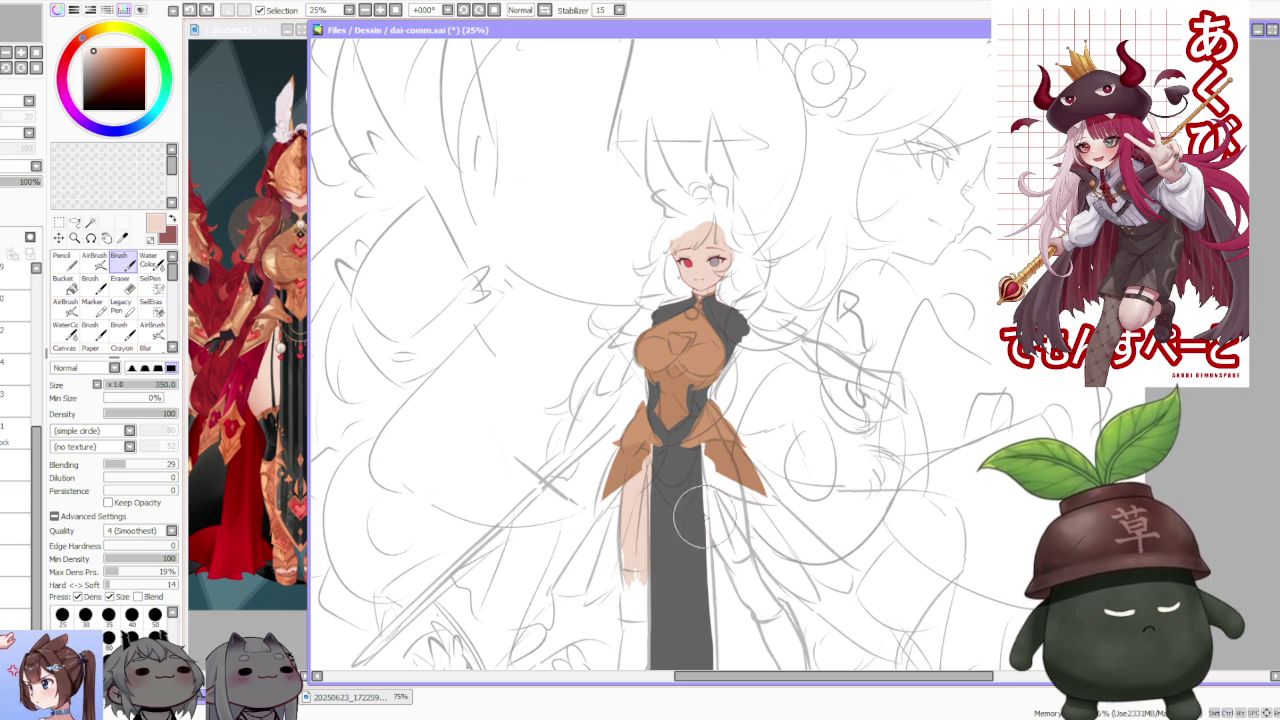
{"action": "mouse_move", "coordinate": [718, 566]}
{"action": "left_mouse_down"}
{"action": "mouse_move", "coordinate": [725, 465]}
{"action": "mouse_move", "coordinate": [740, 575]}
{"action": "mouse_move", "coordinate": [715, 520]}
{"action": "mouse_move", "coordinate": [715, 445]}
{"action": "mouse_move", "coordinate": [728, 546]}
{"action": "left_mouse_up"}
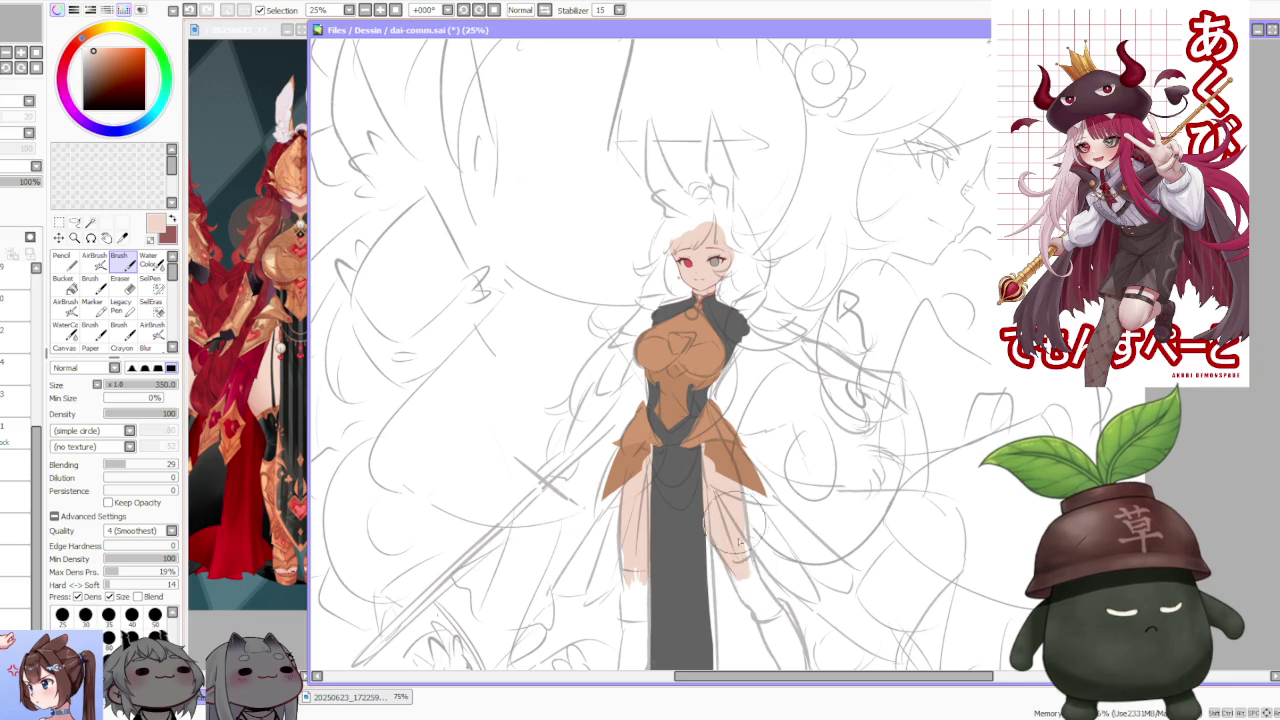
{"action": "scroll", "coordinate": [745, 466], "scroll_direction": "down", "scroll_amount": 1}
{"action": "scroll", "coordinate": [745, 466], "scroll_direction": "down", "scroll_amount": 1}
{"action": "scroll", "coordinate": [745, 466], "scroll_direction": "up", "scroll_amount": 1}
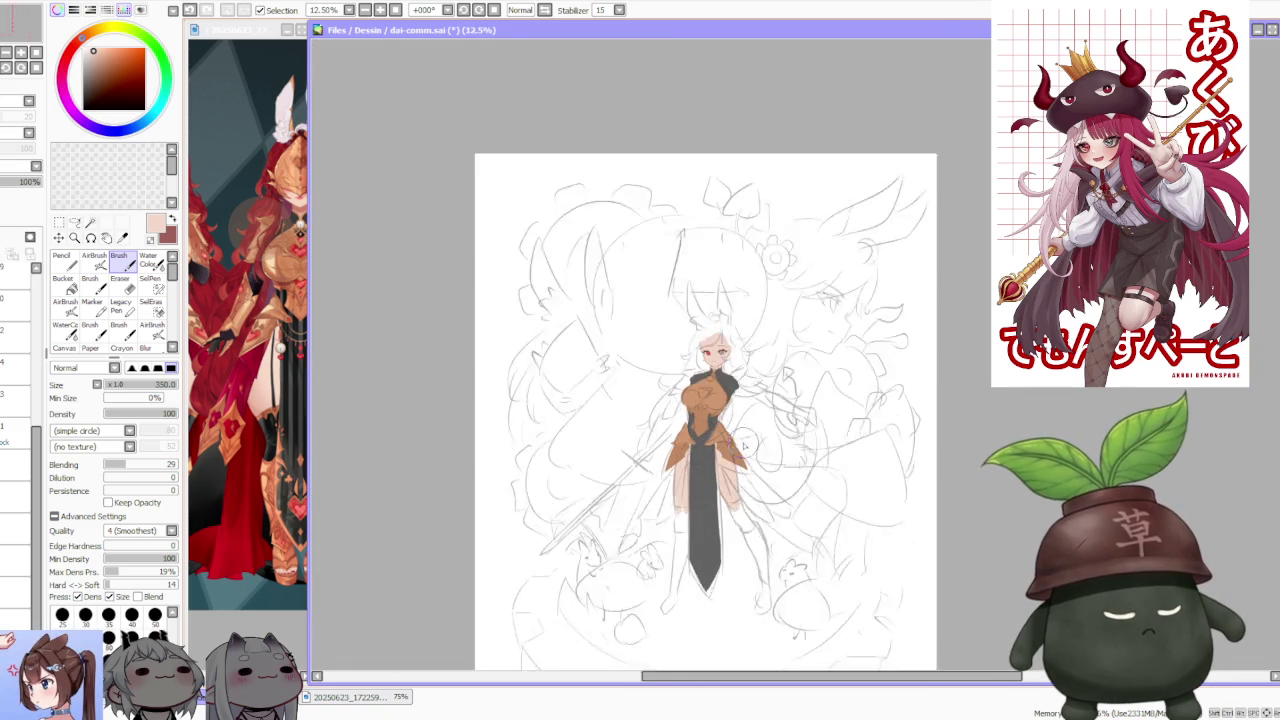
- Eyedrop the skirt's dark grey and scroll the armour reference to show the full figure
{"action": "scroll", "coordinate": [720, 480], "scroll_direction": "up", "scroll_amount": 1}
{"action": "scroll", "coordinate": [655, 528], "scroll_direction": "up", "scroll_amount": 2}
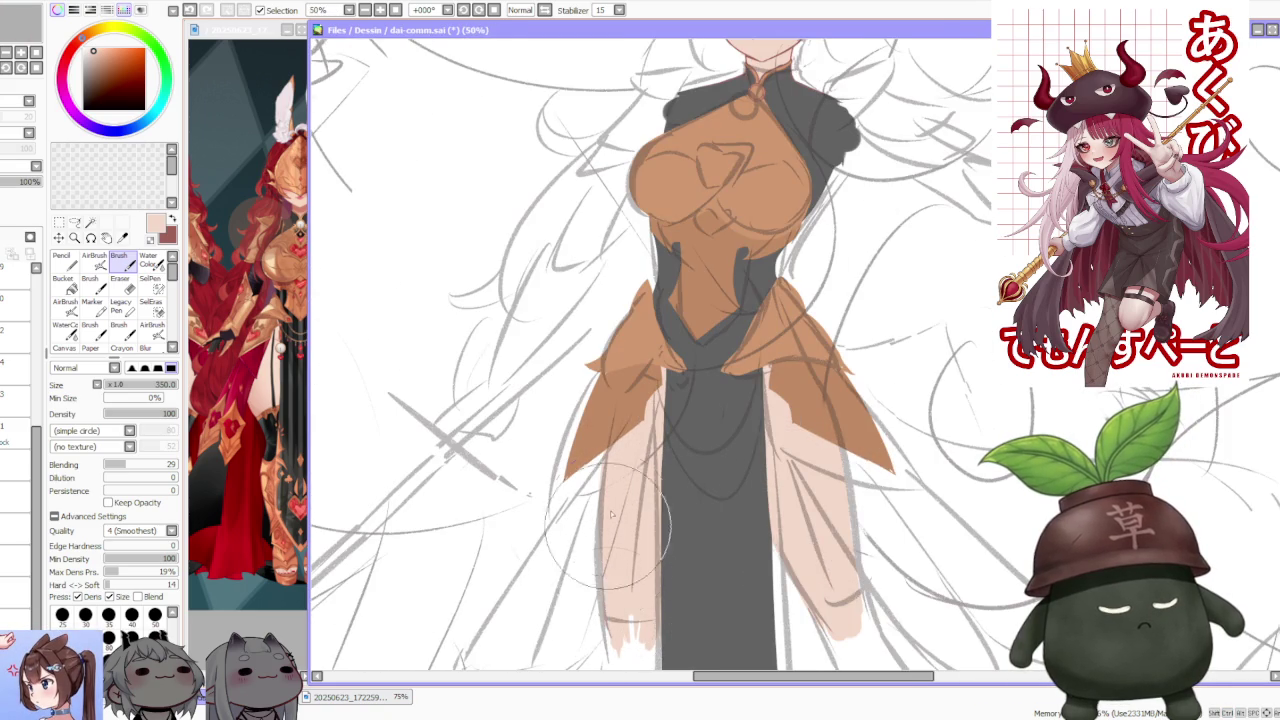
{"action": "scroll", "coordinate": [611, 466], "scroll_direction": "down", "scroll_amount": 2}
{"action": "scroll", "coordinate": [611, 466], "scroll_direction": "down", "scroll_amount": 2}
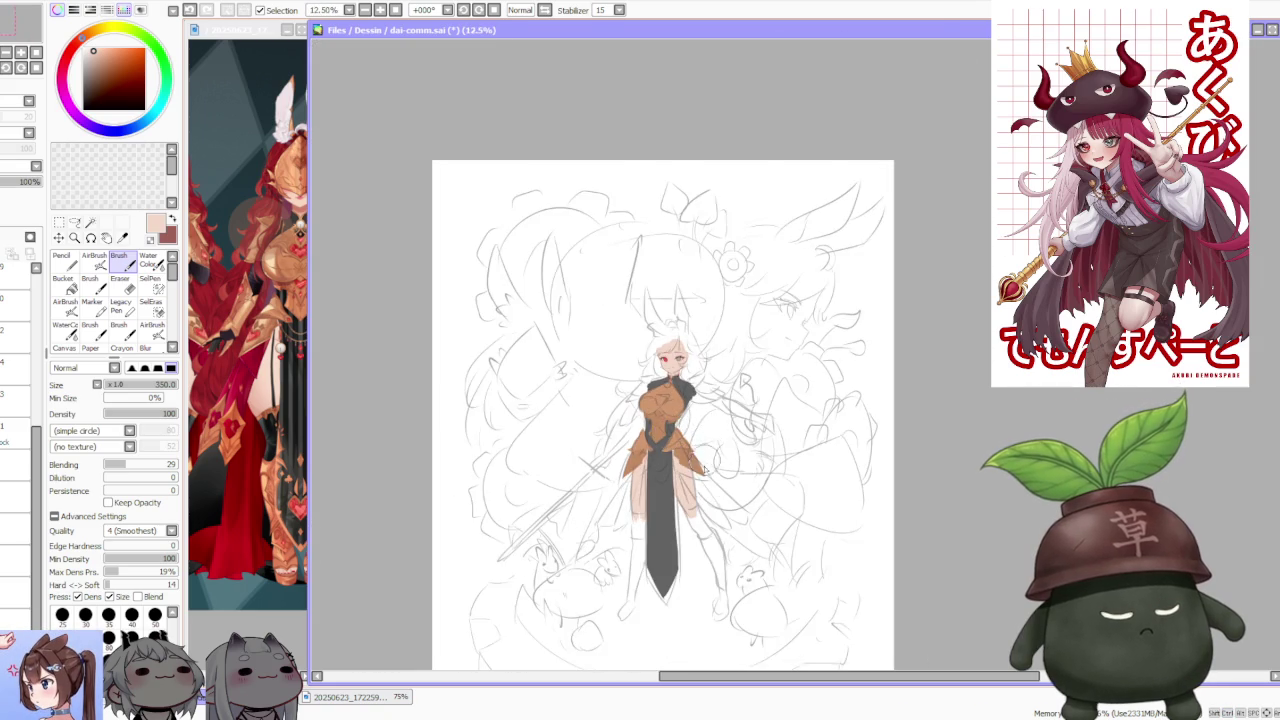
{"action": "scroll", "coordinate": [705, 468], "scroll_direction": "up", "scroll_amount": 2}
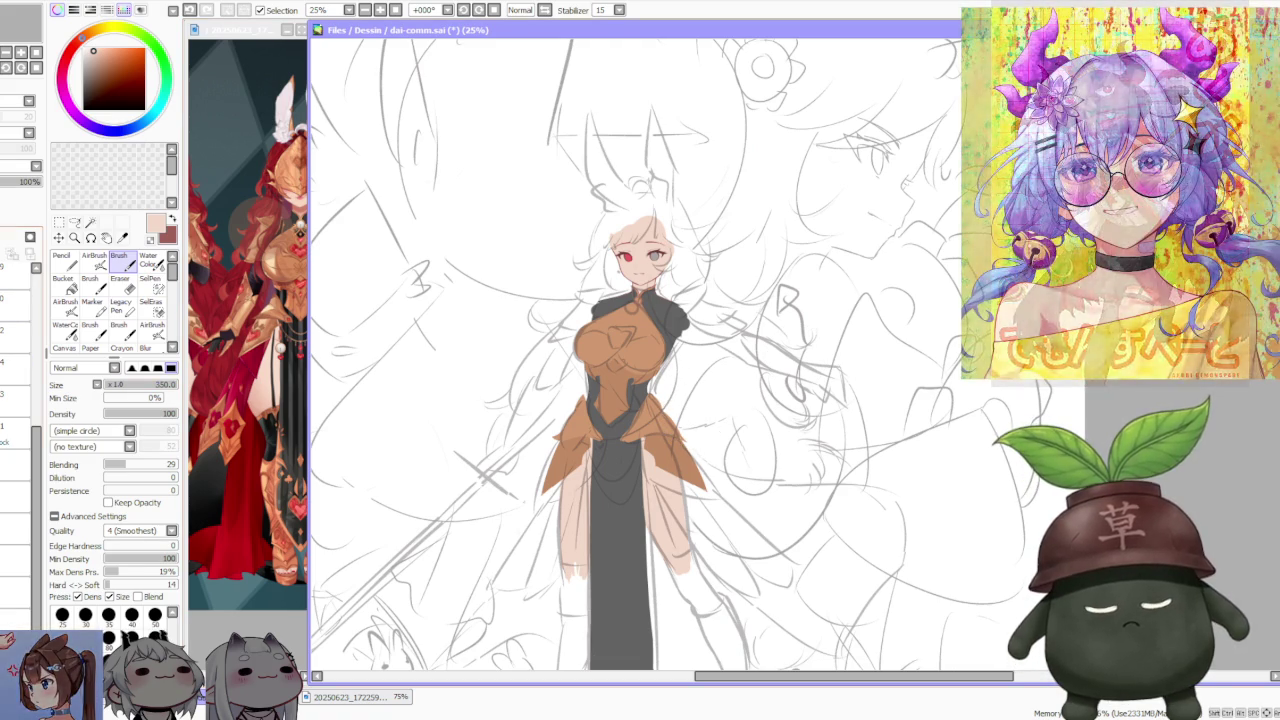
{"action": "left_click", "coordinate": [608, 522], "text": "alt"}
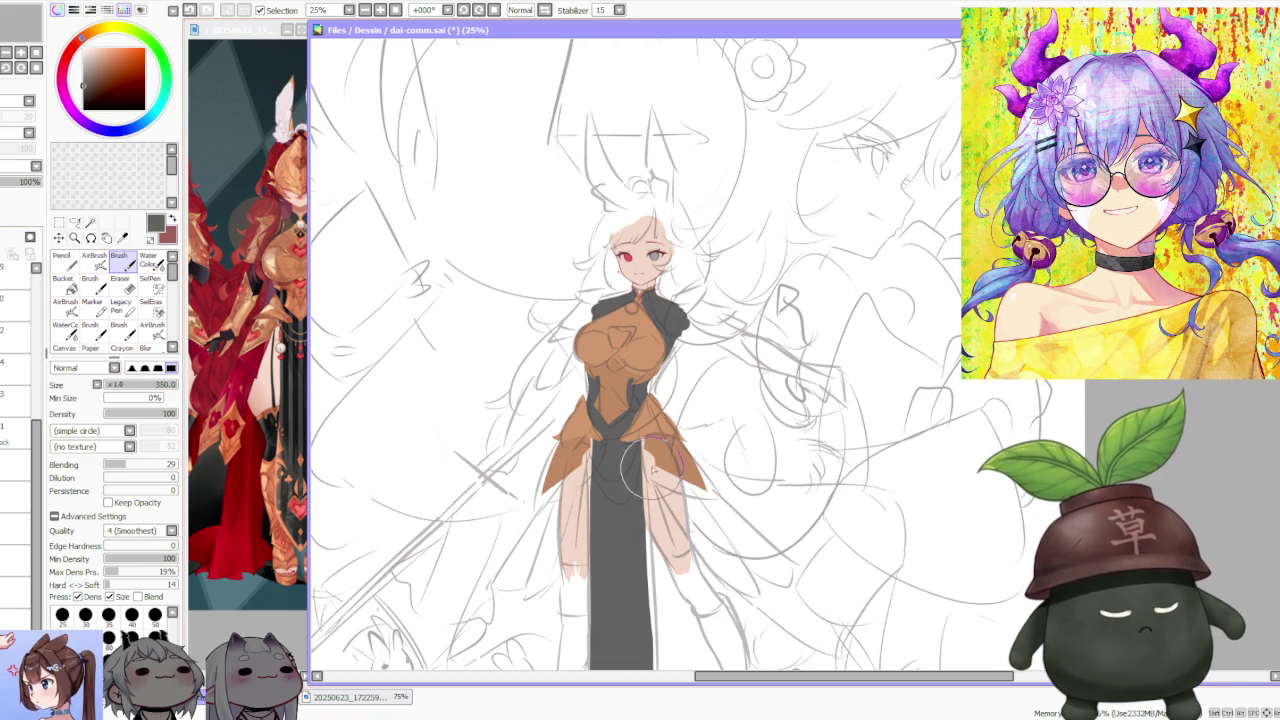
{"action": "left_click", "coordinate": [277, 628]}
{"action": "scroll", "coordinate": [277, 628], "scroll_direction": "down", "scroll_amount": 2}
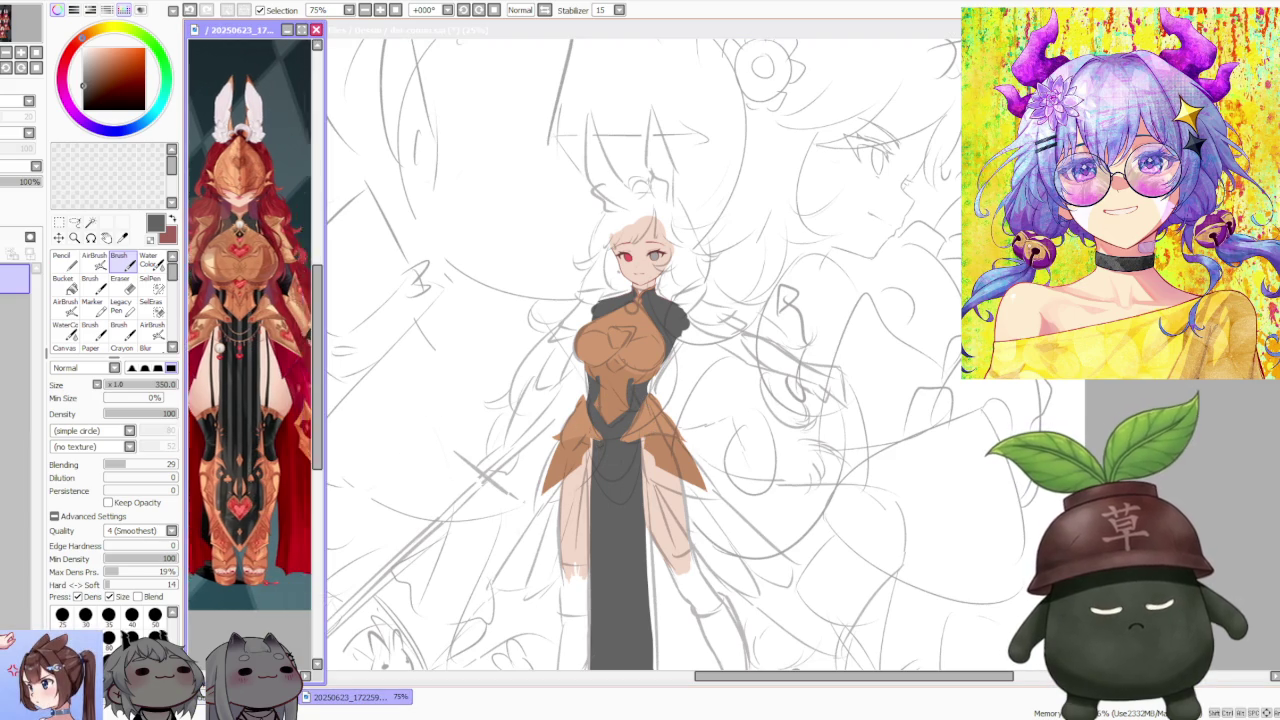
{"action": "left_click", "coordinate": [658, 474]}
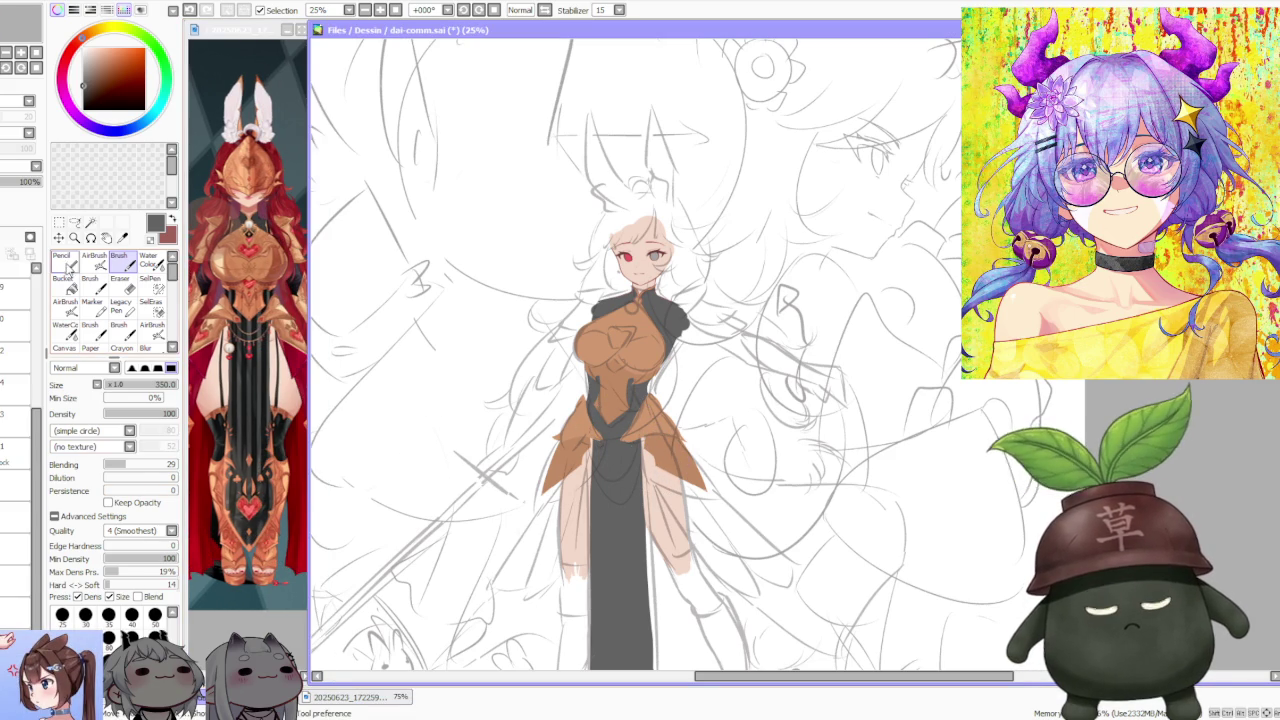
- With the Pencil, try dark strokes on the leg and undo each attempt
{"action": "left_click", "coordinate": [63, 258]}
{"action": "left_click_drag", "start_coordinate": [660, 478], "coordinate": [672, 534]}
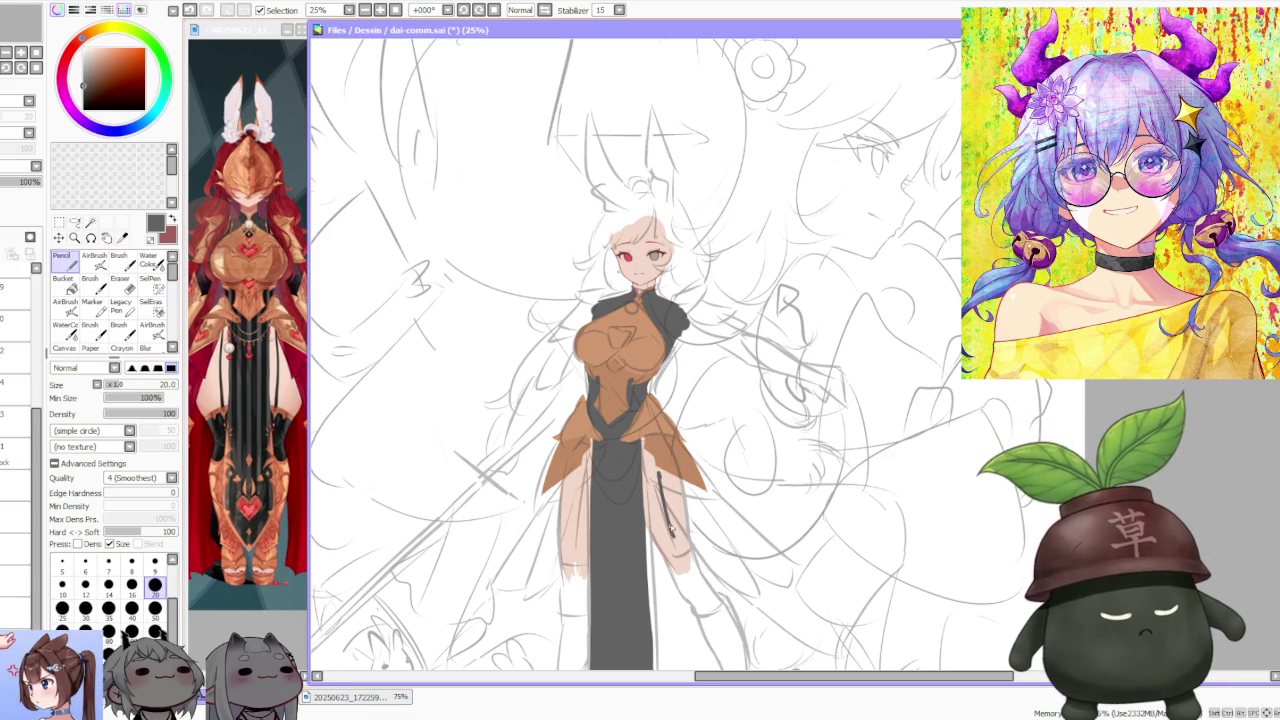
{"action": "key", "text": "ctrl+z"}
{"action": "key", "text": "ctrl+z"}
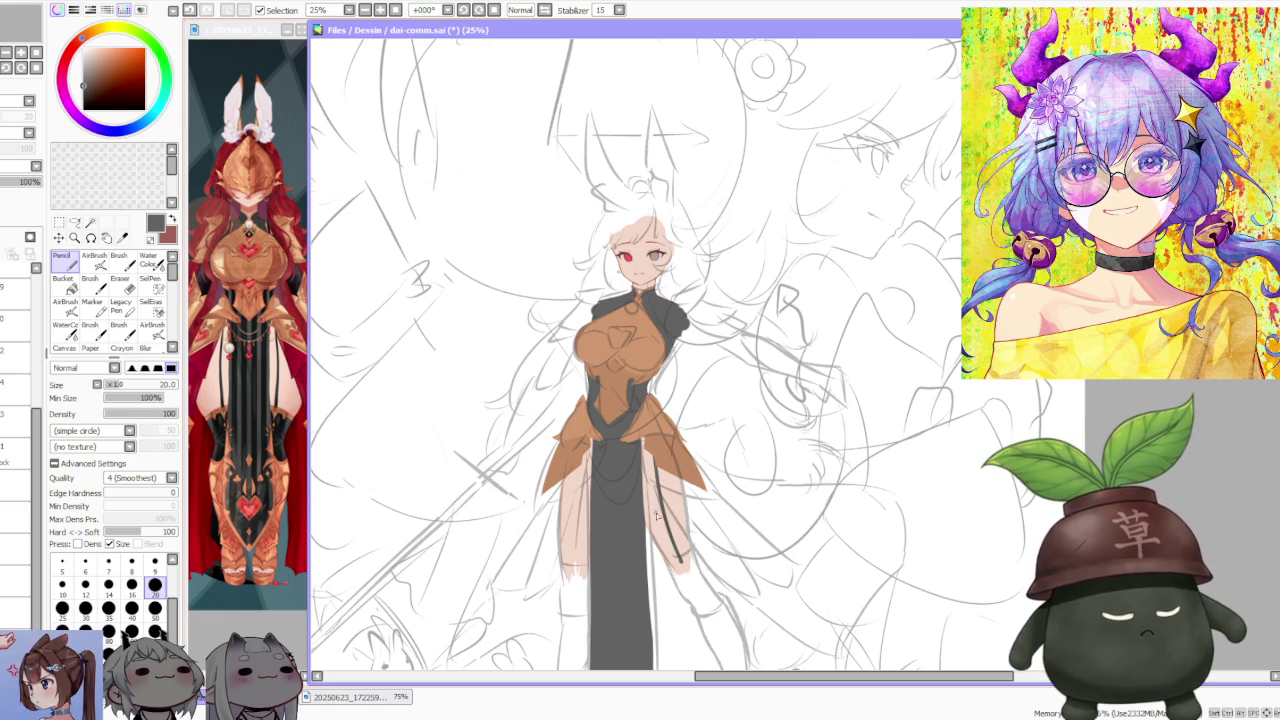
{"action": "key", "text": "ctrl+z"}
{"action": "key", "text": "ctrl+z"}
{"action": "key", "text": "ctrl+z"}
{"action": "mouse_move", "coordinate": [655, 458]}
{"action": "left_mouse_down"}
{"action": "mouse_move", "coordinate": [670, 540]}
{"action": "mouse_move", "coordinate": [650, 442]}
{"action": "left_mouse_up"}
{"action": "key", "text": "ctrl+z"}
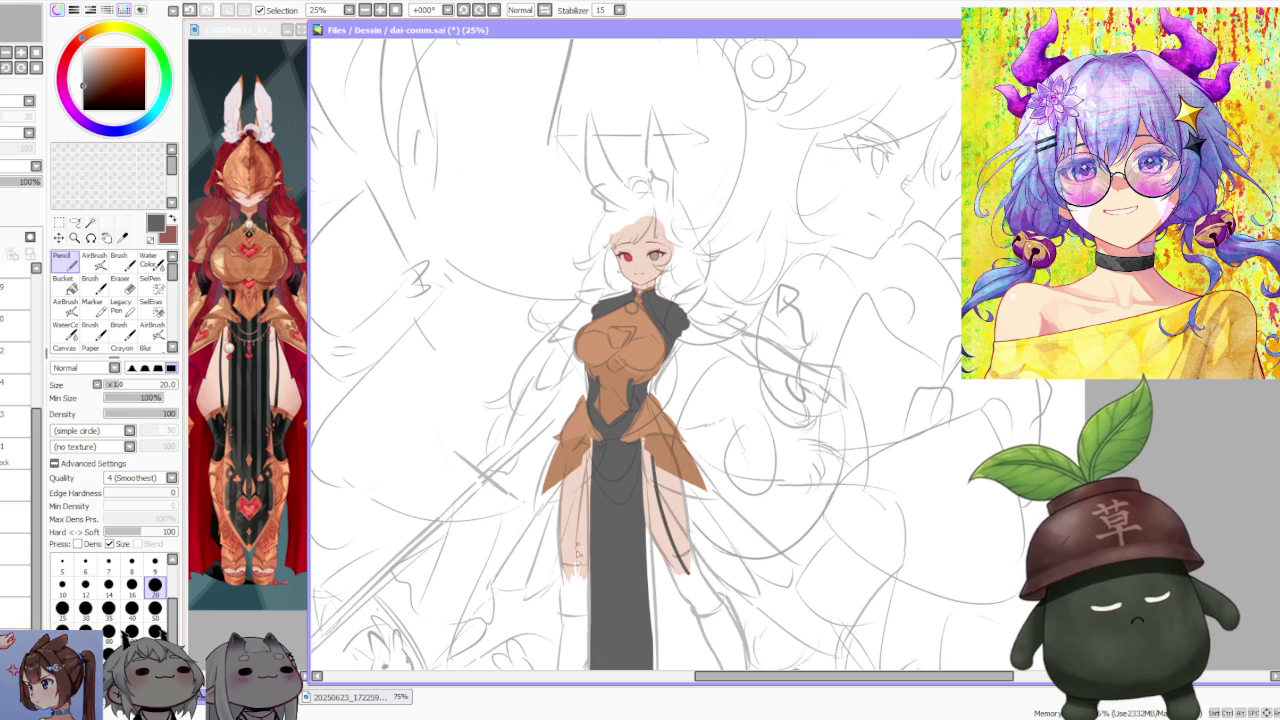
- Redraw the dark line along the left leg repeatedly until it sits right
{"action": "left_click_drag", "start_coordinate": [576, 582], "coordinate": [588, 448]}
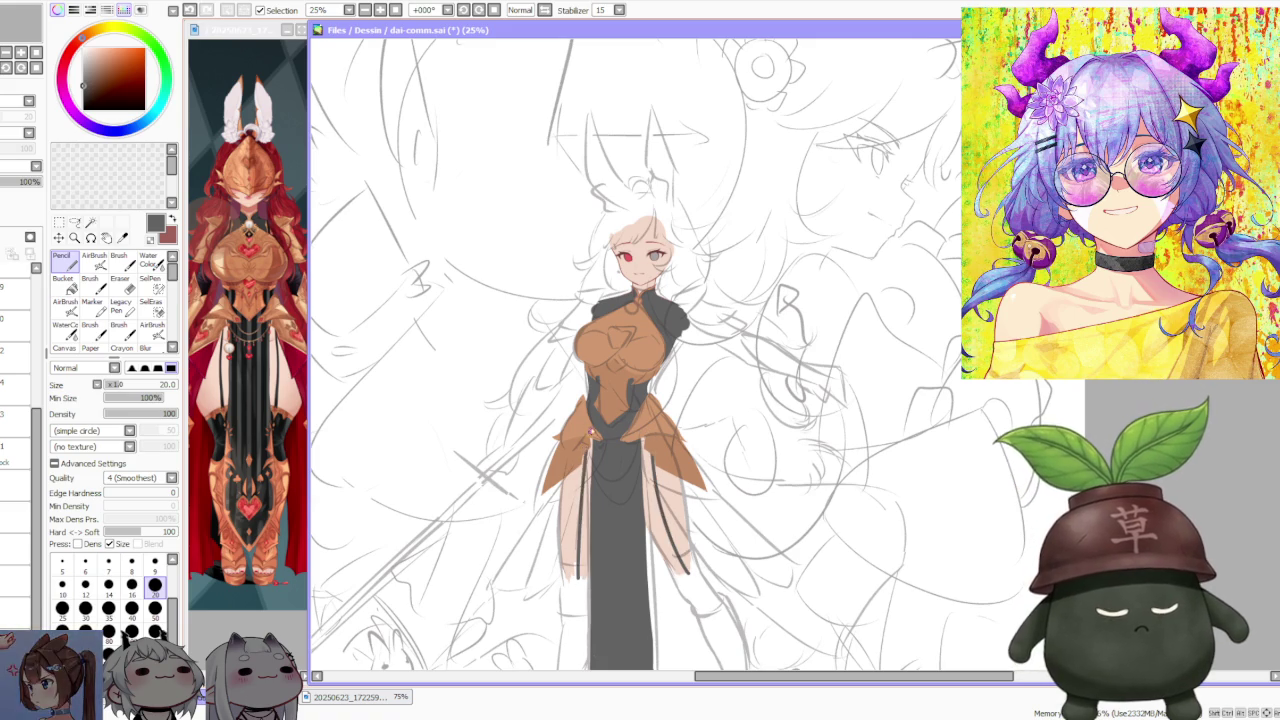
{"action": "key", "text": "ctrl+z"}
{"action": "left_click_drag", "start_coordinate": [578, 580], "coordinate": [590, 446]}
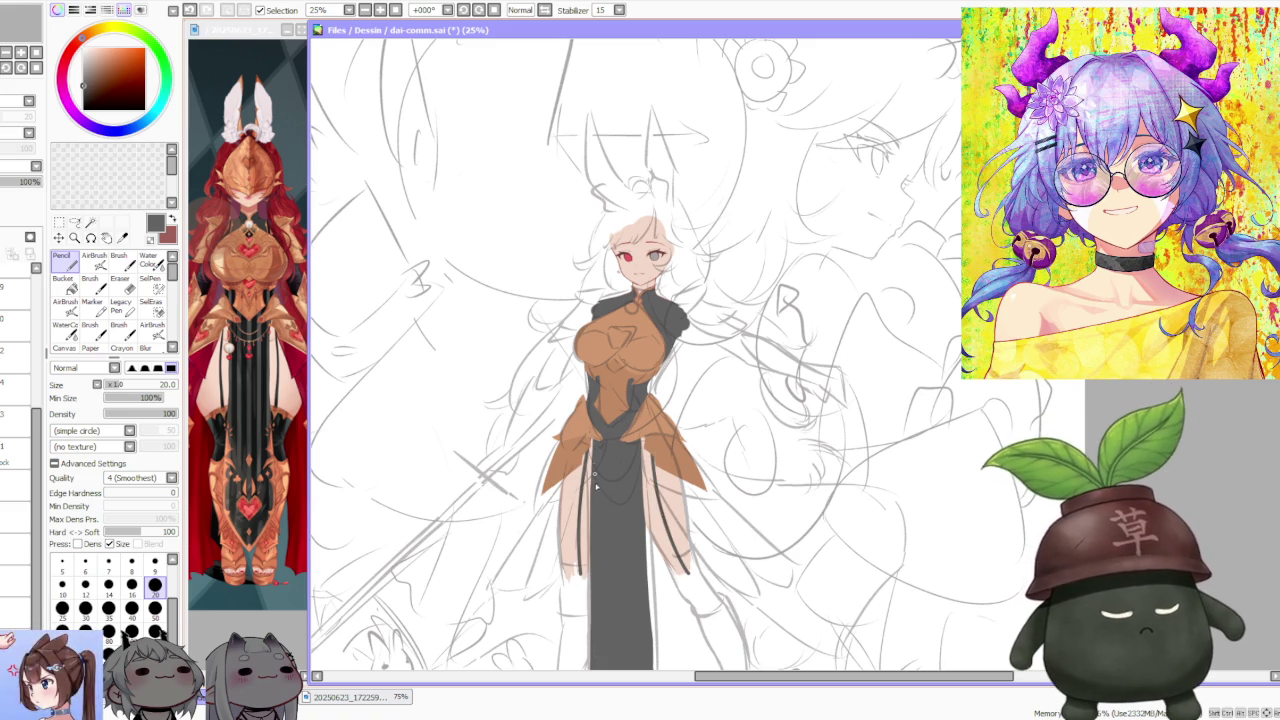
{"action": "key", "text": "ctrl+z"}
{"action": "left_click_drag", "start_coordinate": [578, 582], "coordinate": [588, 466]}
{"action": "key", "text": "ctrl+z"}
{"action": "left_click_drag", "start_coordinate": [578, 580], "coordinate": [588, 452]}
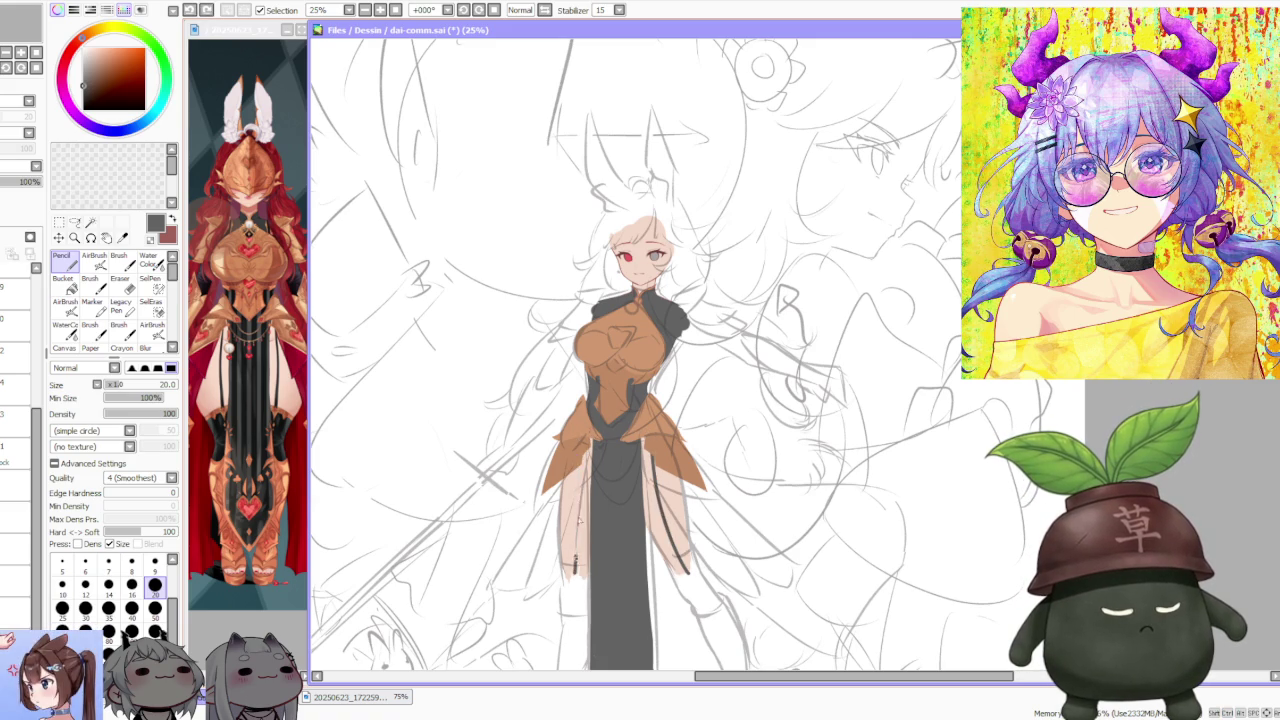
{"action": "key", "text": "ctrl+z"}
{"action": "left_click_drag", "start_coordinate": [578, 580], "coordinate": [588, 452]}
{"action": "left_click_drag", "start_coordinate": [577, 578], "coordinate": [590, 458]}
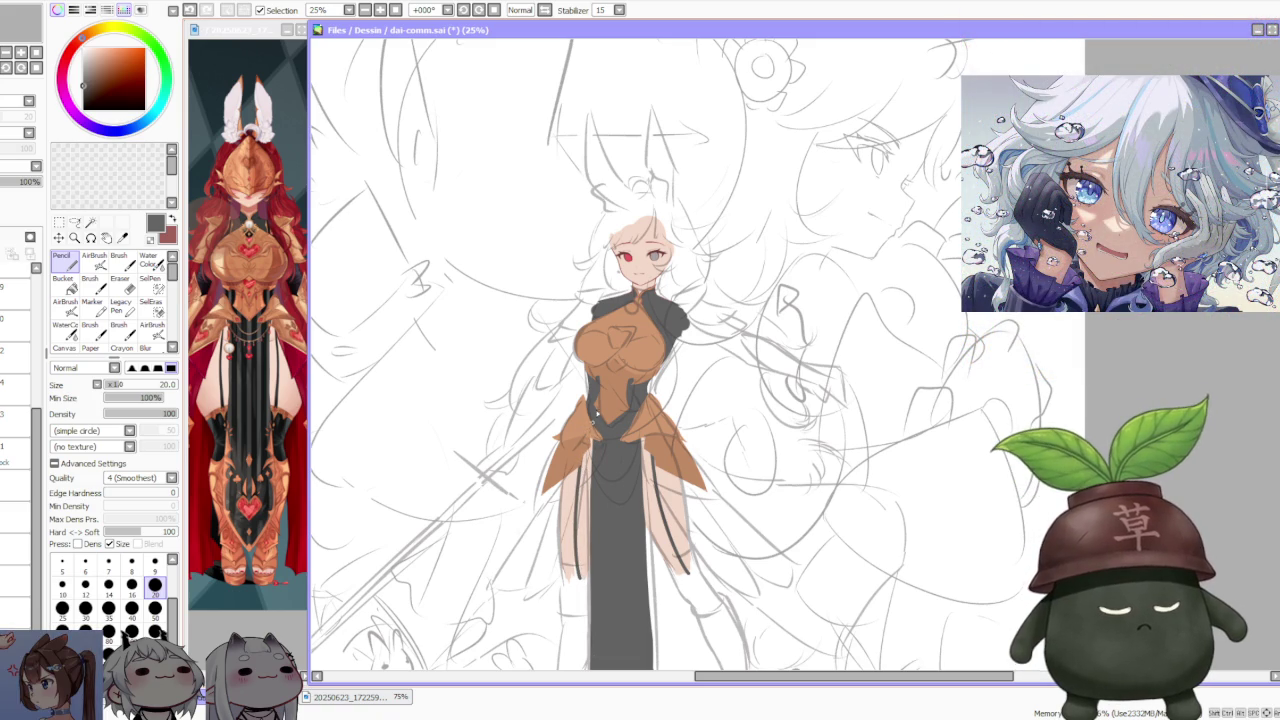
{"action": "key", "text": "ctrl+z"}
{"action": "key", "text": "ctrl+z"}
{"action": "left_click_drag", "start_coordinate": [578, 578], "coordinate": [588, 454]}
{"action": "scroll", "coordinate": [650, 436], "scroll_direction": "down", "scroll_amount": 4}
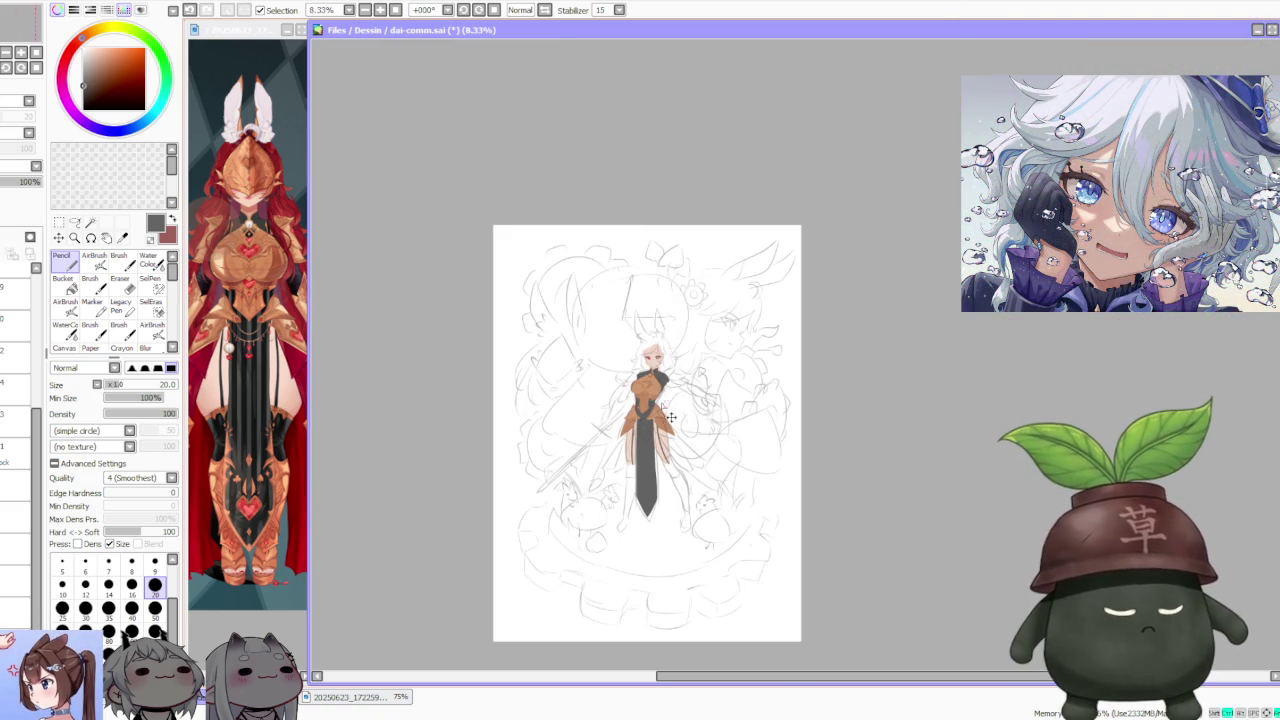
- Paint red lining onto the underside of the orange skirt panels
{"action": "scroll", "coordinate": [664, 388], "scroll_direction": "up", "scroll_amount": 2}
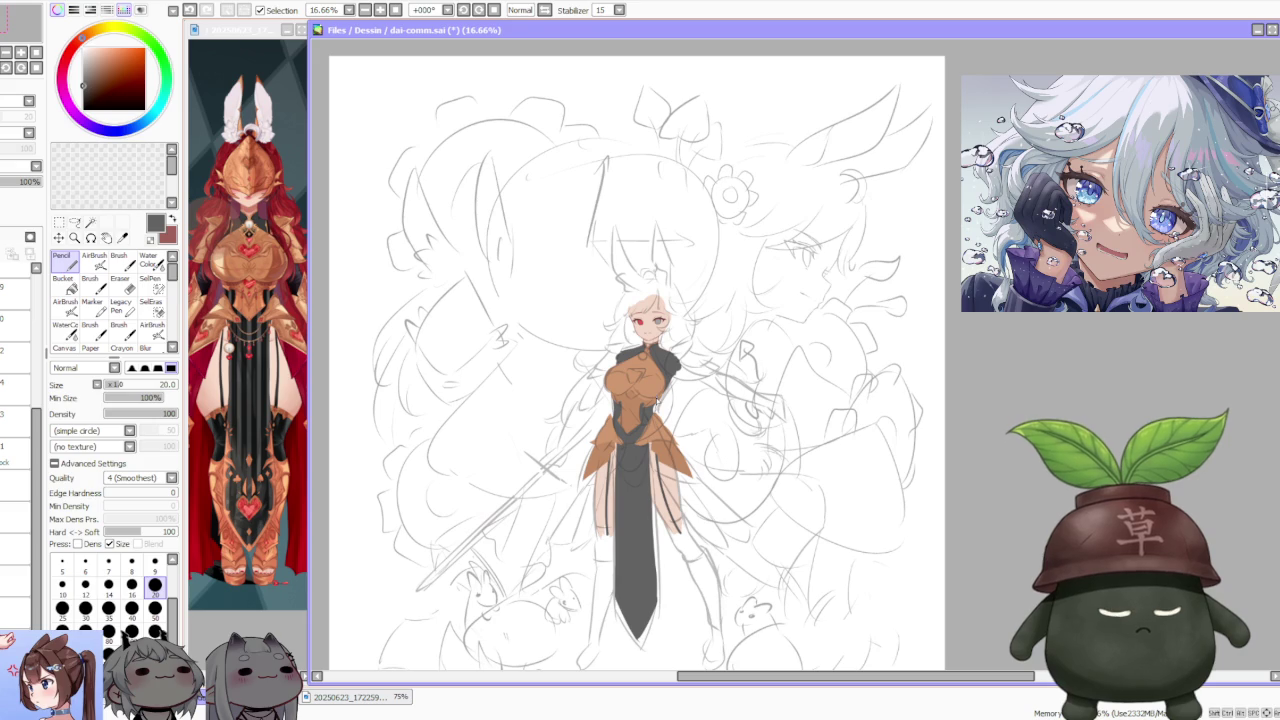
{"action": "scroll", "coordinate": [657, 405], "scroll_direction": "up", "scroll_amount": 1}
{"action": "scroll", "coordinate": [657, 408], "scroll_direction": "down", "scroll_amount": 2}
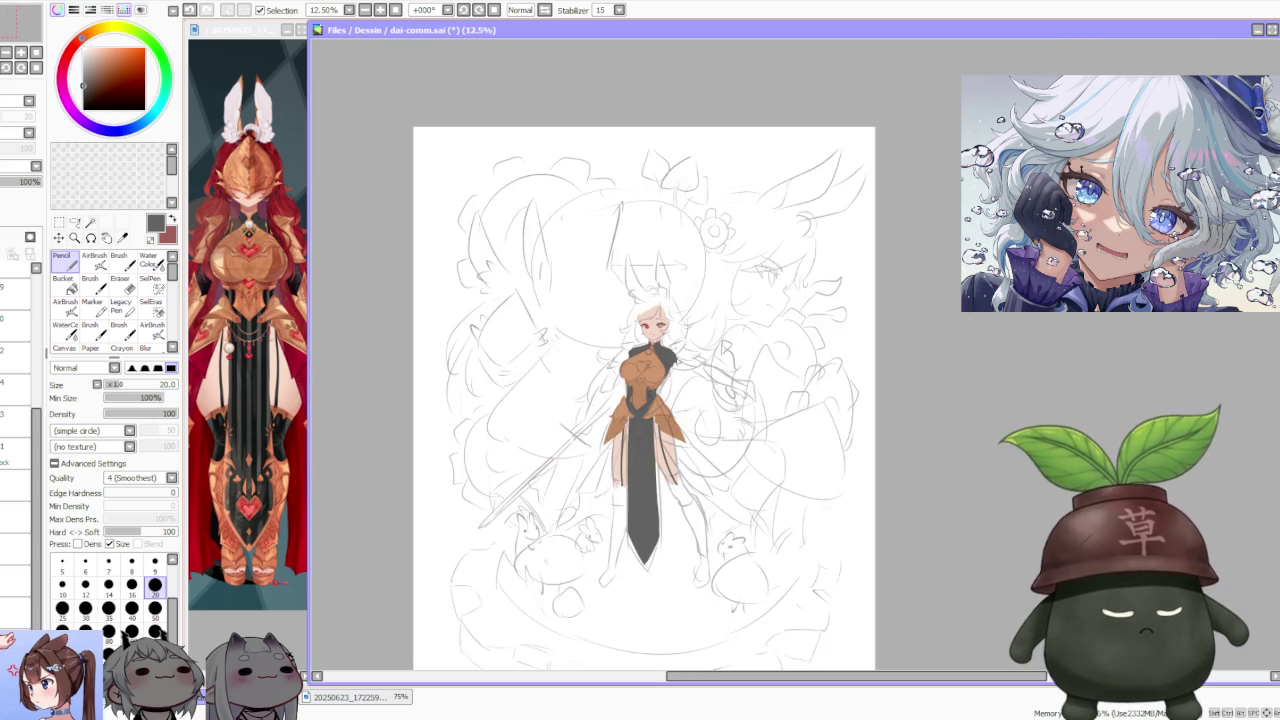
{"action": "scroll", "coordinate": [670, 390], "scroll_direction": "up", "scroll_amount": 3}
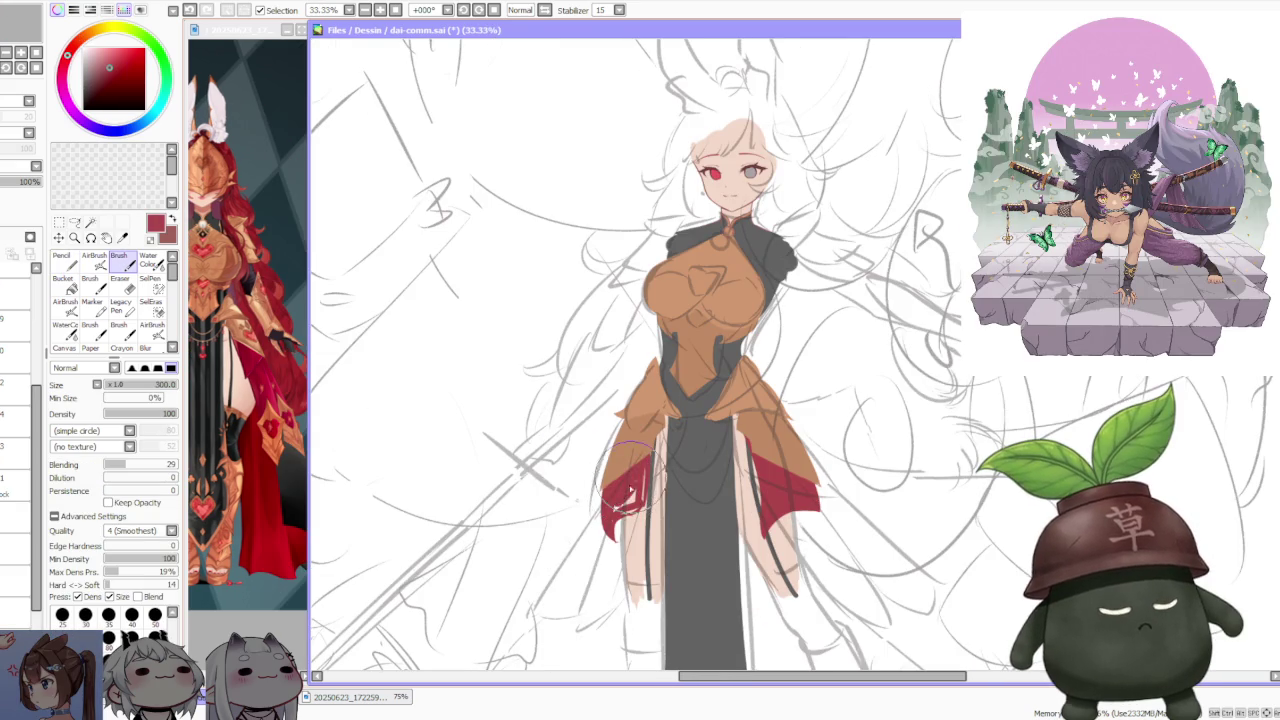
{"action": "mouse_move", "coordinate": [640, 470]}
{"action": "left_mouse_down"}
{"action": "mouse_move", "coordinate": [610, 500]}
{"action": "mouse_move", "coordinate": [620, 530]}
{"action": "mouse_move", "coordinate": [640, 490]}
{"action": "mouse_move", "coordinate": [612, 500]}
{"action": "mouse_move", "coordinate": [605, 525]}
{"action": "mouse_move", "coordinate": [620, 490]}
{"action": "mouse_move", "coordinate": [635, 518]}
{"action": "mouse_move", "coordinate": [625, 495]}
{"action": "mouse_move", "coordinate": [643, 493]}
{"action": "left_mouse_up"}
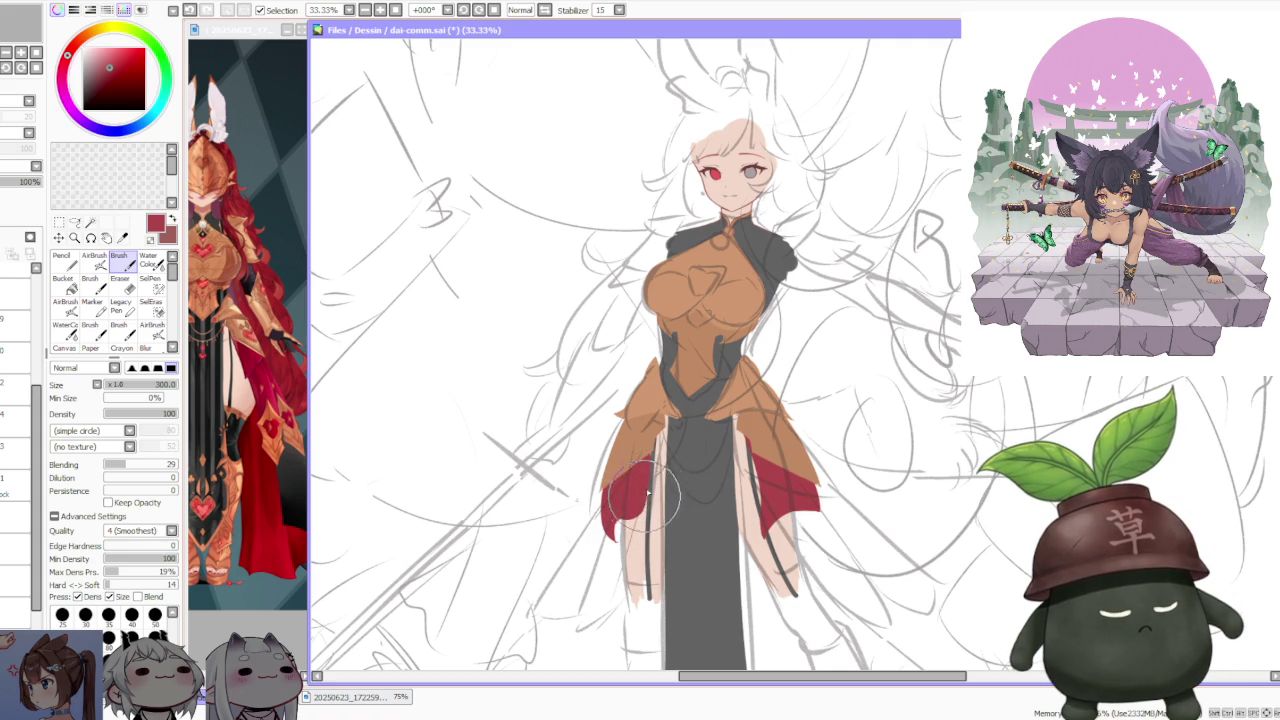
{"action": "scroll", "coordinate": [660, 450], "scroll_direction": "down", "scroll_amount": 3}
{"action": "scroll", "coordinate": [709, 403], "scroll_direction": "up", "scroll_amount": 1}
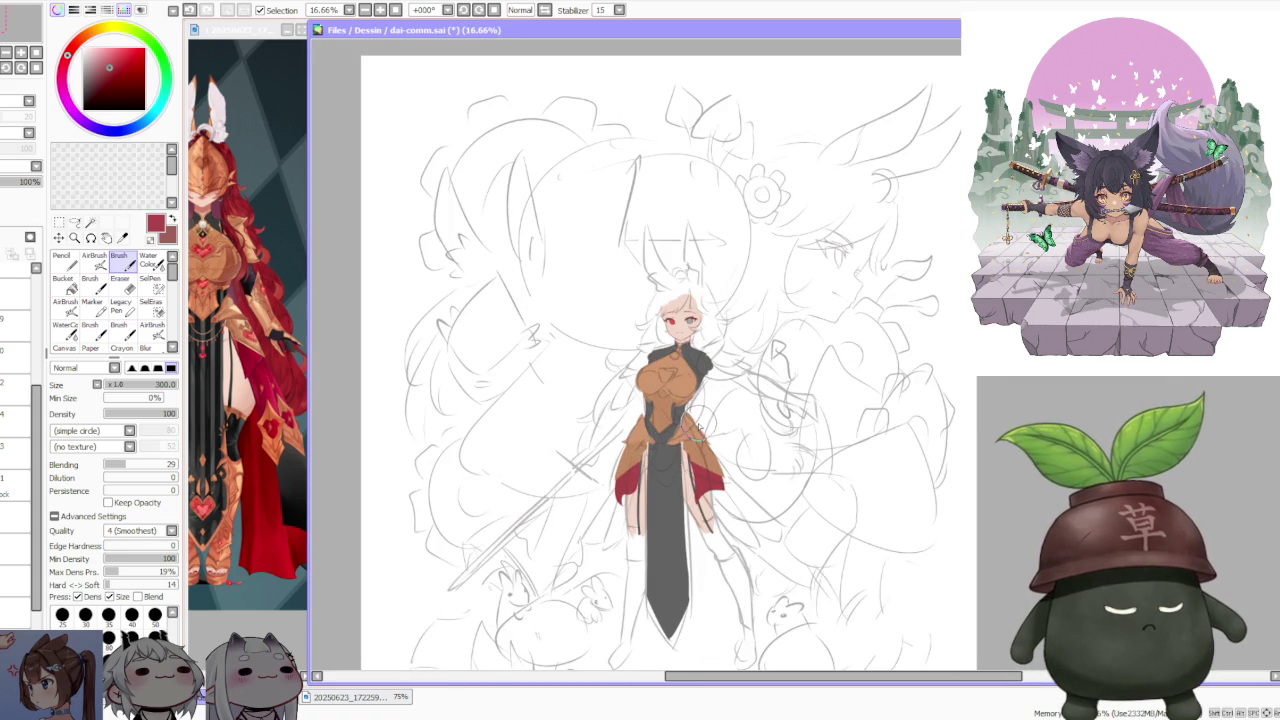
- Compare with the reference image, then undo the red patch on the lower-left panel
{"action": "left_click", "coordinate": [295, 465]}
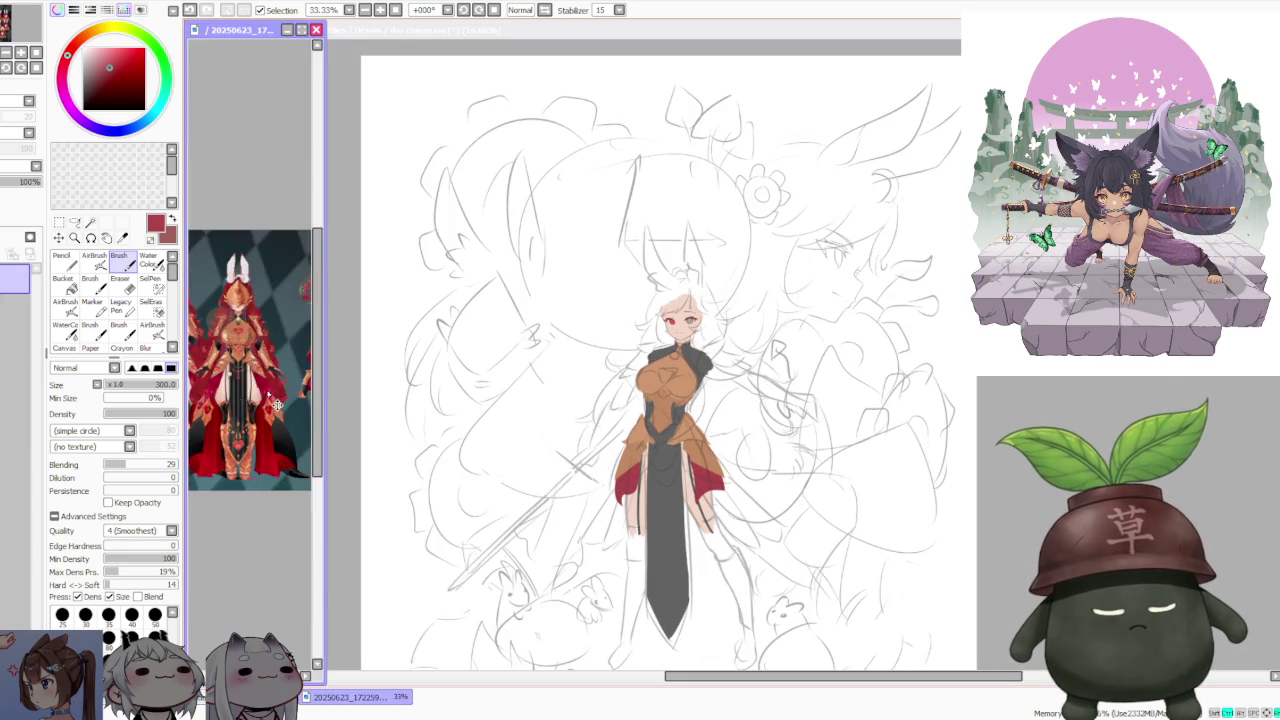
{"action": "scroll", "coordinate": [293, 460], "scroll_direction": "up", "scroll_amount": 2}
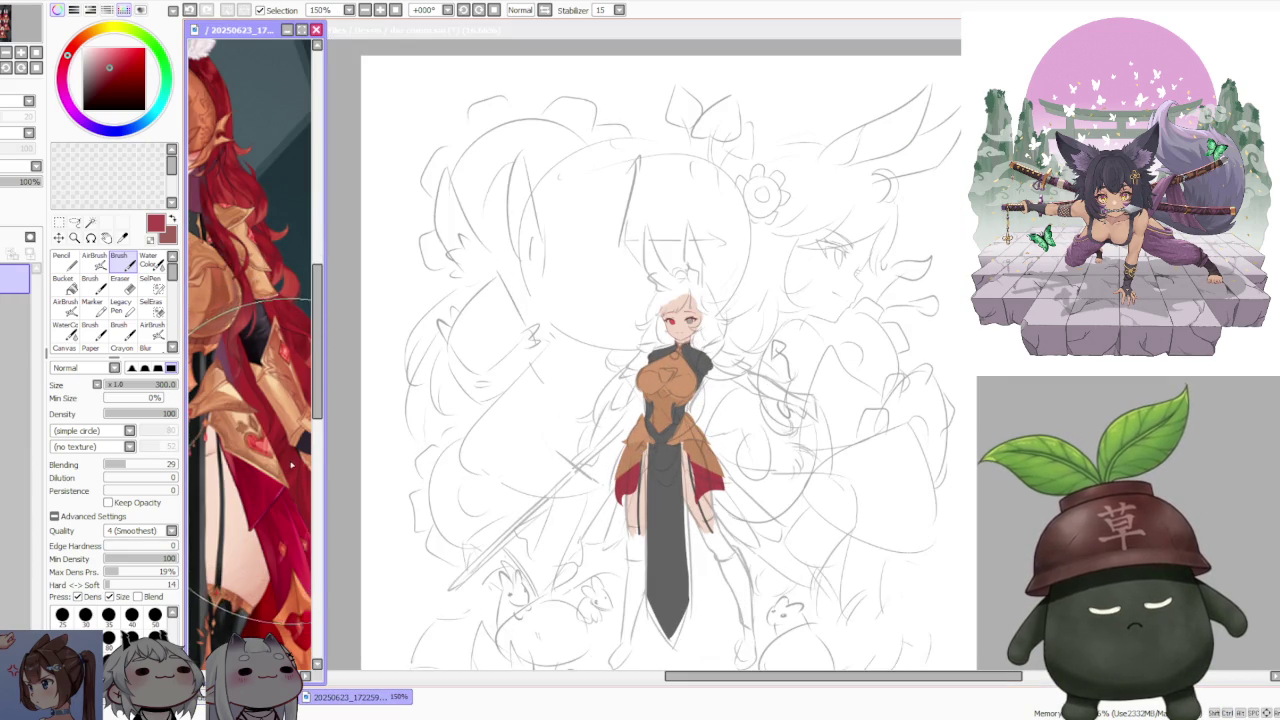
{"action": "scroll", "coordinate": [291, 457], "scroll_direction": "down", "scroll_amount": 2}
{"action": "left_click", "coordinate": [650, 438]}
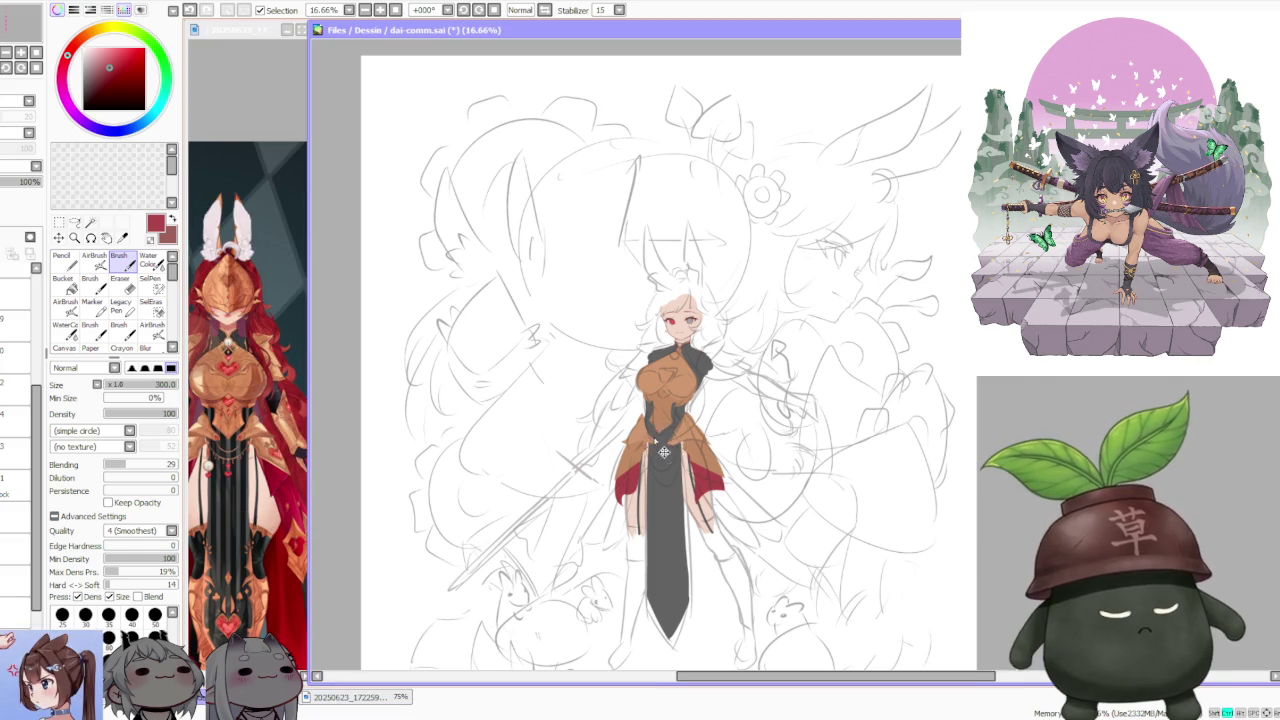
{"action": "scroll", "coordinate": [656, 435], "scroll_direction": "up", "scroll_amount": 2}
{"action": "key", "text": "ctrl+z"}
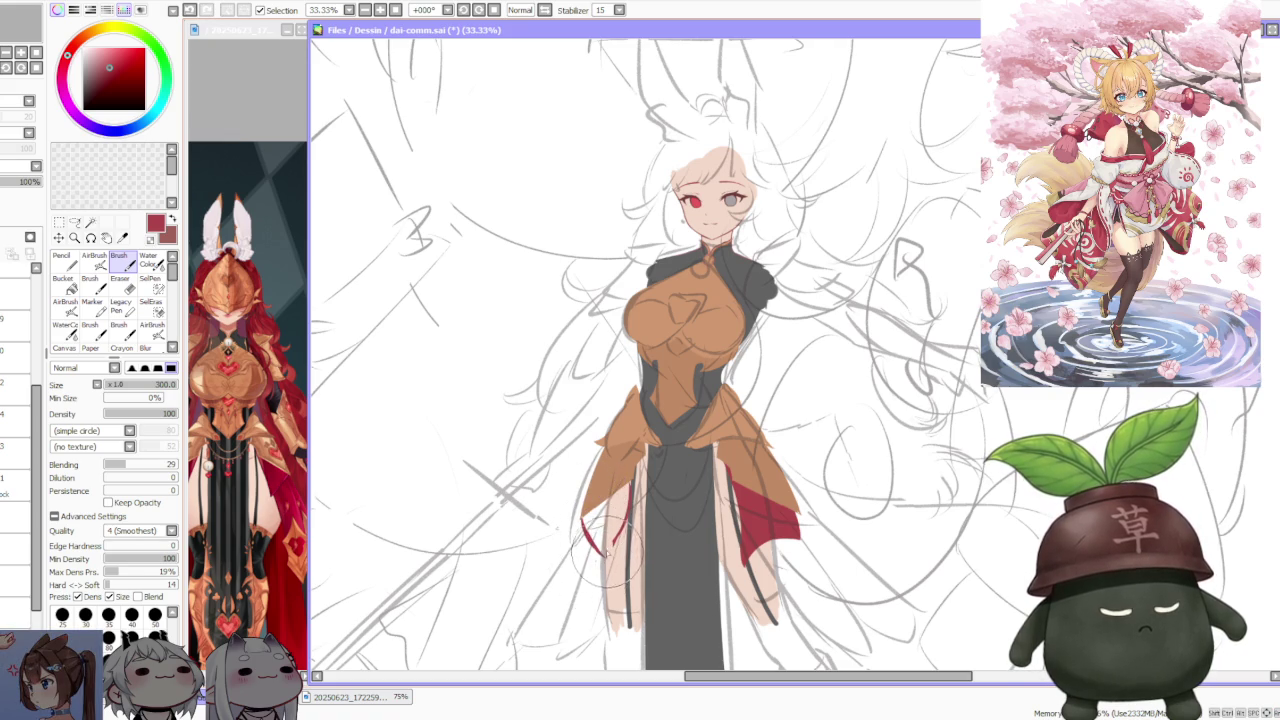
- Brush solid red into the outlined left skirt lining, then add red along the right panel edge
{"action": "left_click_drag", "start_coordinate": [598, 548], "coordinate": [617, 494]}
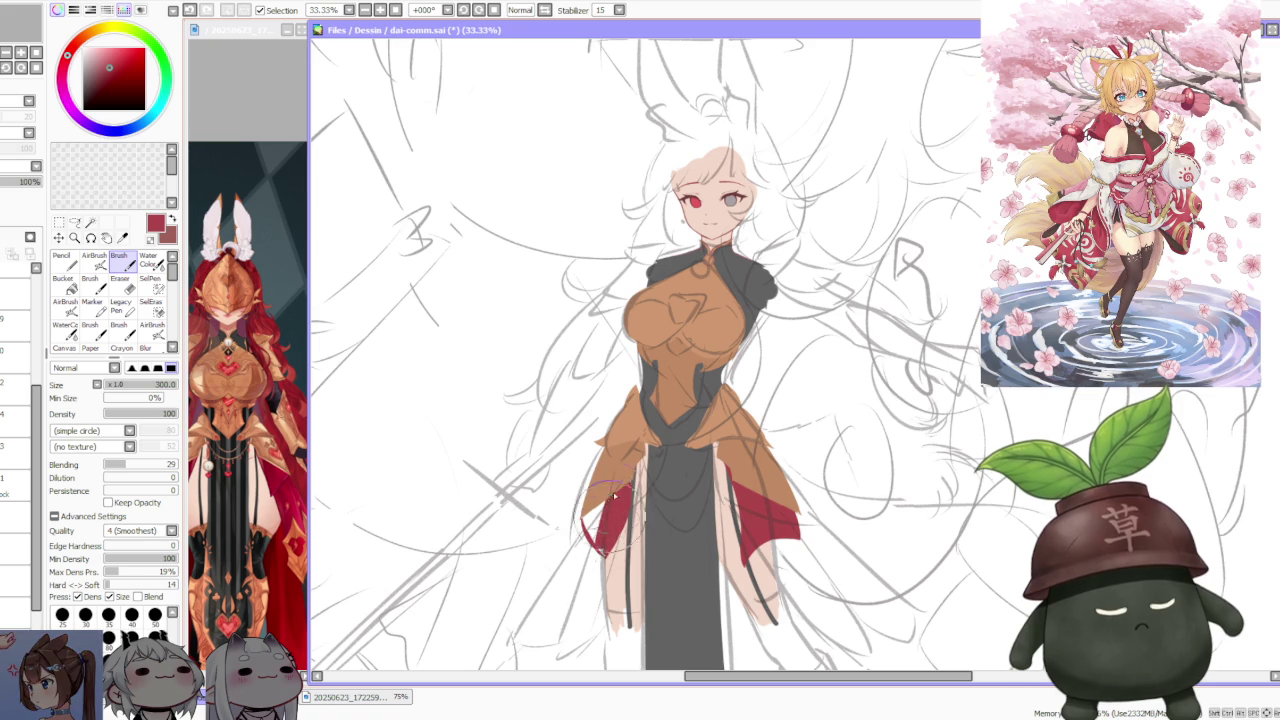
{"action": "left_click_drag", "start_coordinate": [597, 535], "coordinate": [622, 528]}
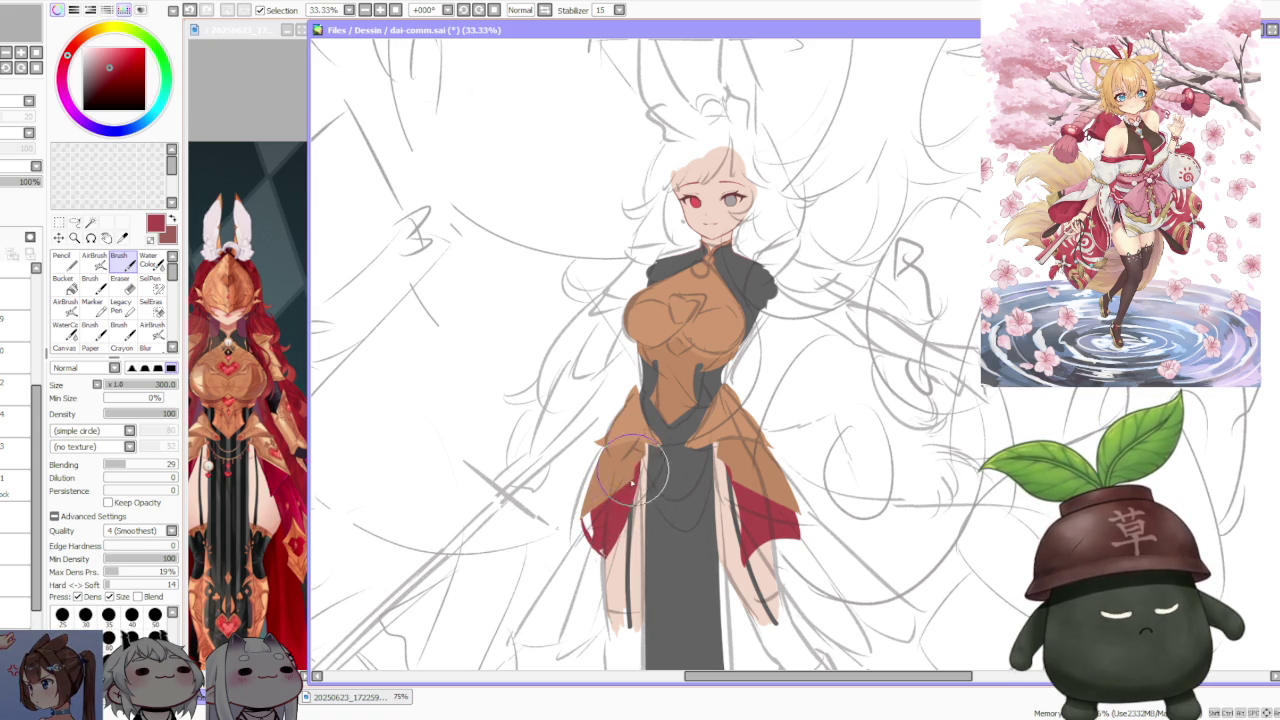
{"action": "left_click_drag", "start_coordinate": [604, 548], "coordinate": [615, 528]}
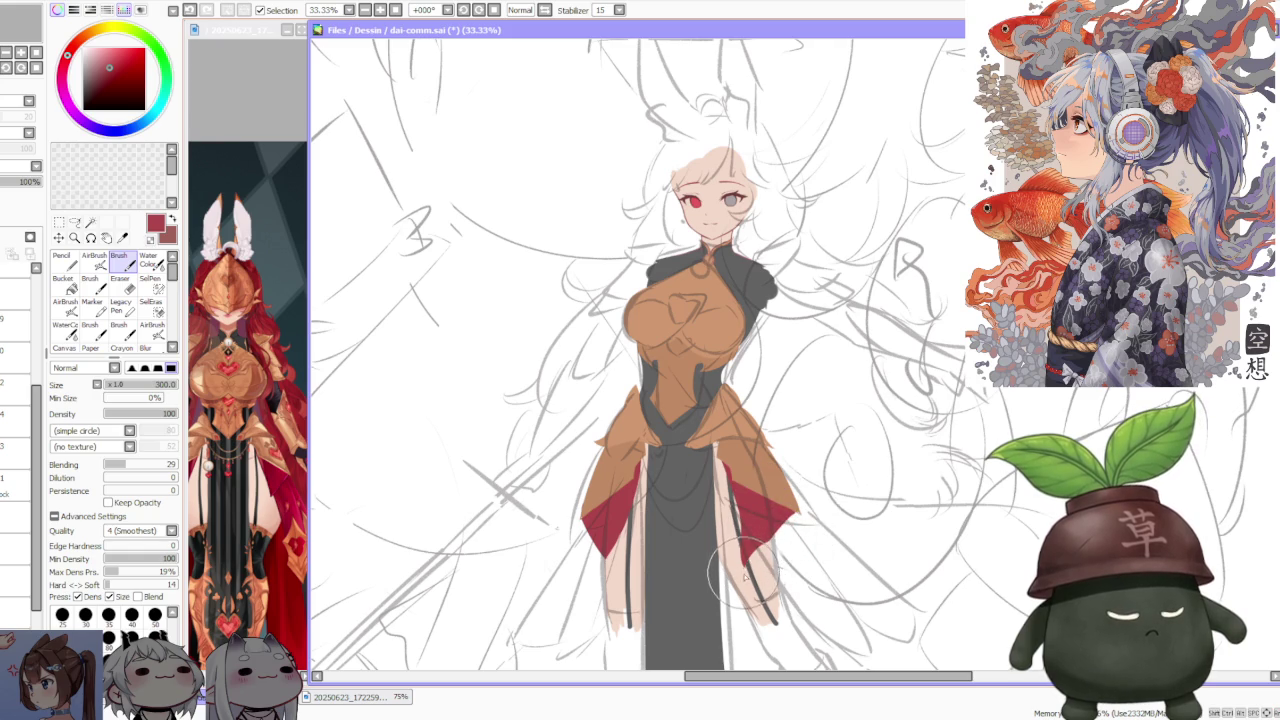
{"action": "left_click_drag", "start_coordinate": [757, 540], "coordinate": [752, 550]}
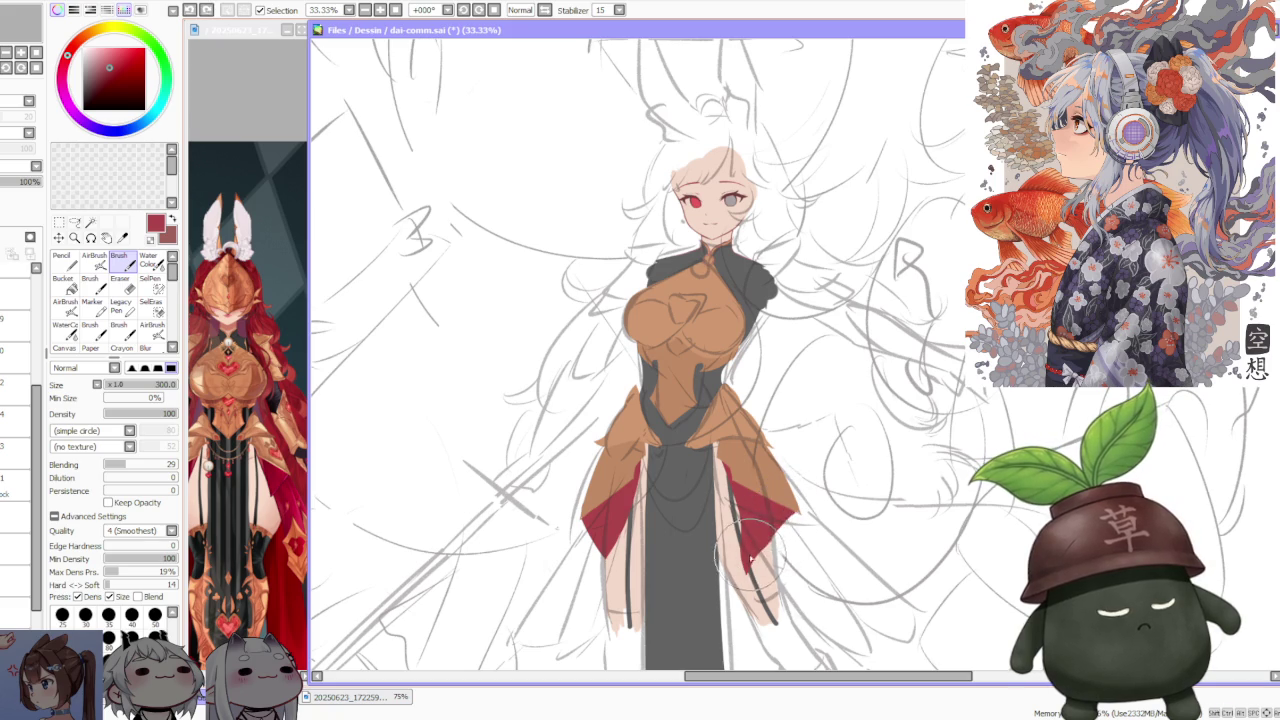
{"action": "mouse_move", "coordinate": [758, 528]}
{"action": "left_mouse_down"}
{"action": "mouse_move", "coordinate": [763, 548]}
{"action": "mouse_move", "coordinate": [782, 535]}
{"action": "mouse_move", "coordinate": [758, 562]}
{"action": "left_mouse_up"}
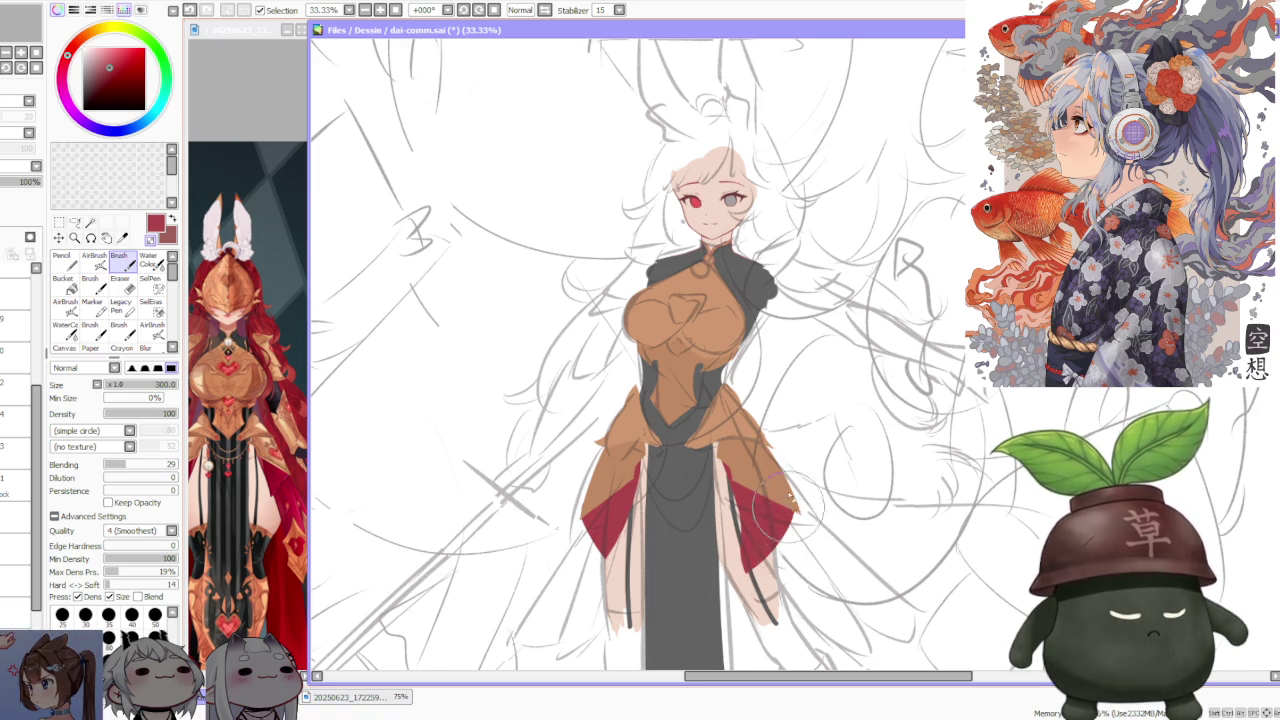
{"action": "scroll", "coordinate": [534, 484], "scroll_direction": "up", "scroll_amount": 1}
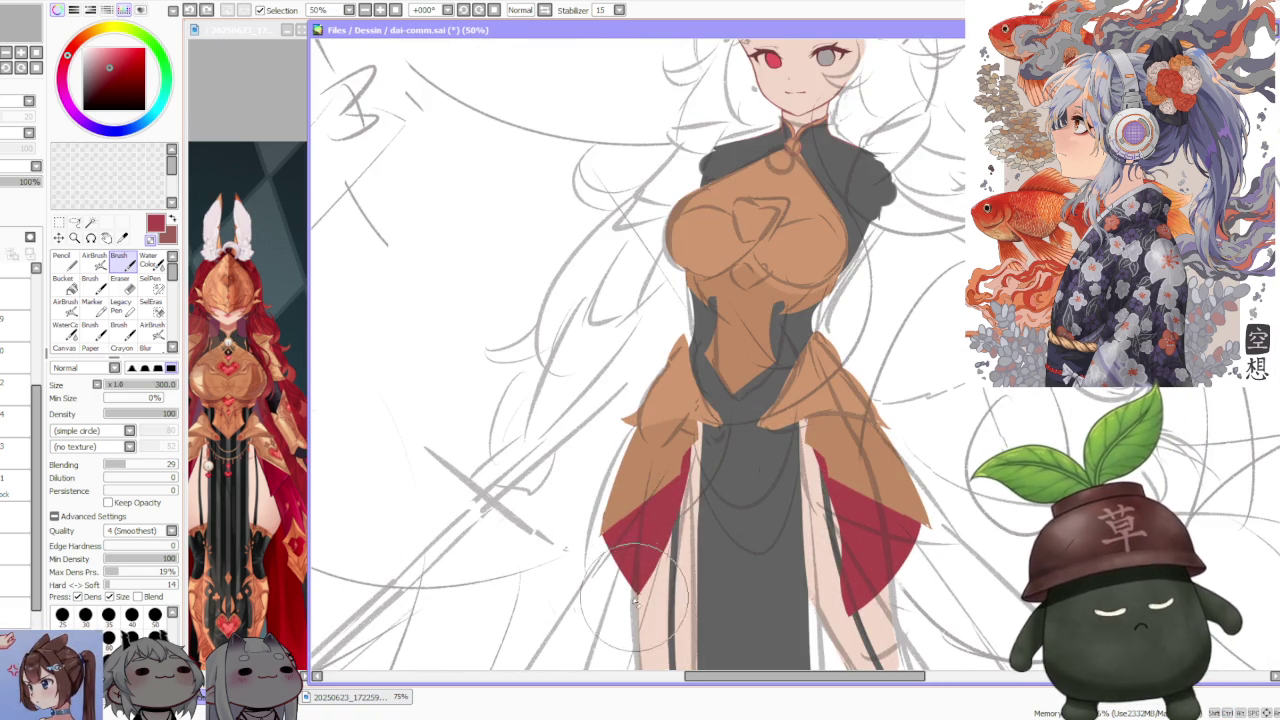
{"action": "scroll", "coordinate": [604, 479], "scroll_direction": "down", "scroll_amount": 3}
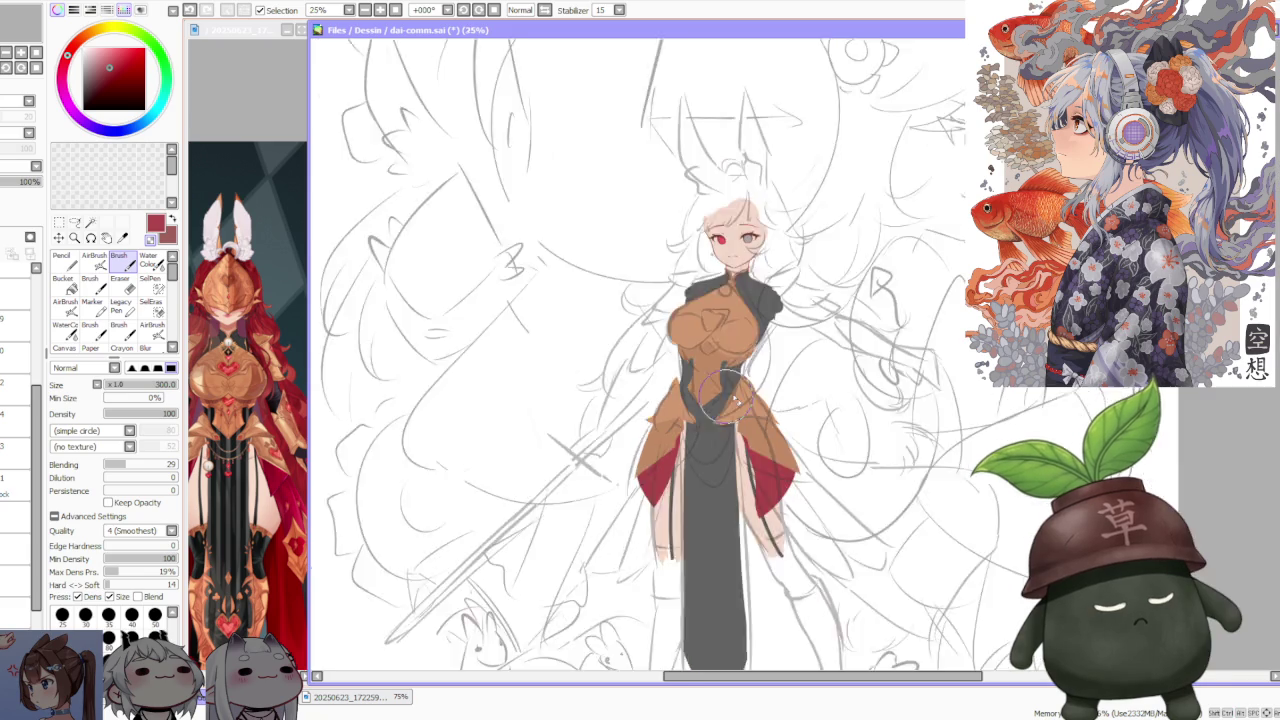
{"action": "scroll", "coordinate": [745, 402], "scroll_direction": "up", "scroll_amount": 2}
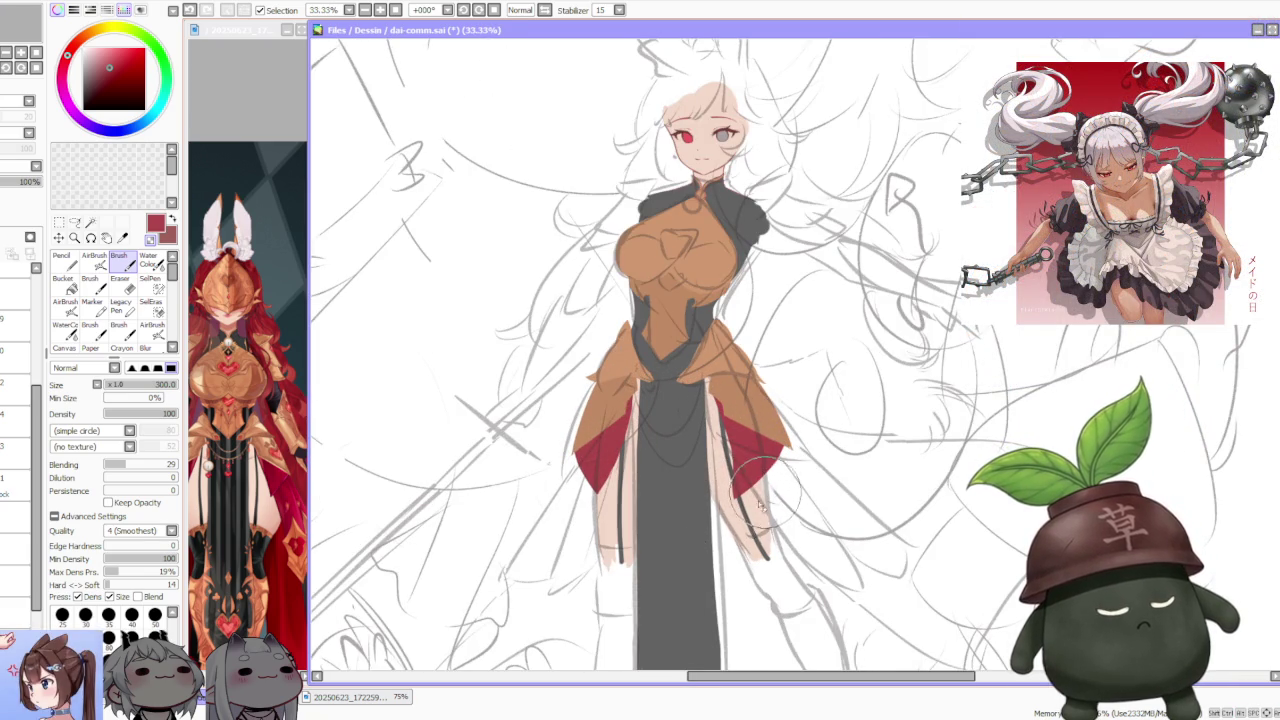
{"action": "scroll", "coordinate": [818, 350], "scroll_direction": "down", "scroll_amount": 3}
{"action": "scroll", "coordinate": [817, 318], "scroll_direction": "up", "scroll_amount": 2}
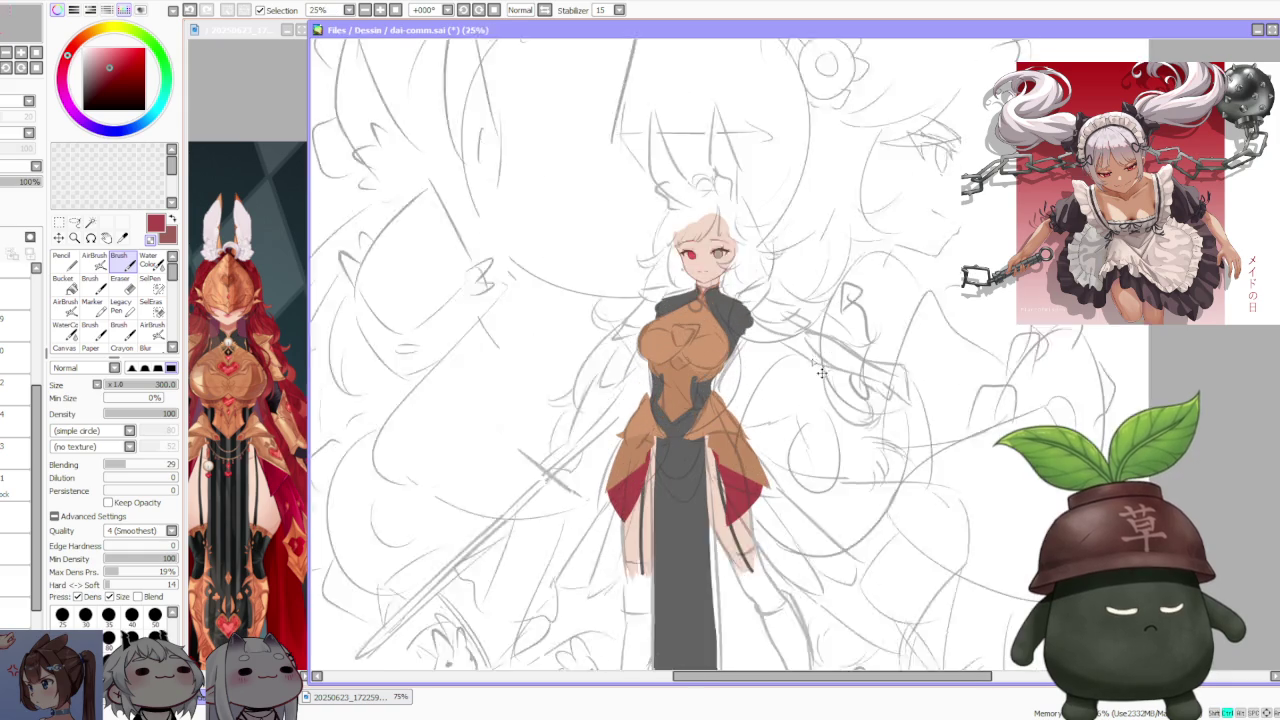
{"action": "scroll", "coordinate": [817, 316], "scroll_direction": "up", "scroll_amount": 1}
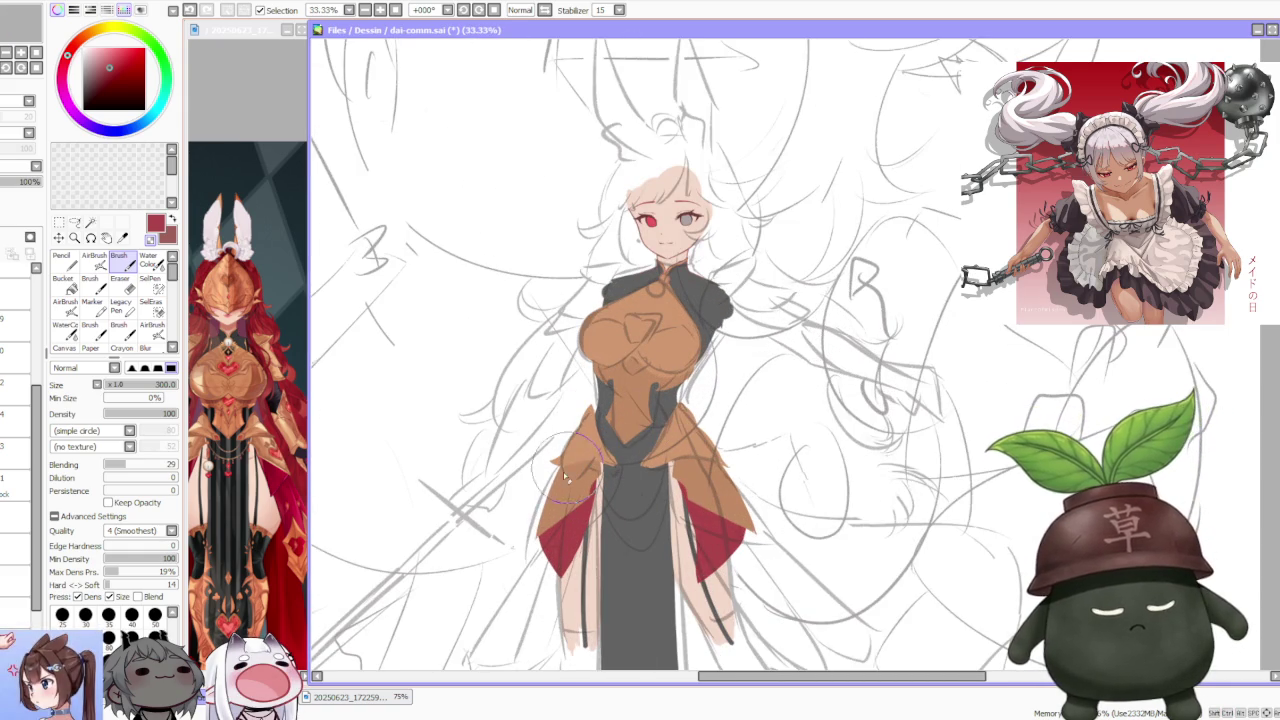
{"action": "scroll", "coordinate": [273, 481], "scroll_direction": "up", "scroll_amount": 3}
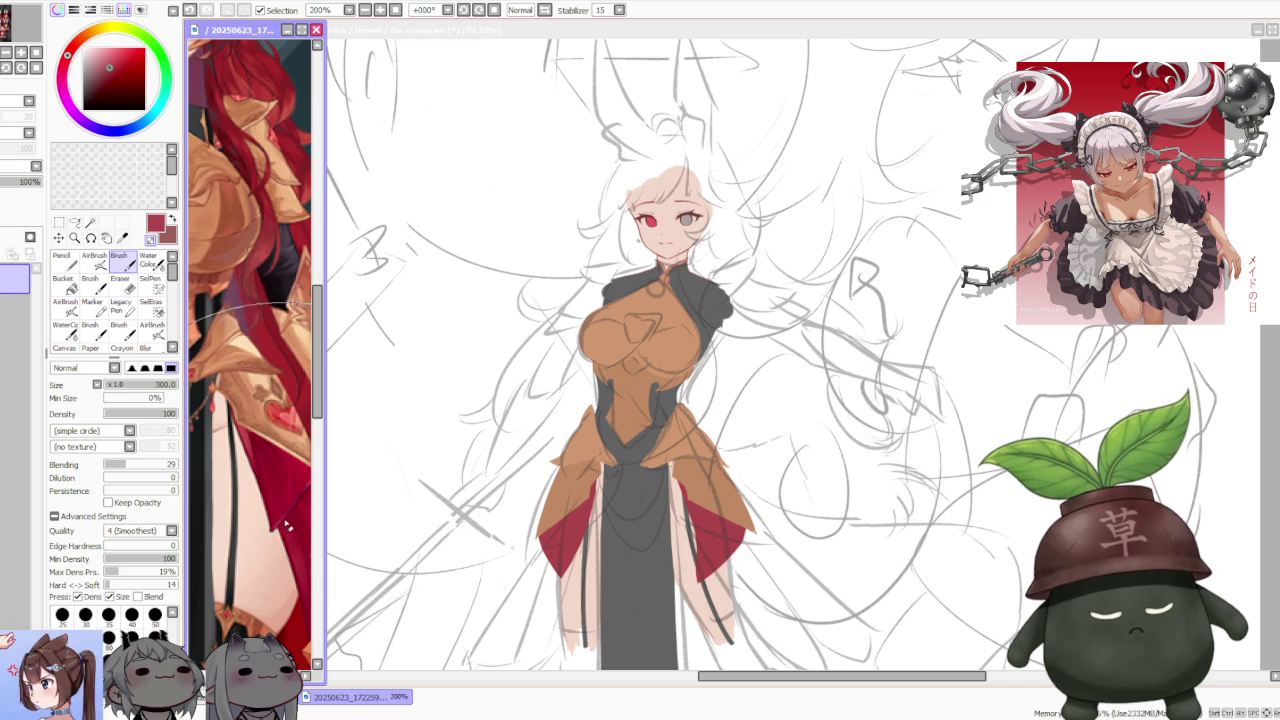
{"action": "scroll", "coordinate": [283, 515], "scroll_direction": "down", "scroll_amount": 2}
{"action": "scroll", "coordinate": [275, 480], "scroll_direction": "down", "scroll_amount": 2}
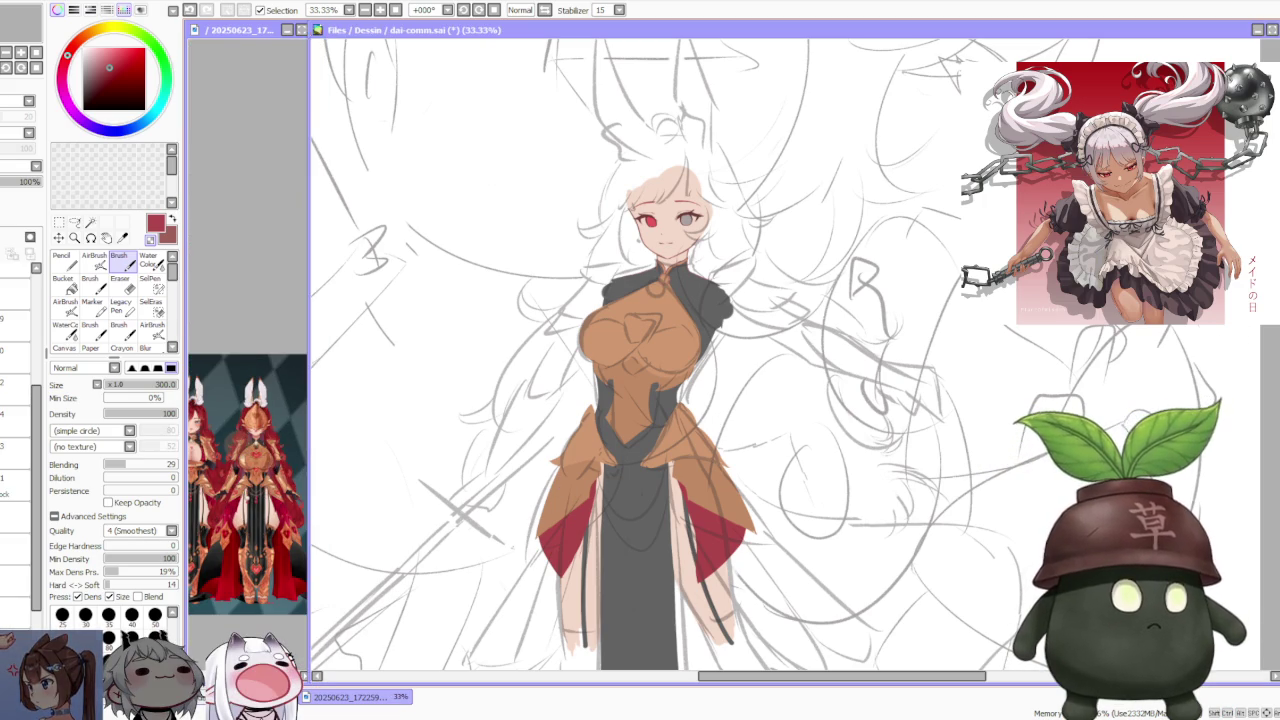
{"action": "scroll", "coordinate": [243, 530], "scroll_direction": "up", "scroll_amount": 3}
{"action": "scroll", "coordinate": [243, 500], "scroll_direction": "up", "scroll_amount": 2}
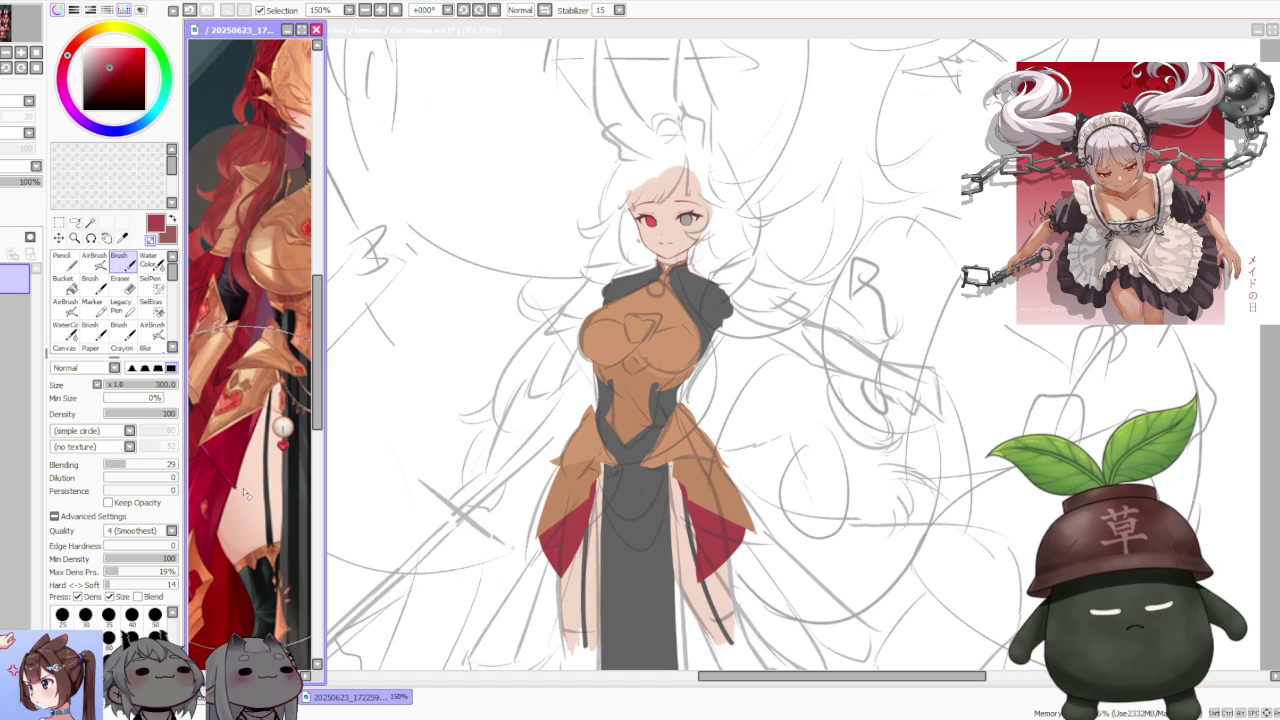
{"action": "scroll", "coordinate": [300, 465], "scroll_direction": "down", "scroll_amount": 2}
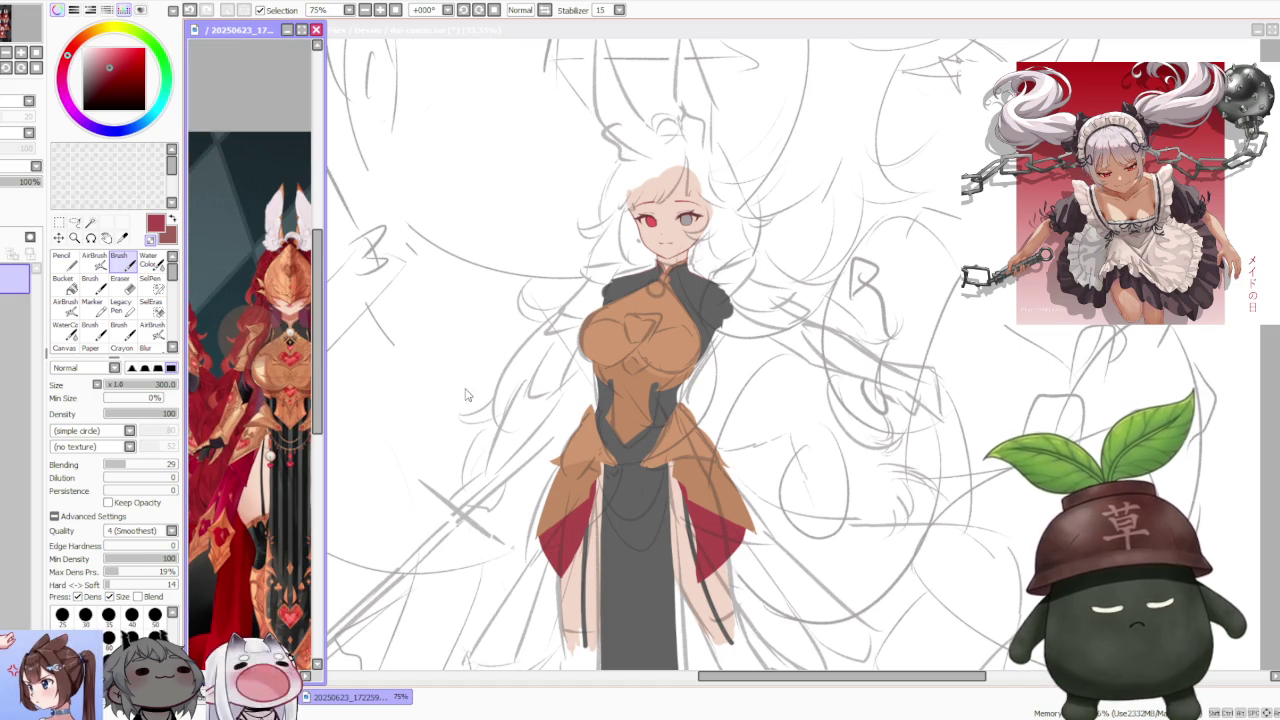
{"action": "left_click", "coordinate": [582, 530]}
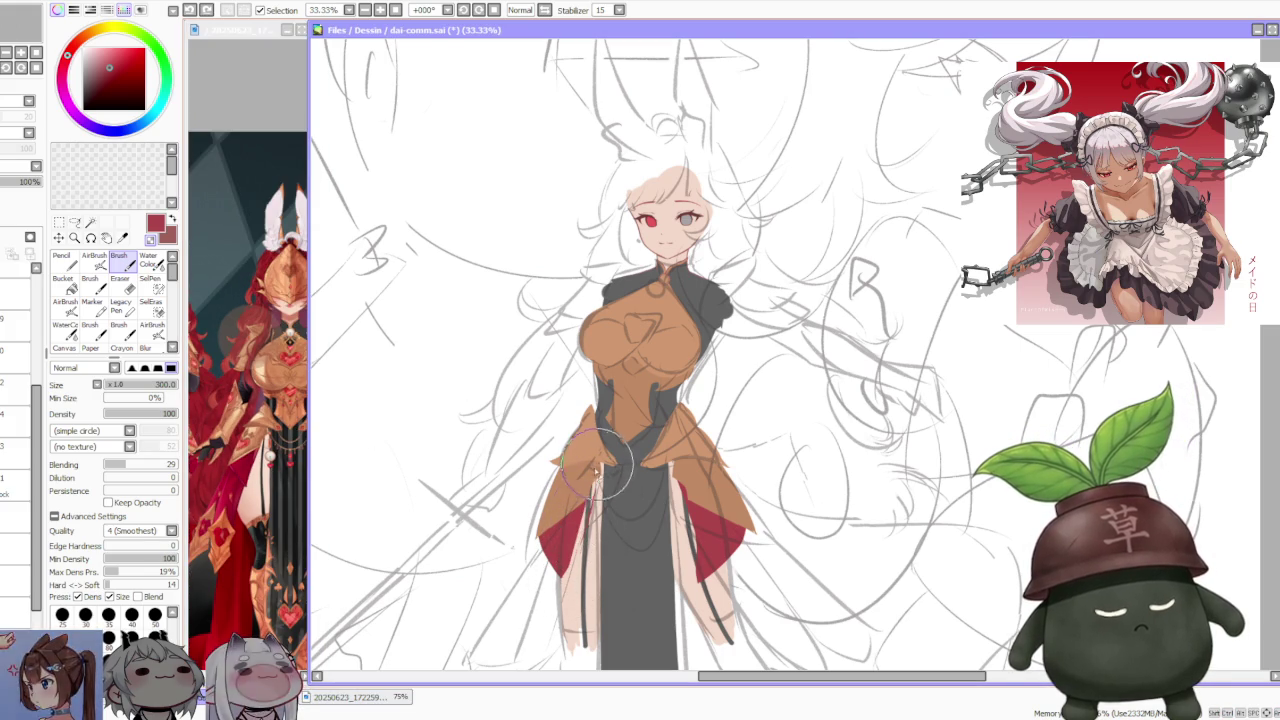
- Repaint skin tone and shading on the left leg inside the skirt slit
{"action": "mouse_move", "coordinate": [565, 590]}
{"action": "left_mouse_down"}
{"action": "mouse_move", "coordinate": [597, 483]}
{"action": "mouse_move", "coordinate": [558, 600]}
{"action": "left_mouse_up"}
{"action": "left_click_drag", "start_coordinate": [560, 540], "coordinate": [600, 505]}
{"action": "left_click_drag", "start_coordinate": [615, 440], "coordinate": [575, 575]}
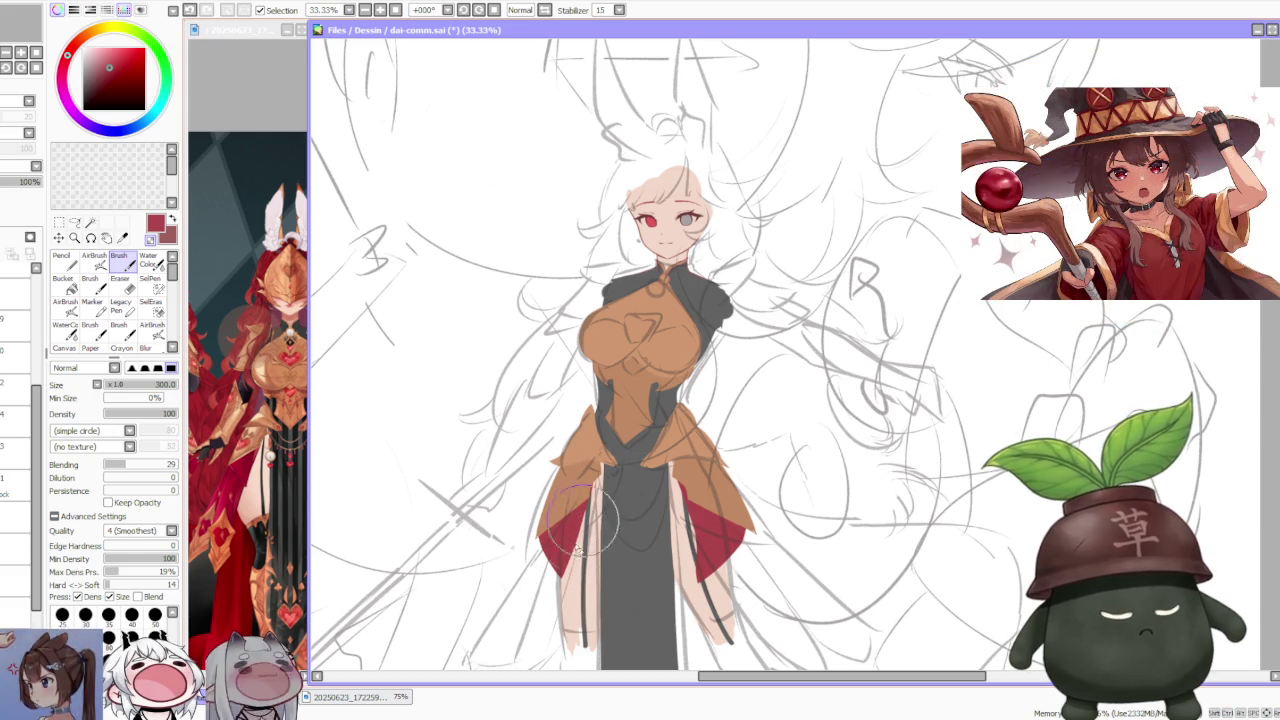
{"action": "left_click_drag", "start_coordinate": [563, 597], "coordinate": [577, 553]}
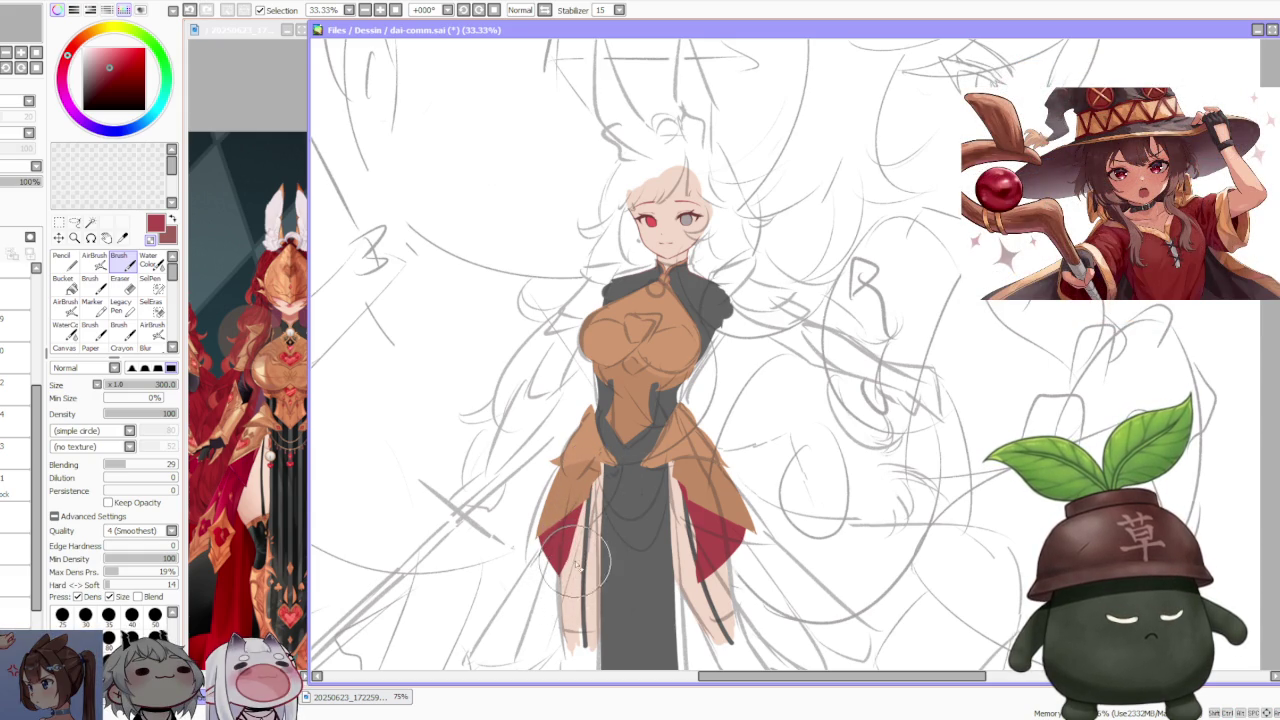
- Refine and smooth the right leg's shading near the slit, then zoom out to check
{"action": "mouse_move", "coordinate": [693, 583]}
{"action": "left_mouse_down"}
{"action": "mouse_move", "coordinate": [690, 500]}
{"action": "mouse_move", "coordinate": [697, 593]}
{"action": "left_mouse_up"}
{"action": "mouse_move", "coordinate": [663, 510]}
{"action": "left_mouse_down"}
{"action": "mouse_move", "coordinate": [692, 532]}
{"action": "mouse_move", "coordinate": [696, 600]}
{"action": "left_mouse_up"}
{"action": "mouse_move", "coordinate": [739, 528]}
{"action": "left_mouse_down"}
{"action": "mouse_move", "coordinate": [710, 580]}
{"action": "mouse_move", "coordinate": [755, 500]}
{"action": "mouse_move", "coordinate": [709, 563]}
{"action": "left_mouse_up"}
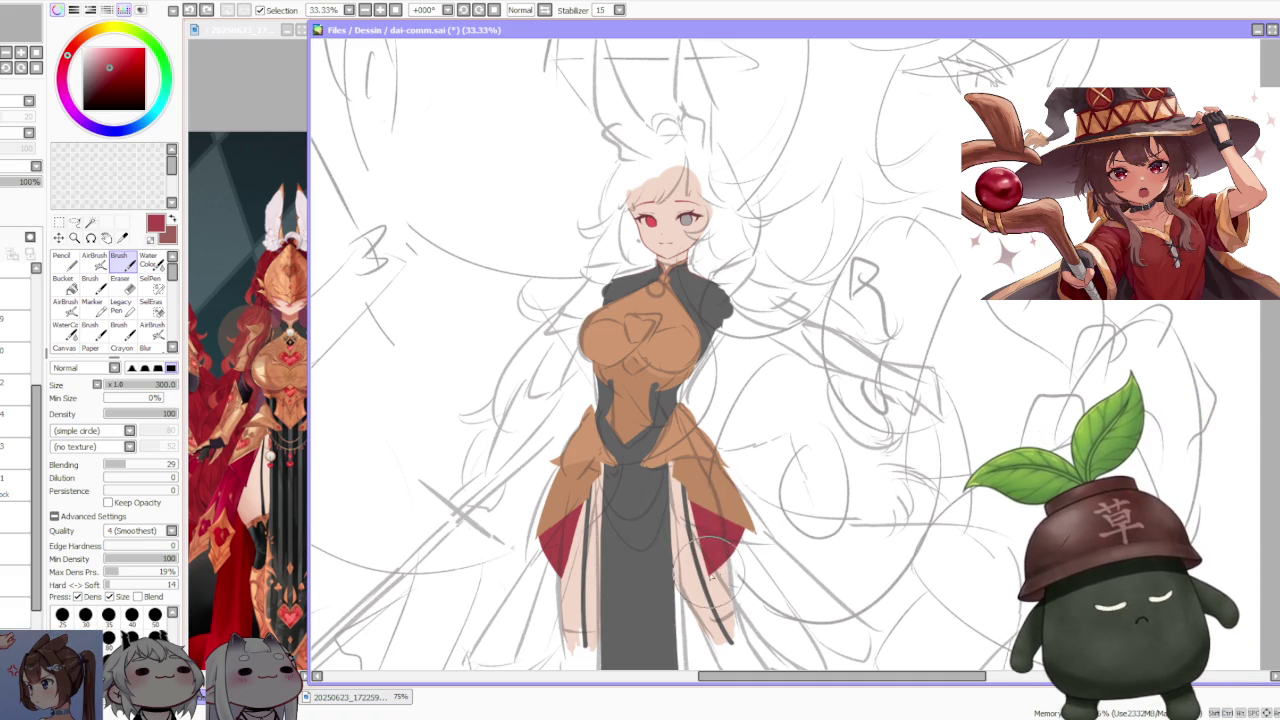
{"action": "scroll", "coordinate": [764, 411], "scroll_direction": "down", "scroll_amount": 2}
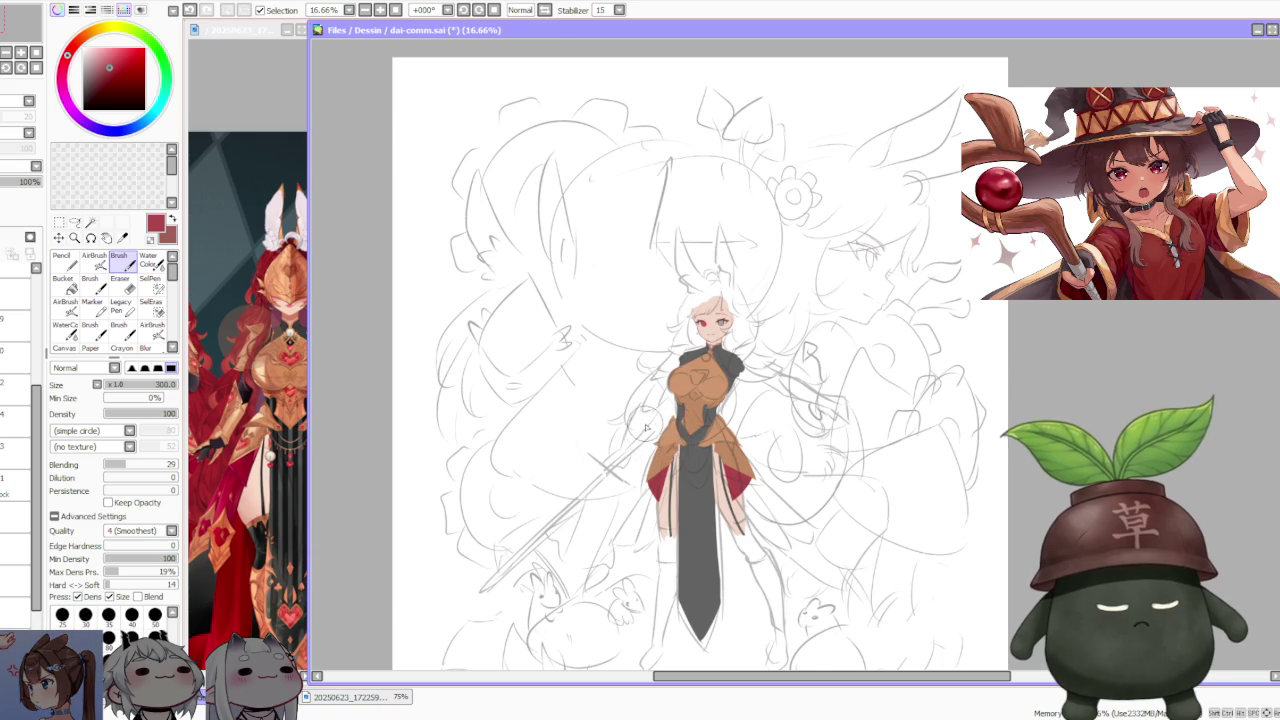
{"action": "scroll", "coordinate": [644, 430], "scroll_direction": "down", "scroll_amount": 1}
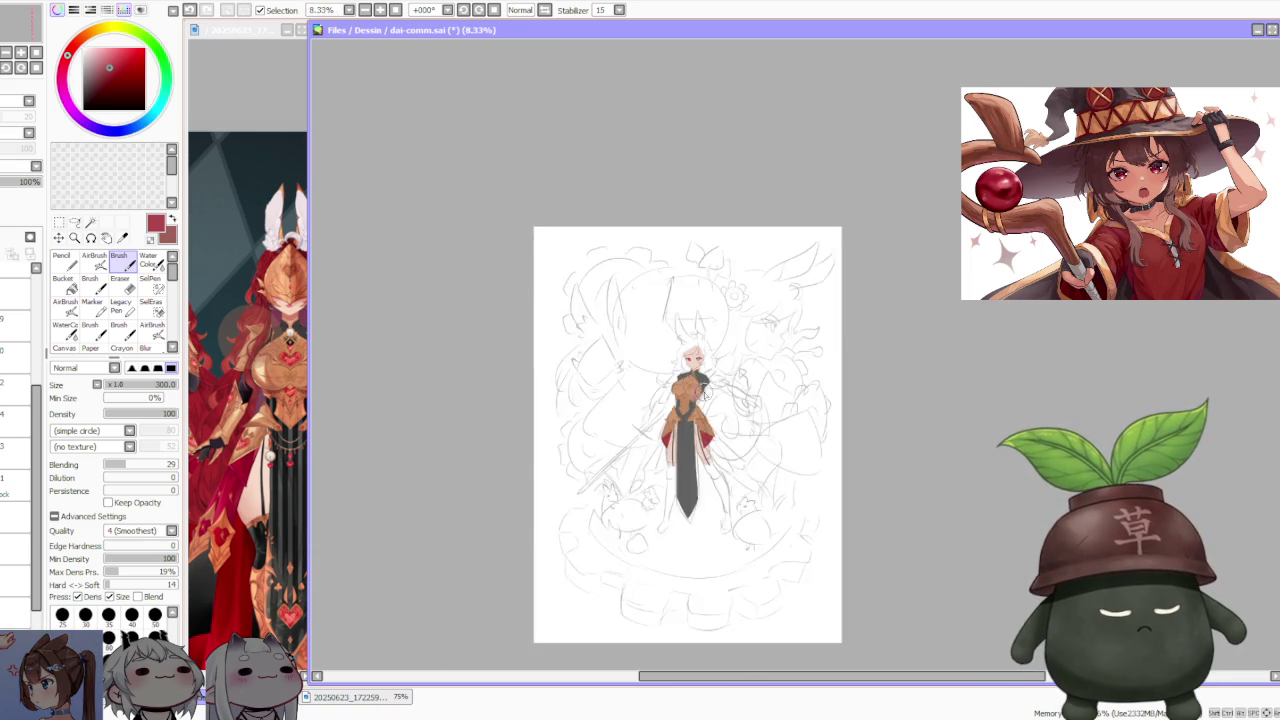
- On the eyes layer, use Scale transform to shift the eye area slightly up-left and confirm
{"action": "scroll", "coordinate": [705, 398], "scroll_direction": "up", "scroll_amount": 2}
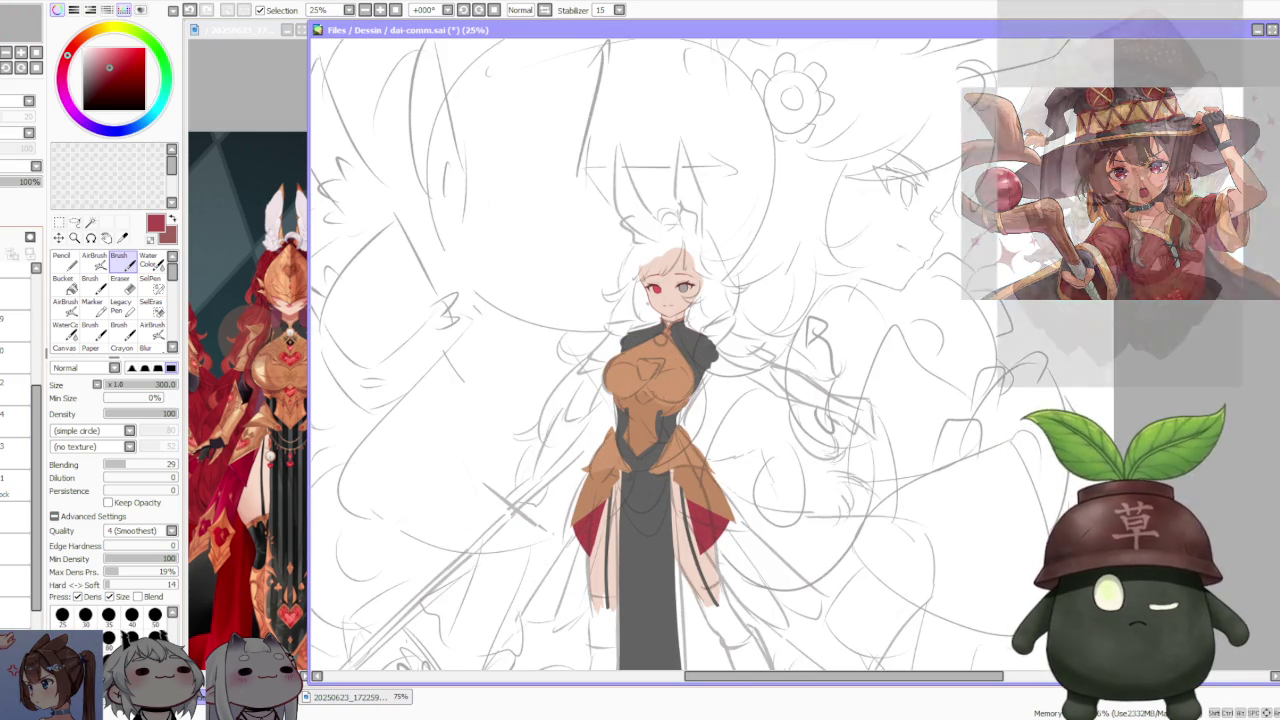
{"action": "left_click", "coordinate": [8, 292]}
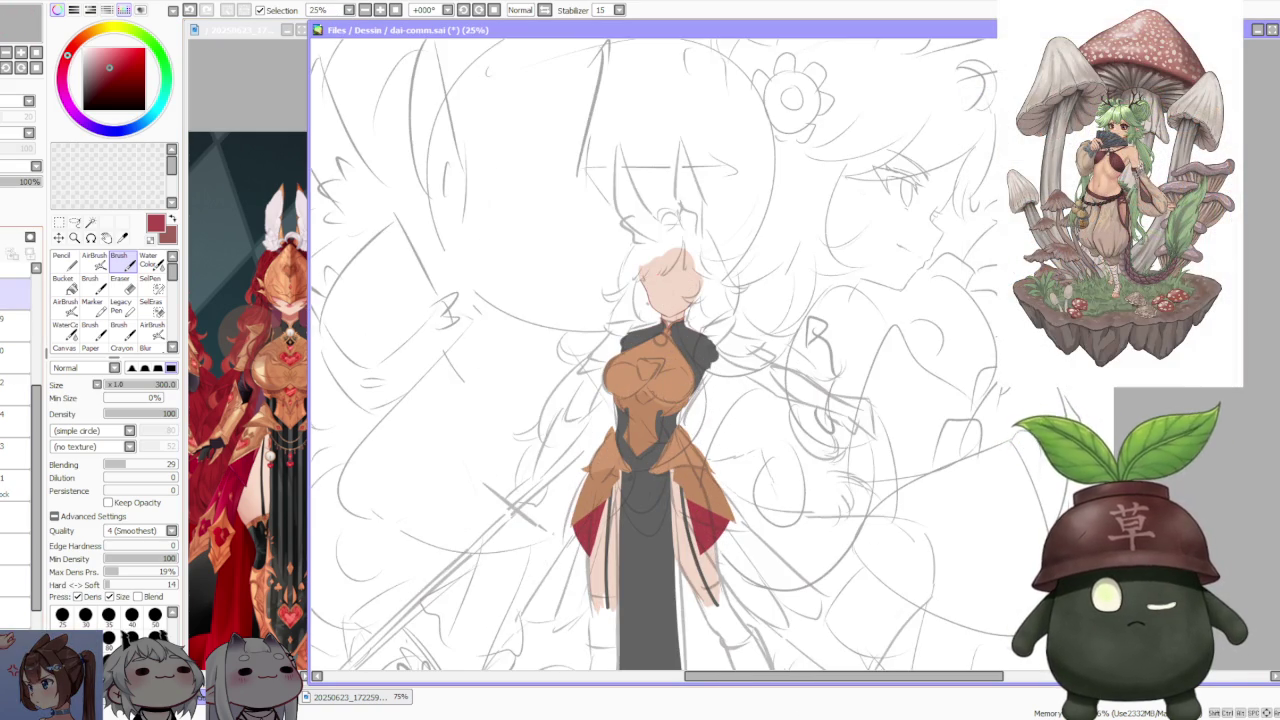
{"action": "left_click", "coordinate": [59, 223]}
{"action": "left_click", "coordinate": [56, 421]}
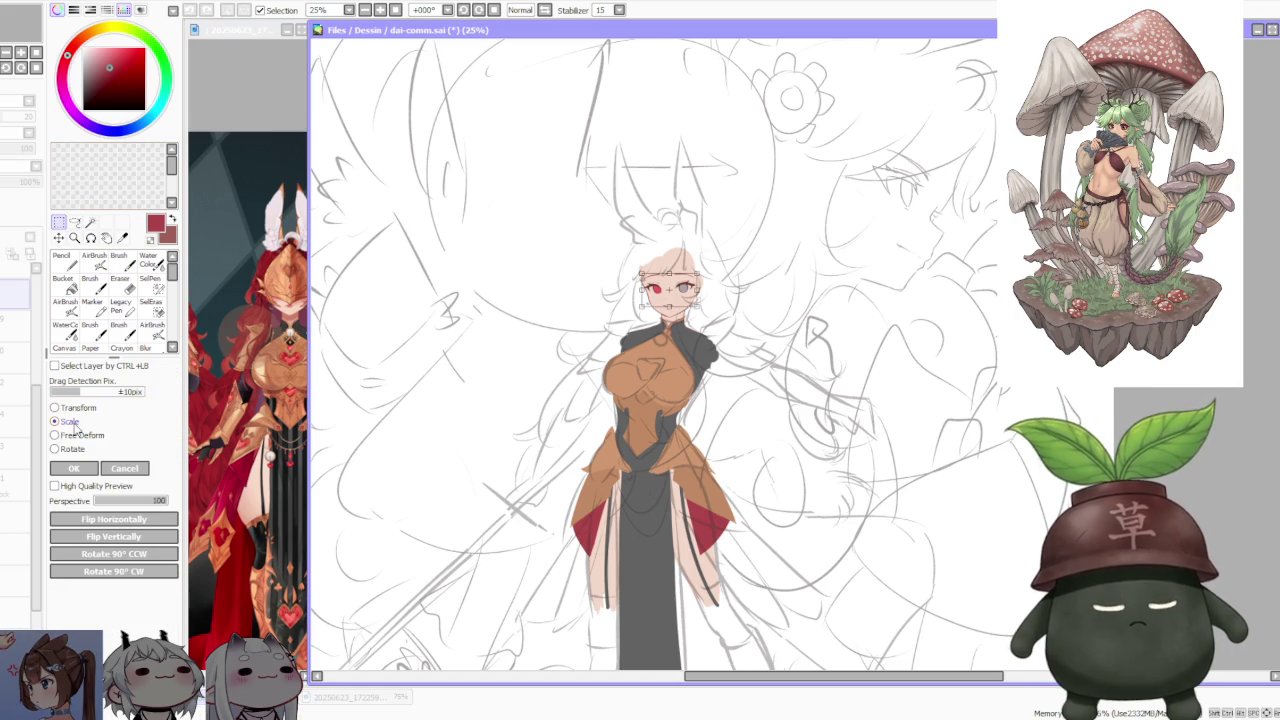
{"action": "scroll", "coordinate": [600, 237], "scroll_direction": "up", "scroll_amount": 1}
{"action": "scroll", "coordinate": [600, 237], "scroll_direction": "up", "scroll_amount": 1}
{"action": "left_click_drag", "start_coordinate": [810, 377], "coordinate": [809, 376]}
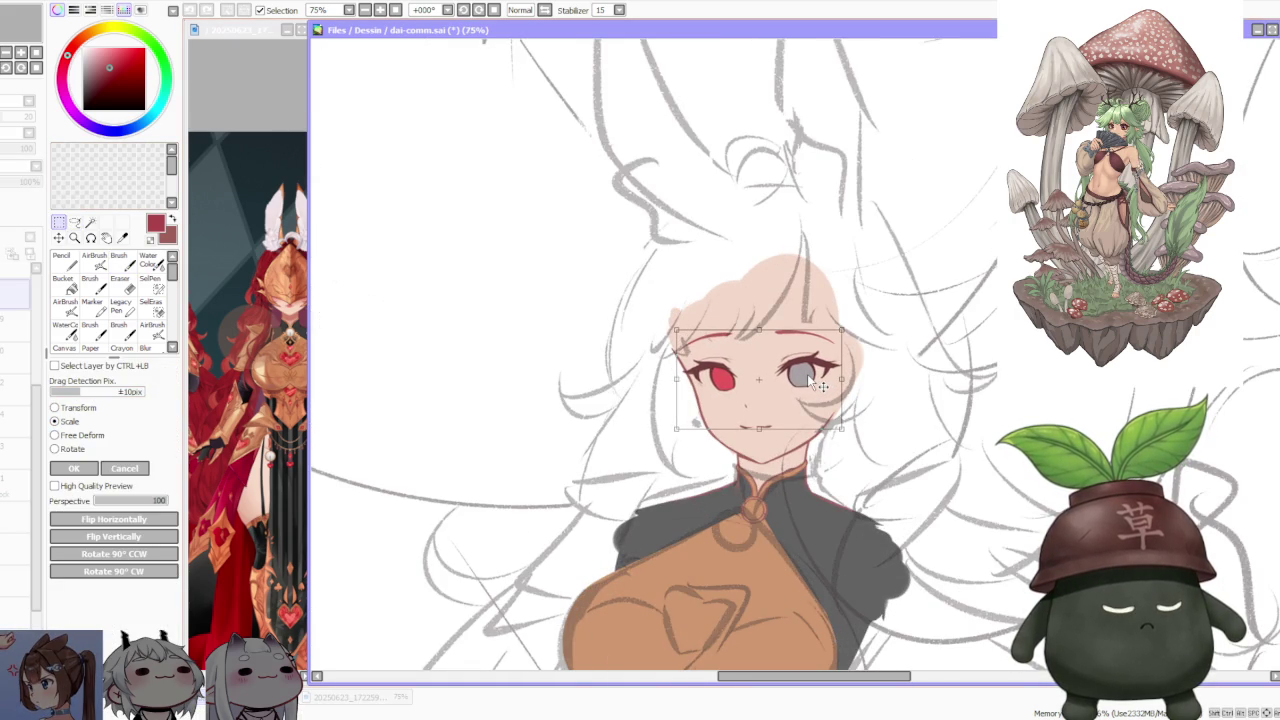
{"action": "left_click", "coordinate": [66, 467]}
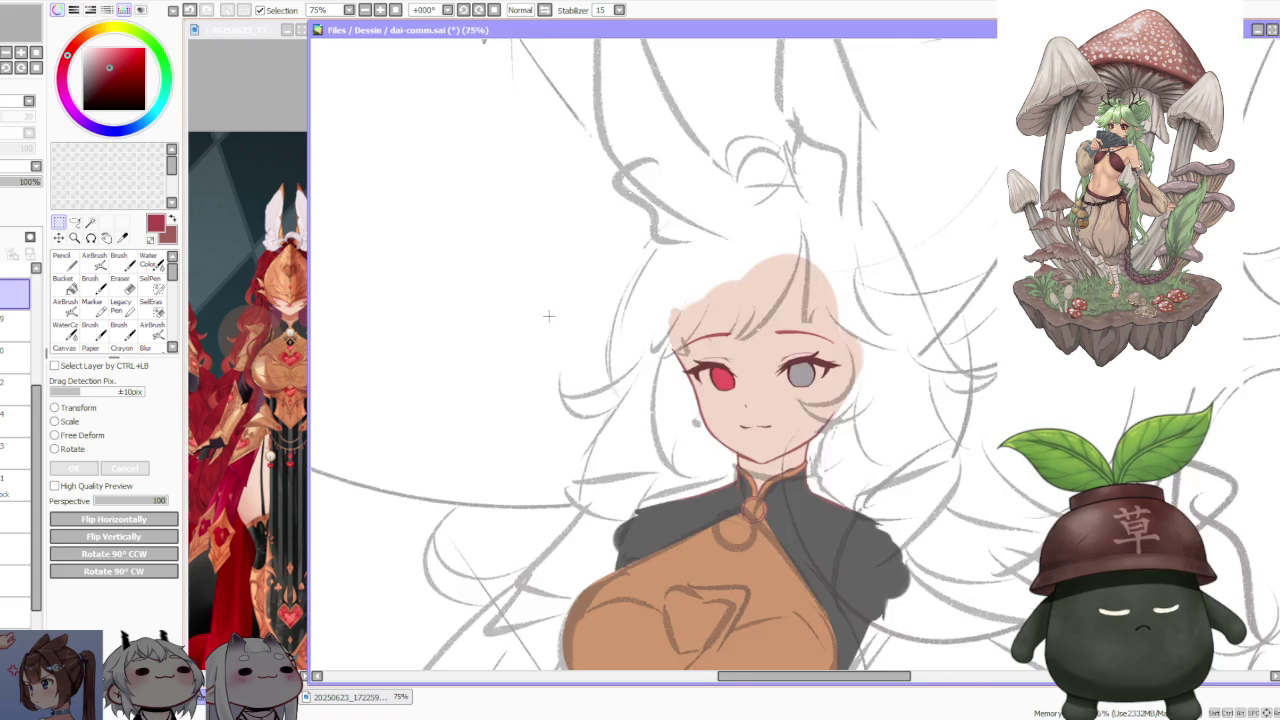
- Zoom around the canvas and bring the armoured-figures reference image to the front
{"action": "scroll", "coordinate": [585, 268], "scroll_direction": "down", "scroll_amount": 3}
{"action": "scroll", "coordinate": [585, 268], "scroll_direction": "down", "scroll_amount": 2}
{"action": "scroll", "coordinate": [585, 263], "scroll_direction": "up", "scroll_amount": 3}
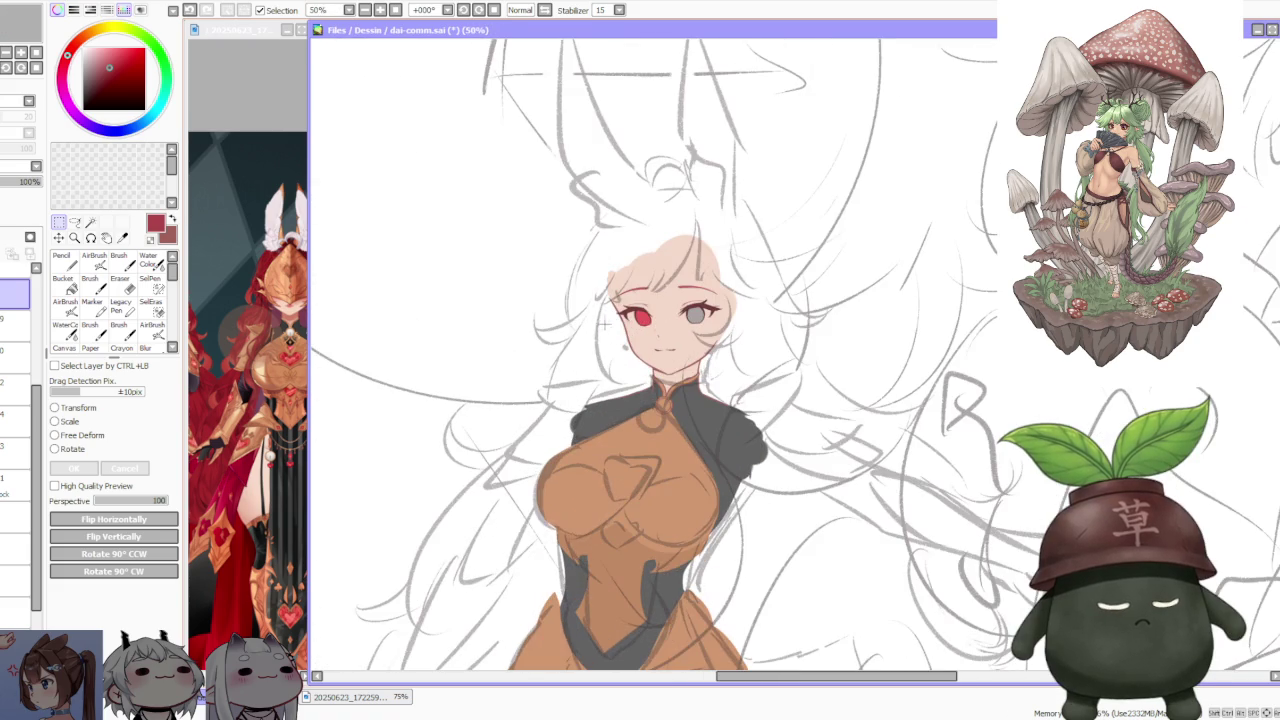
{"action": "scroll", "coordinate": [600, 300], "scroll_direction": "down", "scroll_amount": 2}
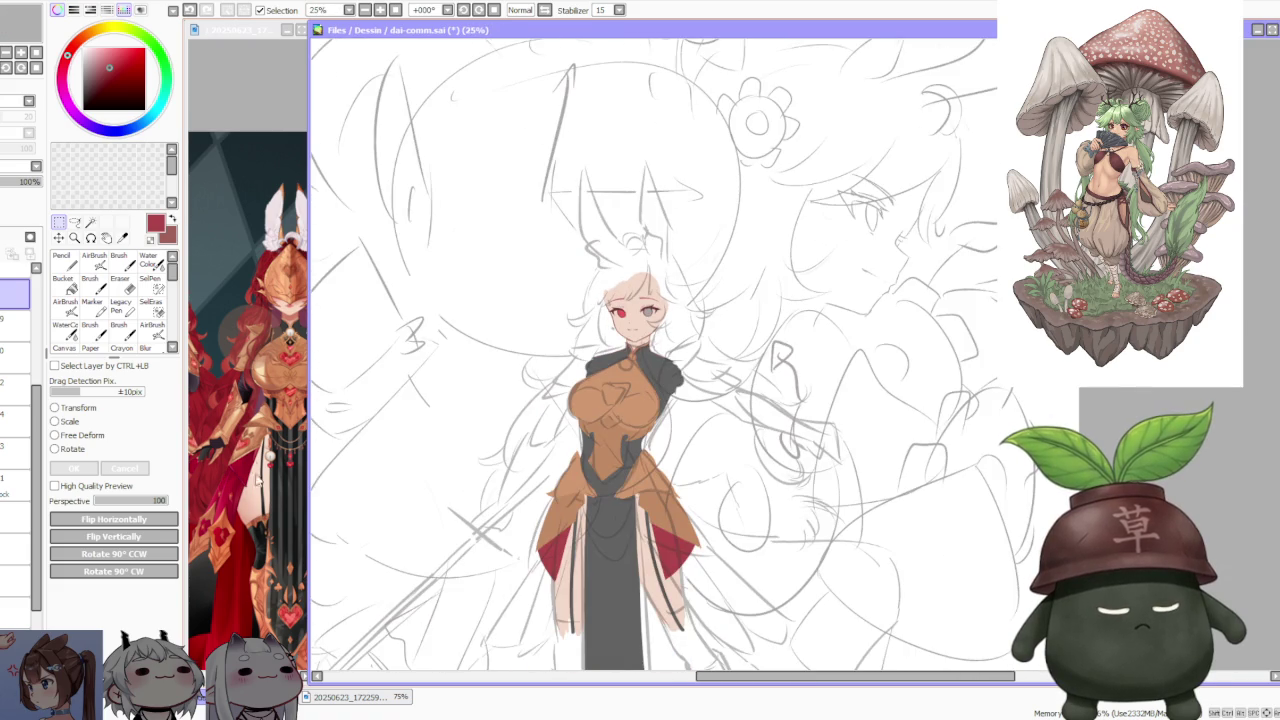
{"action": "scroll", "coordinate": [697, 283], "scroll_direction": "down", "scroll_amount": 1}
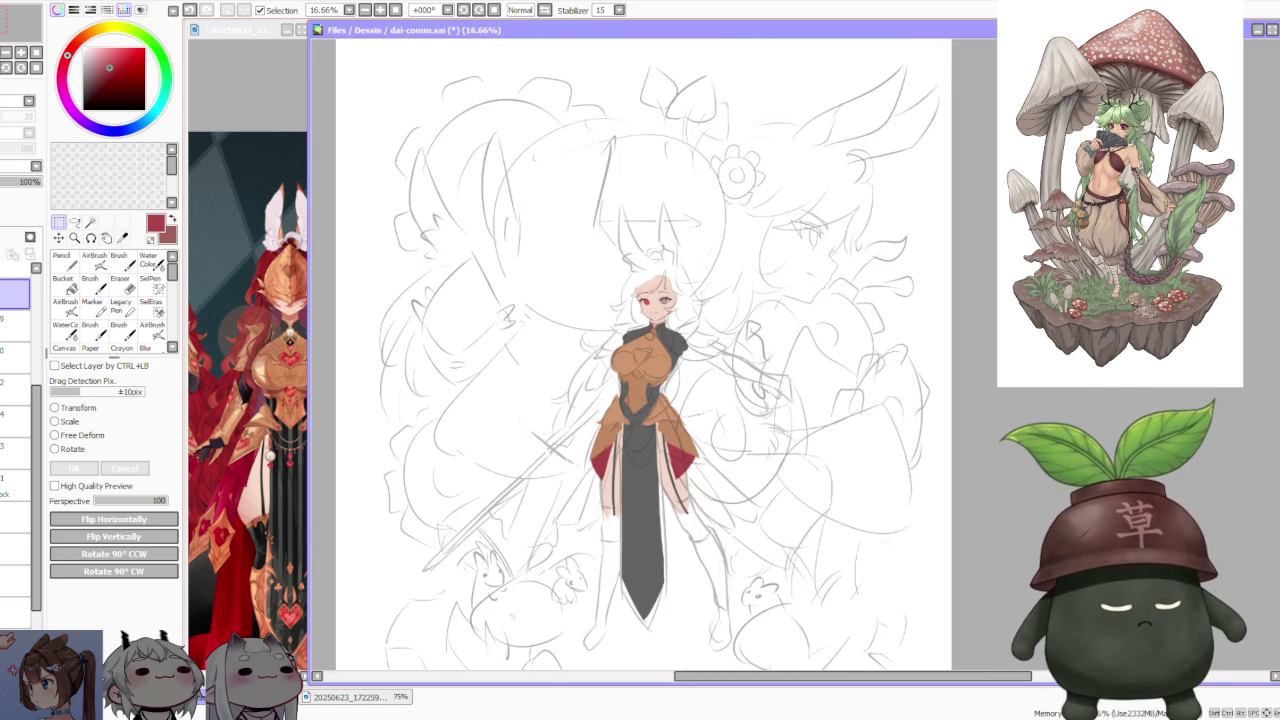
{"action": "scroll", "coordinate": [815, 347], "scroll_direction": "down", "scroll_amount": 1}
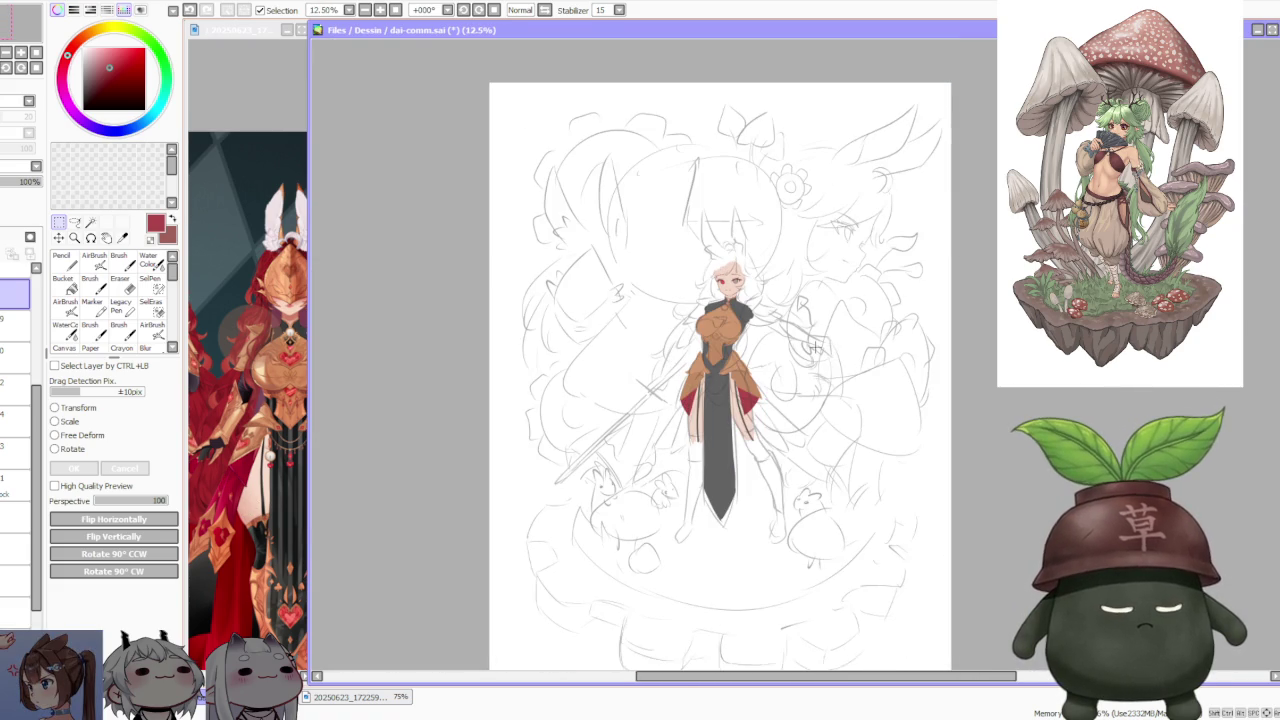
{"action": "scroll", "coordinate": [806, 344], "scroll_direction": "up", "scroll_amount": 1}
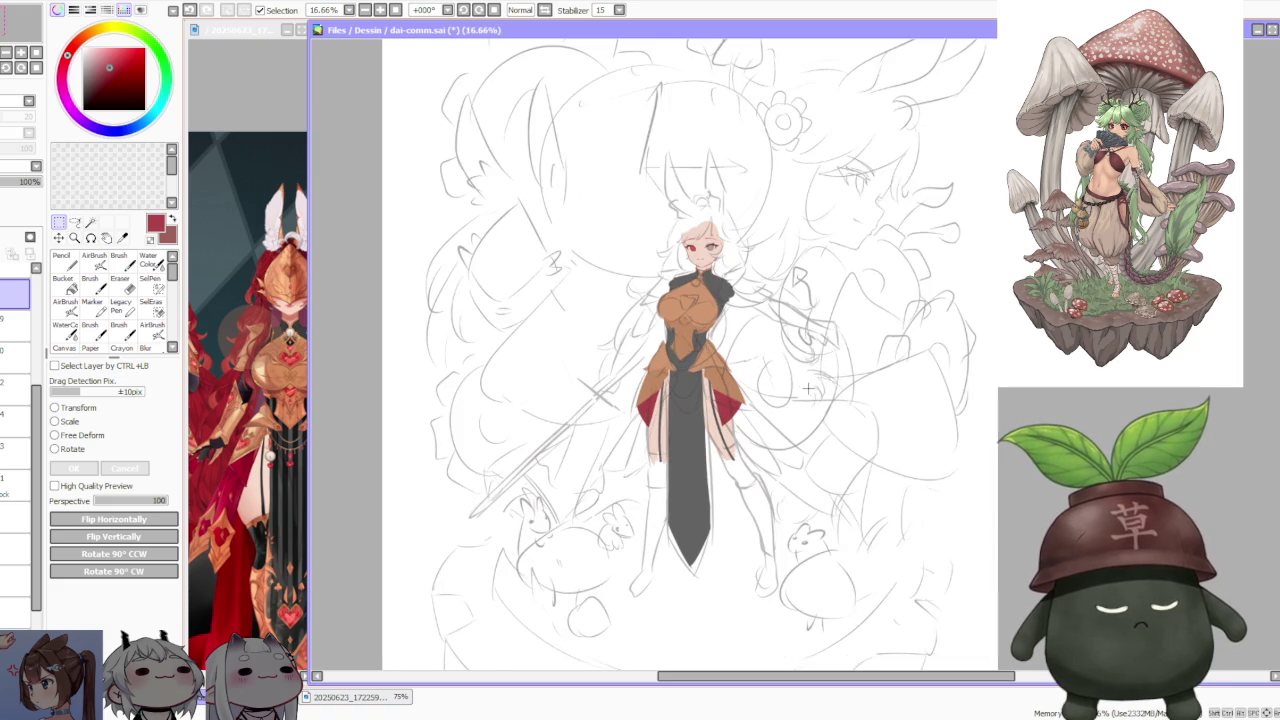
{"action": "left_click", "coordinate": [270, 428]}
{"action": "scroll", "coordinate": [295, 460], "scroll_direction": "down", "scroll_amount": 3}
- Zoom in and out on the reference image to study the dress colours
{"action": "scroll", "coordinate": [298, 454], "scroll_direction": "up", "scroll_amount": 1}
{"action": "scroll", "coordinate": [285, 450], "scroll_direction": "down", "scroll_amount": 1}
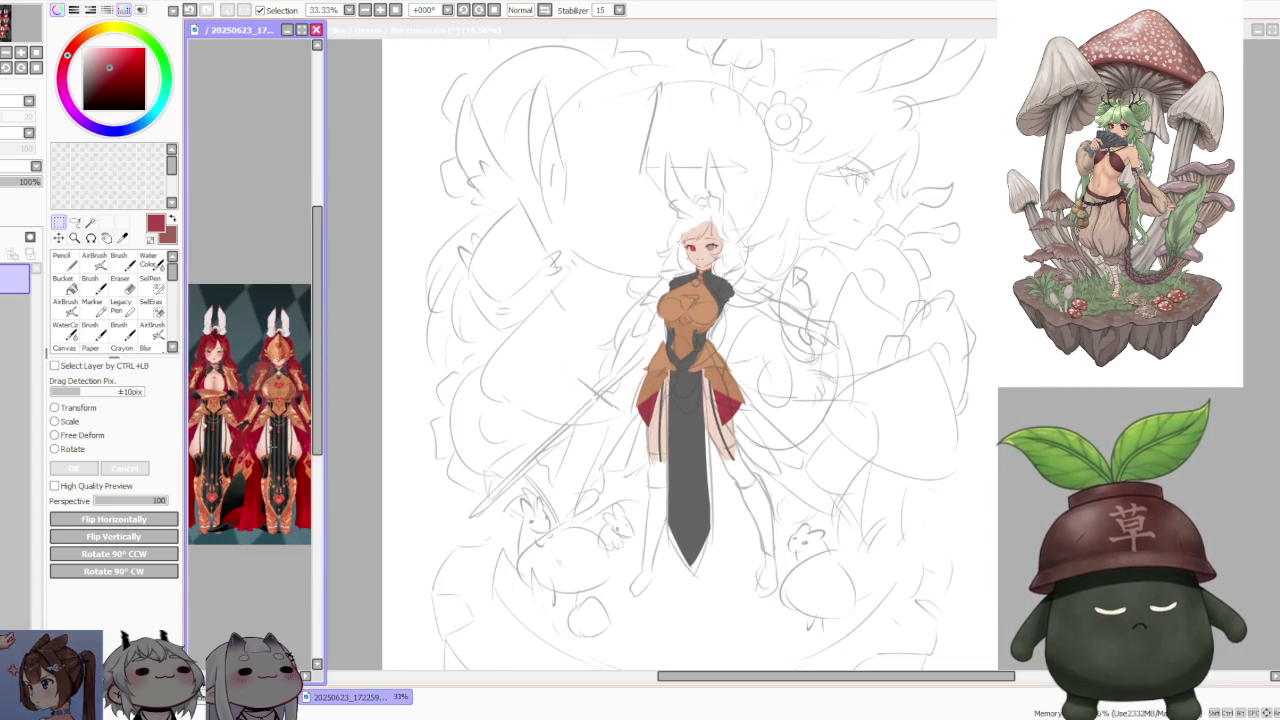
{"action": "scroll", "coordinate": [272, 446], "scroll_direction": "up", "scroll_amount": 1}
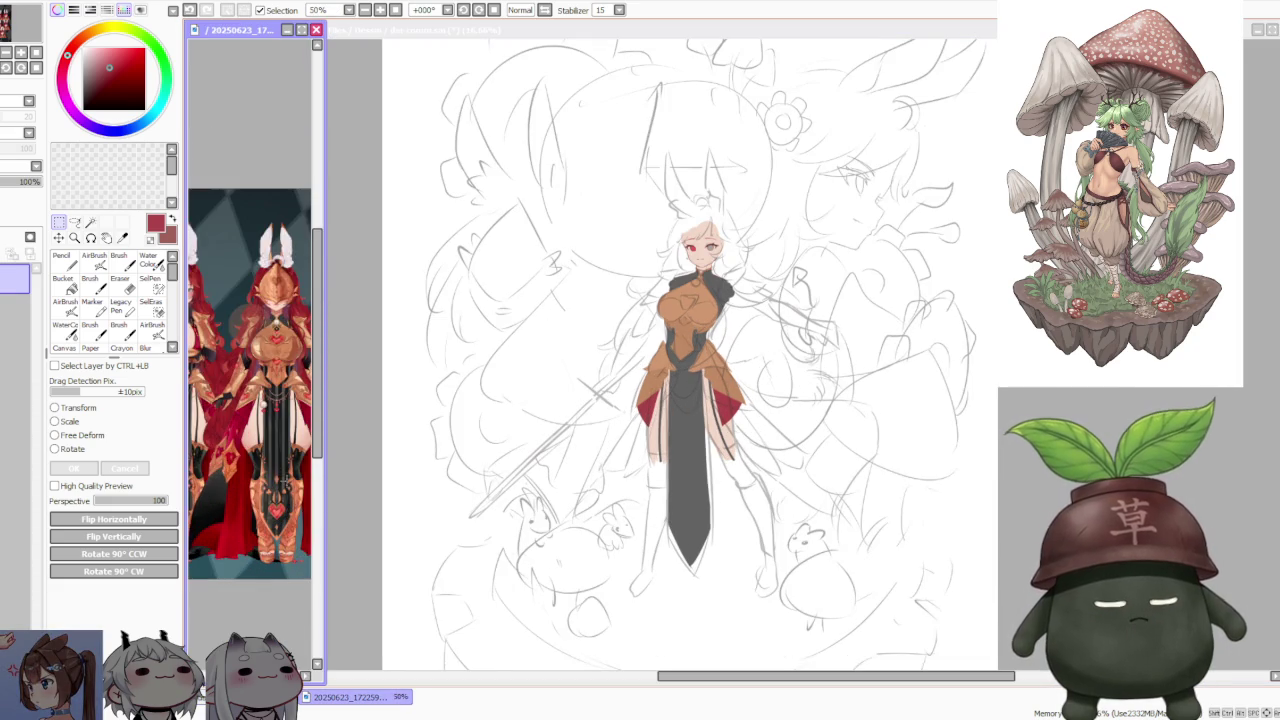
{"action": "scroll", "coordinate": [272, 446], "scroll_direction": "down", "scroll_amount": 2}
{"action": "scroll", "coordinate": [272, 446], "scroll_direction": "down", "scroll_amount": 1}
{"action": "scroll", "coordinate": [240, 455], "scroll_direction": "up", "scroll_amount": 4}
{"action": "scroll", "coordinate": [240, 455], "scroll_direction": "up", "scroll_amount": 1}
{"action": "scroll", "coordinate": [240, 455], "scroll_direction": "down", "scroll_amount": 2}
{"action": "scroll", "coordinate": [240, 455], "scroll_direction": "up", "scroll_amount": 1}
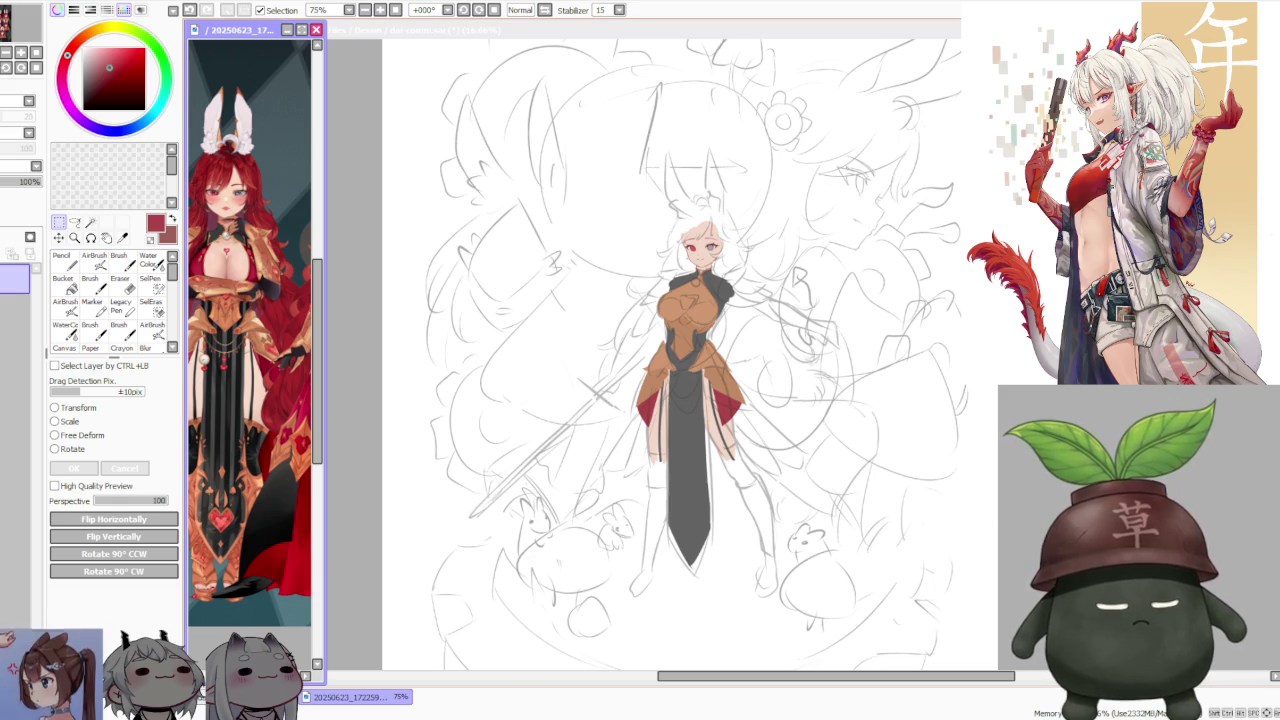
- Back on the canvas, select the dress layer, eyedrop the tan dress colour and switch to the Brush
{"action": "key", "text": "ctrl+Tab"}
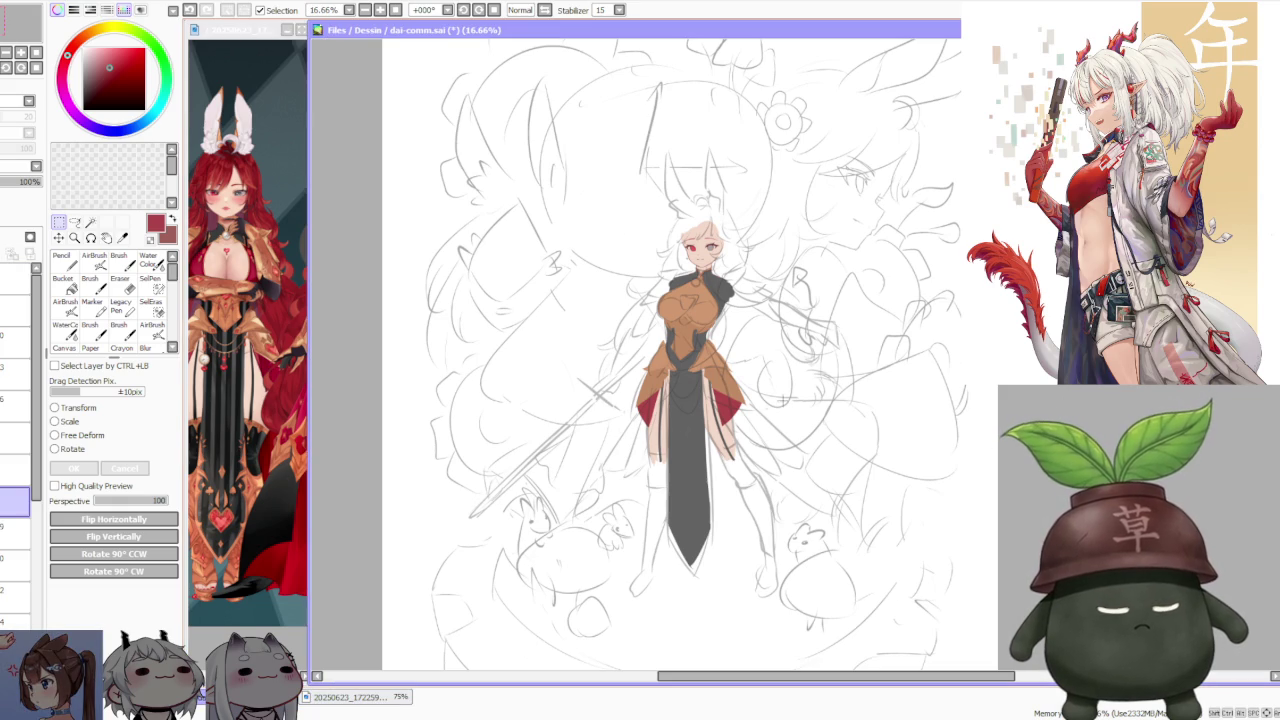
{"action": "scroll", "coordinate": [20, 450], "scroll_direction": "down", "scroll_amount": 2}
{"action": "scroll", "coordinate": [20, 450], "scroll_direction": "up", "scroll_amount": 4}
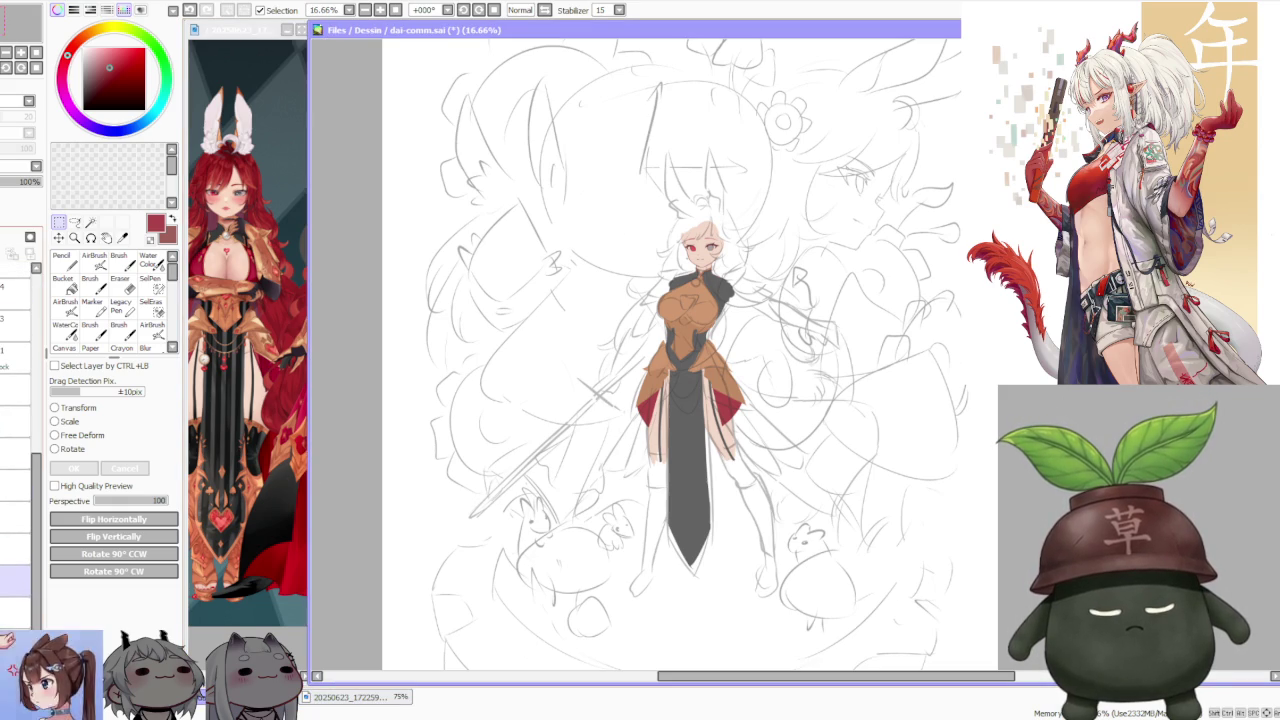
{"action": "left_click", "coordinate": [15, 548]}
{"action": "left_click", "coordinate": [15, 578]}
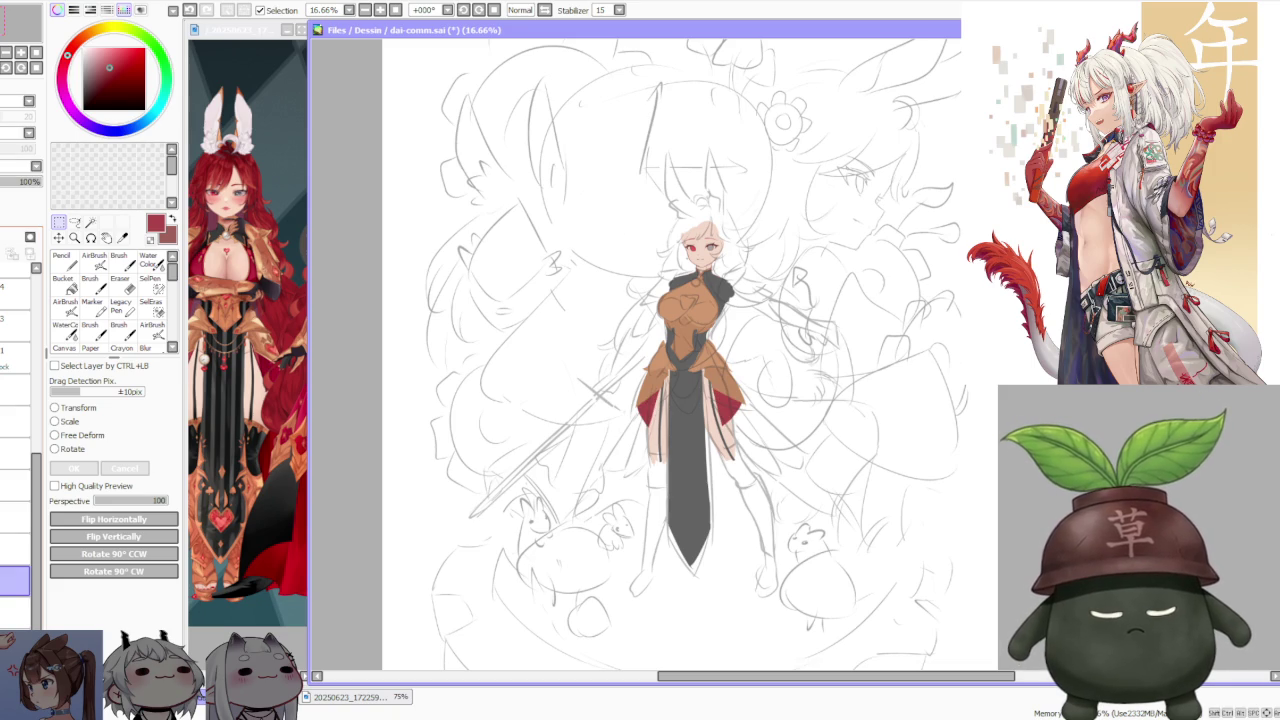
{"action": "left_click", "coordinate": [15, 612]}
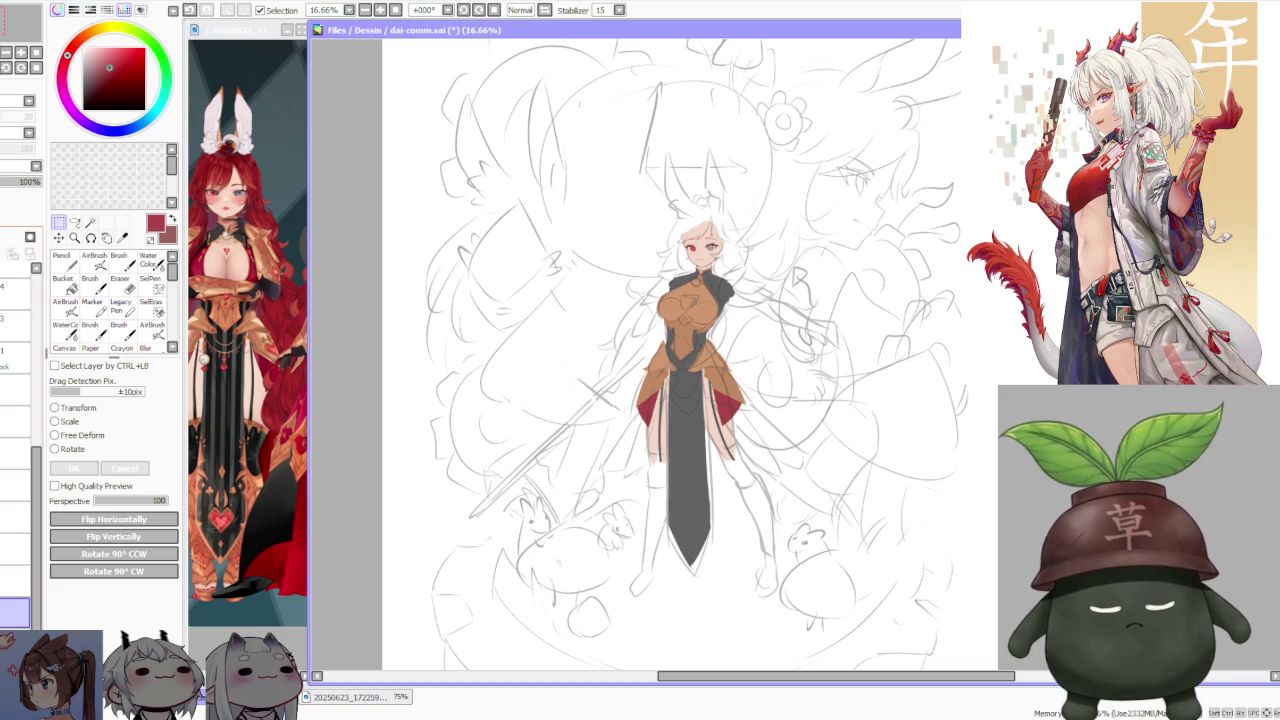
{"action": "left_click", "coordinate": [690, 360], "text": "alt"}
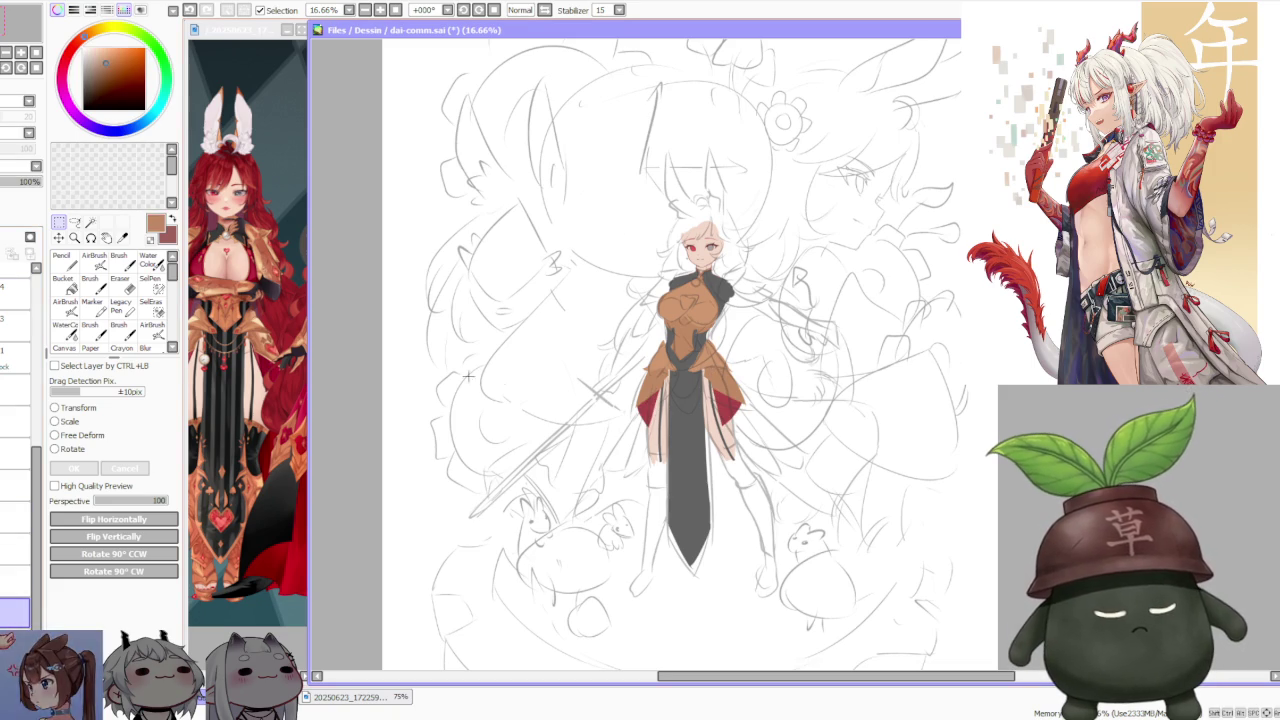
{"action": "key", "text": "b"}
{"action": "scroll", "coordinate": [722, 436], "scroll_direction": "up", "scroll_amount": 1}
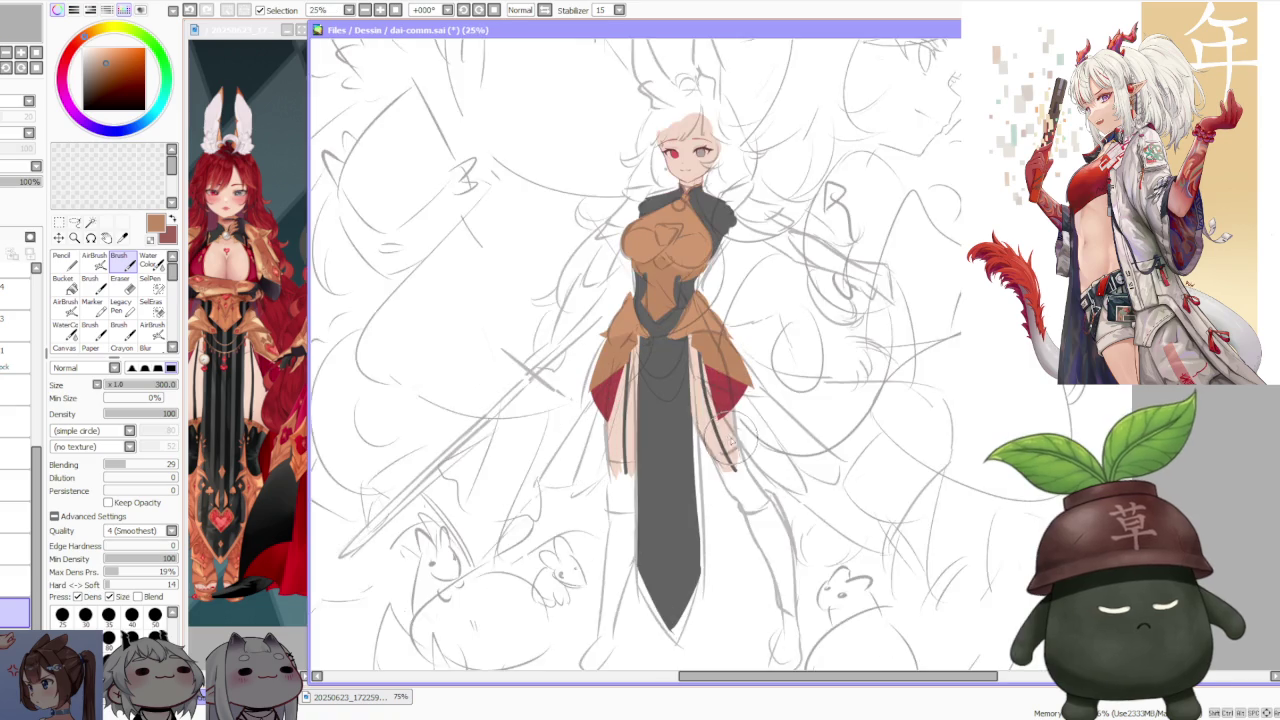
- Paint an orange-brown band around the wrist with the size-120 Brush
{"action": "scroll", "coordinate": [715, 430], "scroll_direction": "up", "scroll_amount": 1}
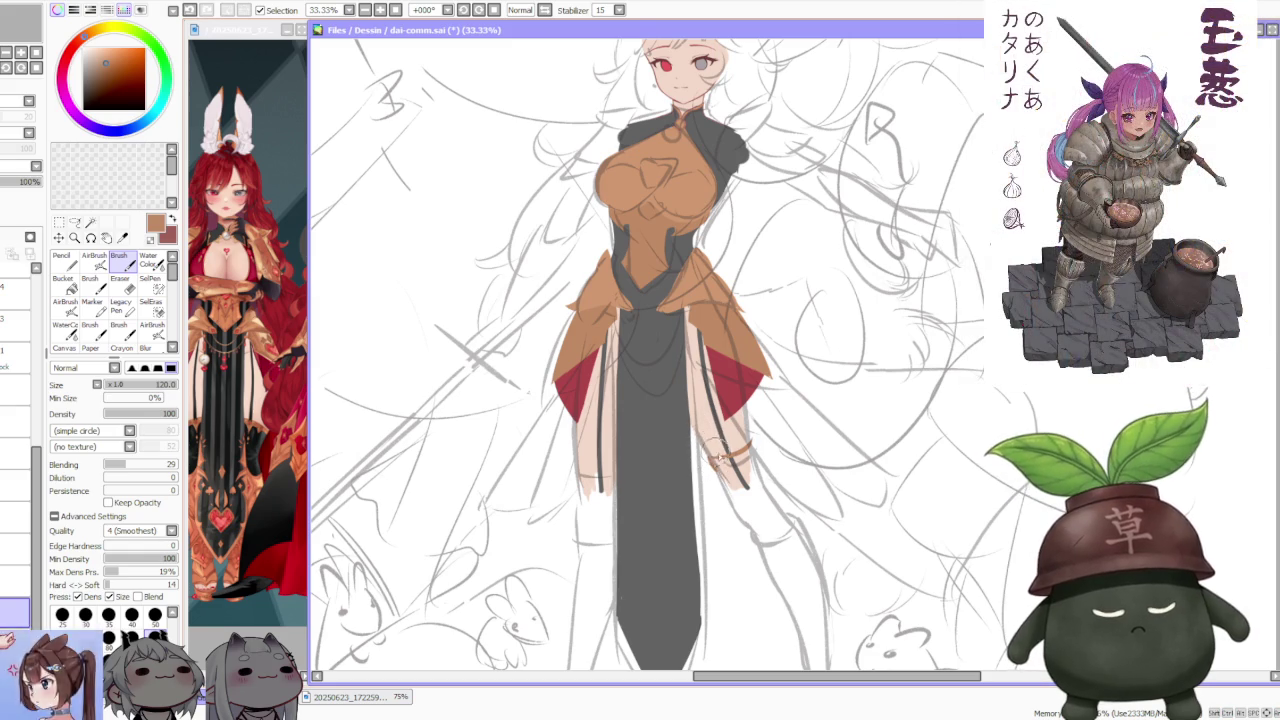
{"action": "left_click_drag", "start_coordinate": [736, 467], "coordinate": [712, 462]}
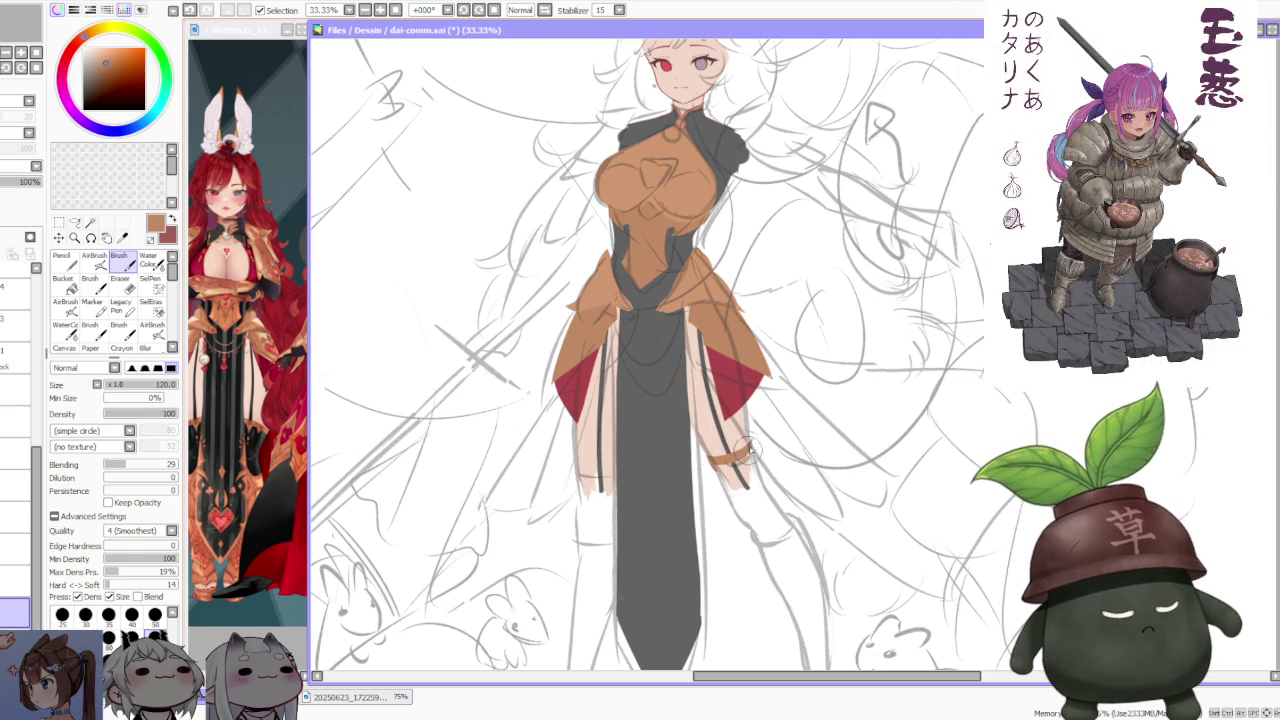
{"action": "scroll", "coordinate": [748, 452], "scroll_direction": "up", "scroll_amount": 3}
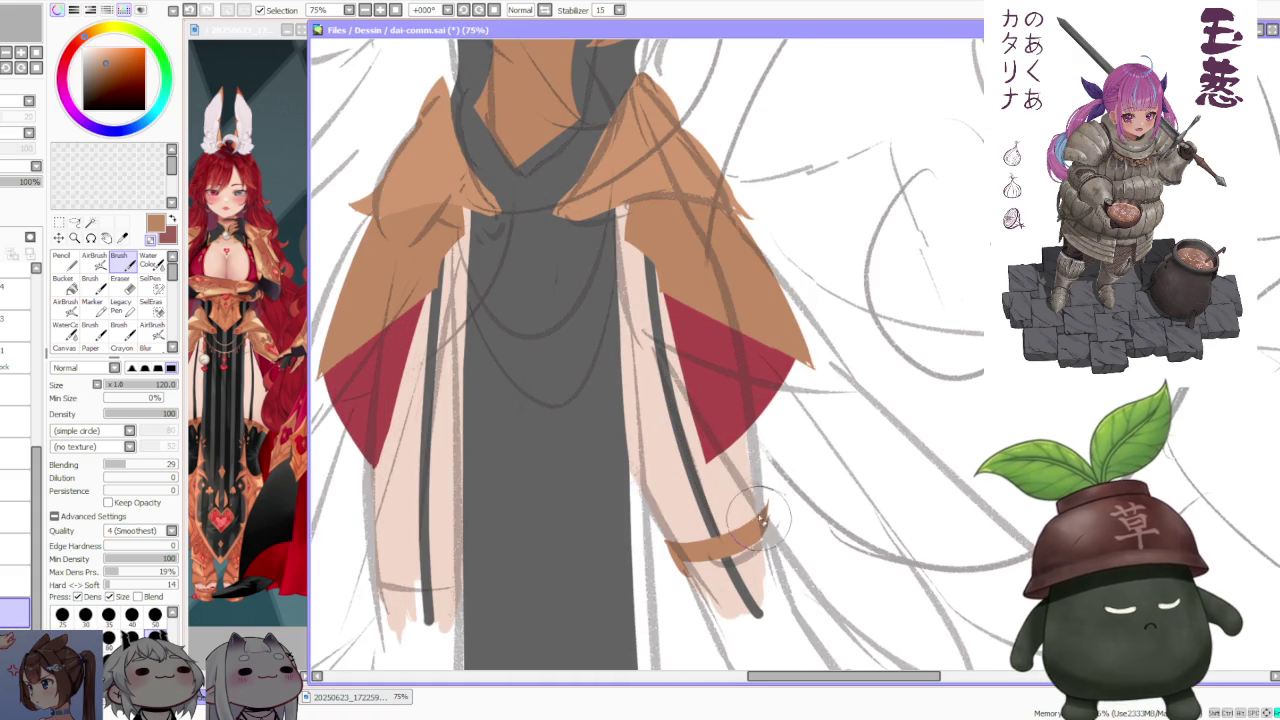
{"action": "scroll", "coordinate": [772, 521], "scroll_direction": "down", "scroll_amount": 2}
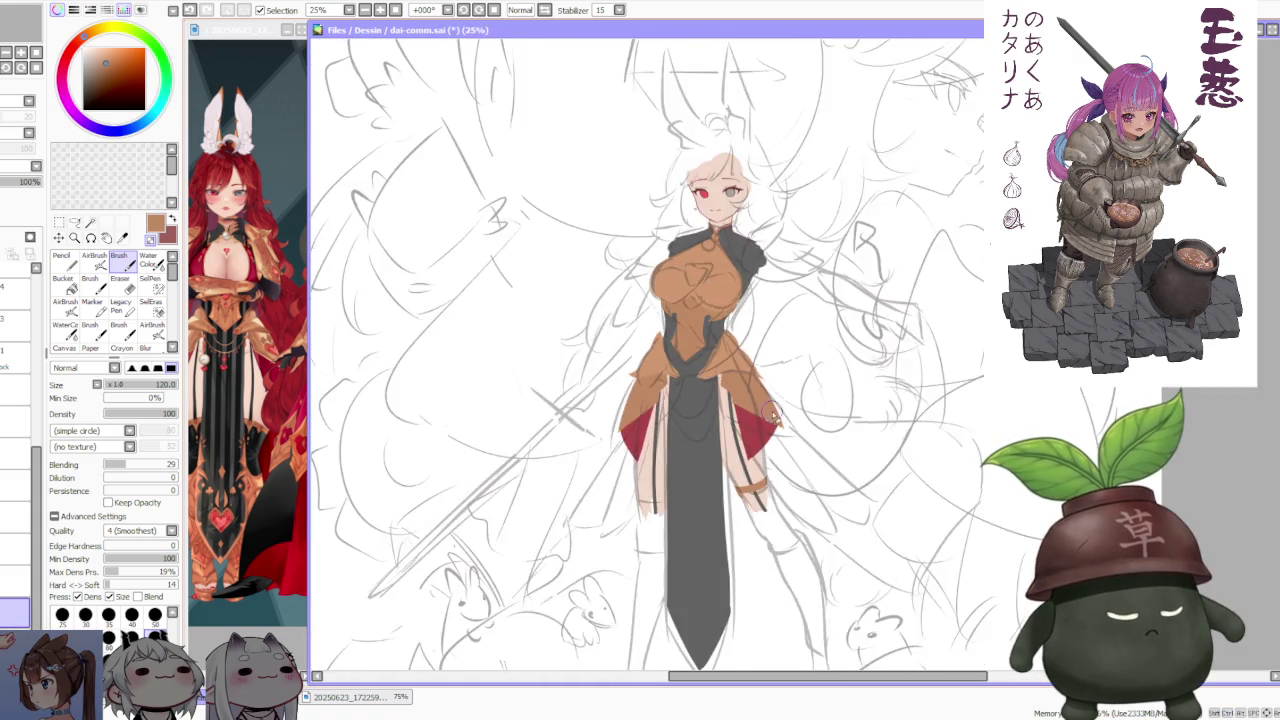
{"action": "scroll", "coordinate": [772, 521], "scroll_direction": "up", "scroll_amount": 1}
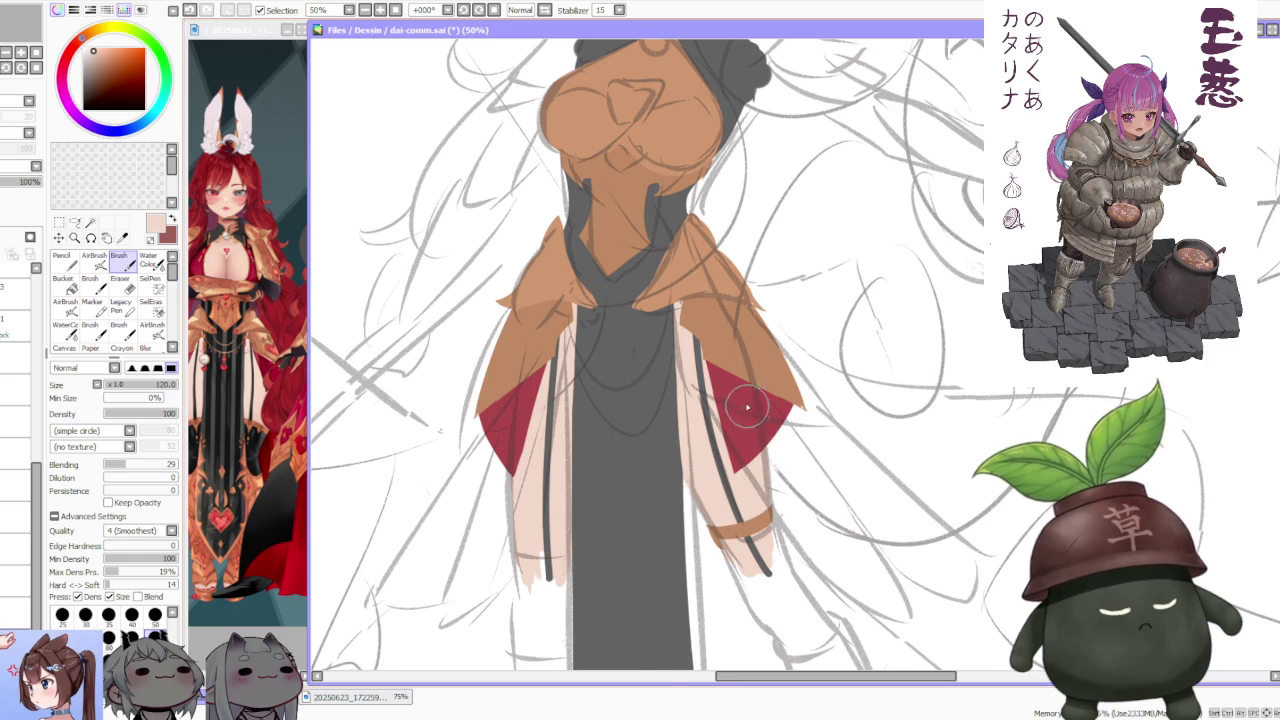
{"action": "scroll", "coordinate": [747, 407], "scroll_direction": "down", "scroll_amount": 2}
{"action": "scroll", "coordinate": [775, 370], "scroll_direction": "down", "scroll_amount": 1}
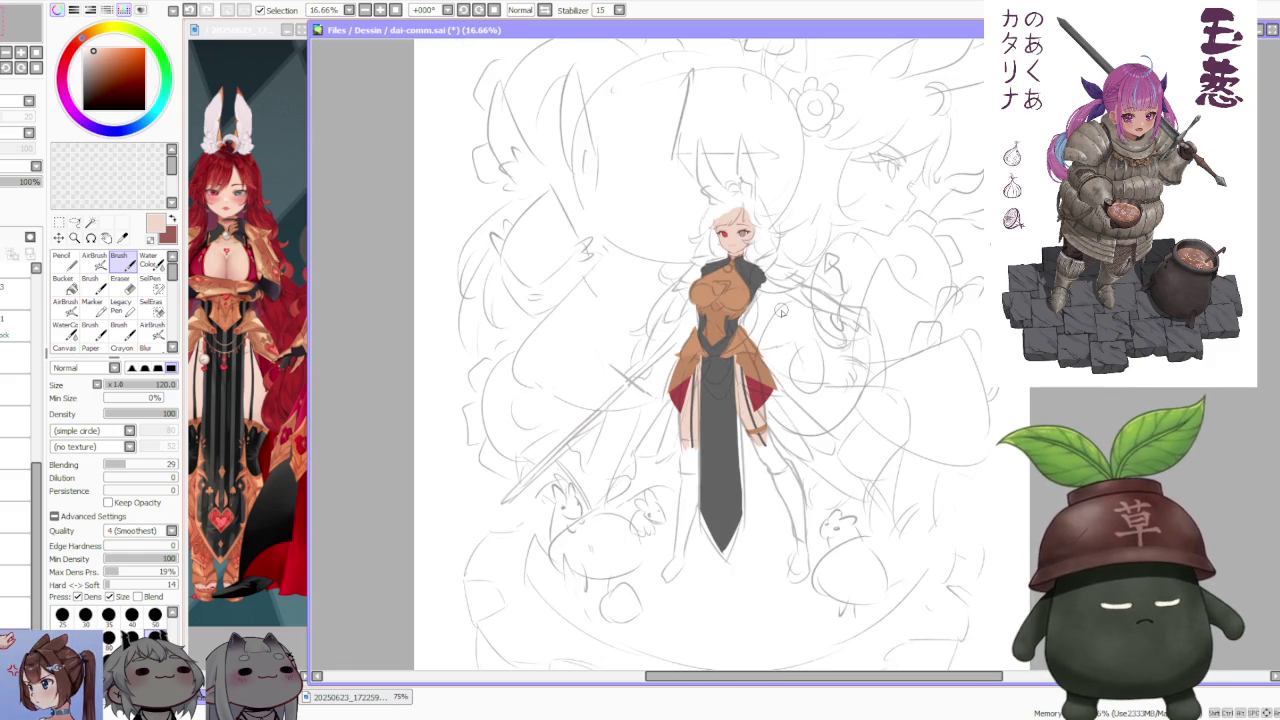
- Select the sketch layer and lower its opacity from 51% to 45%
{"action": "left_click", "coordinate": [12, 308]}
{"action": "left_click", "coordinate": [7, 345]}
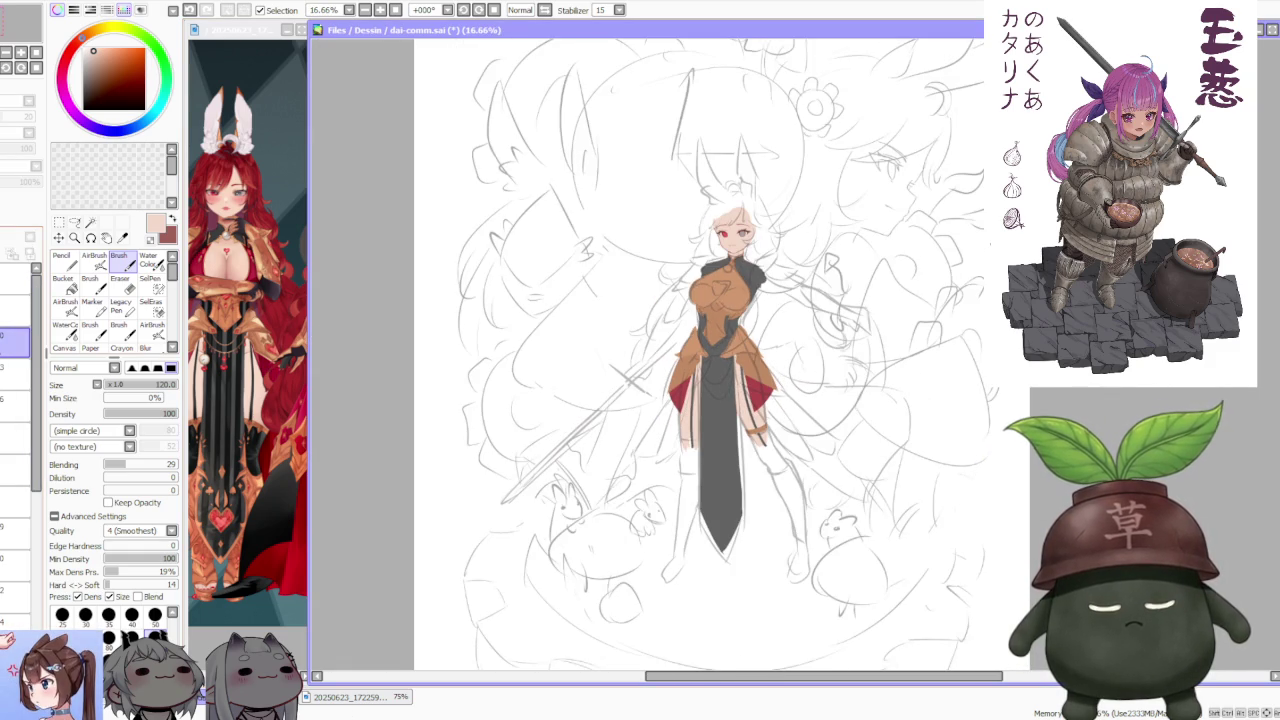
{"action": "left_click", "coordinate": [8, 369]}
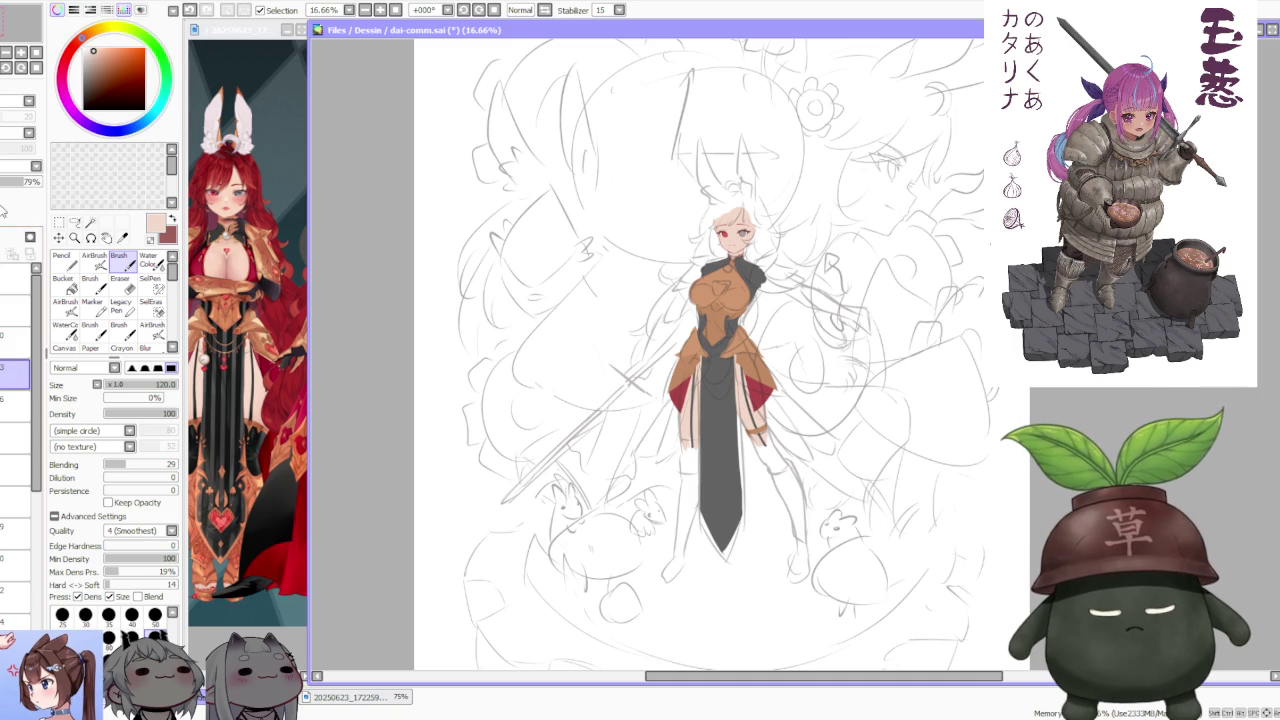
{"action": "left_click_drag", "start_coordinate": [3, 190], "coordinate": [1, 190]}
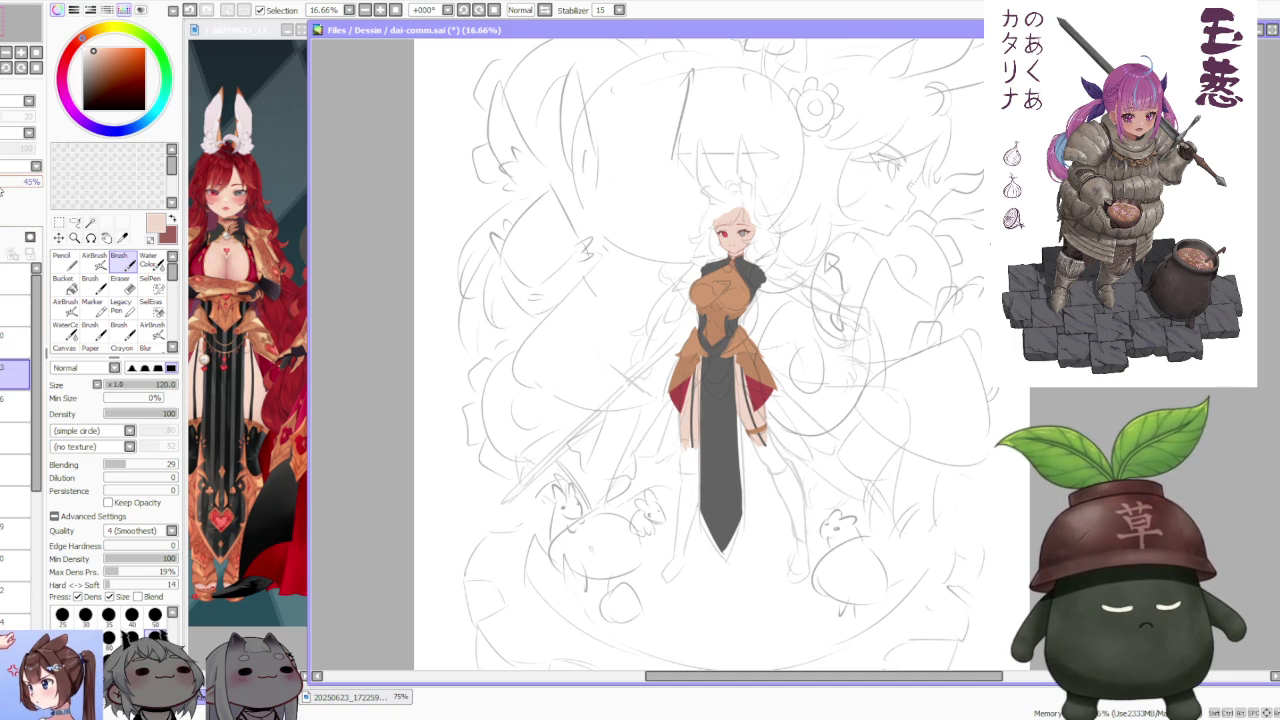
{"action": "scroll", "coordinate": [551, 341], "scroll_direction": "down", "scroll_amount": 1}
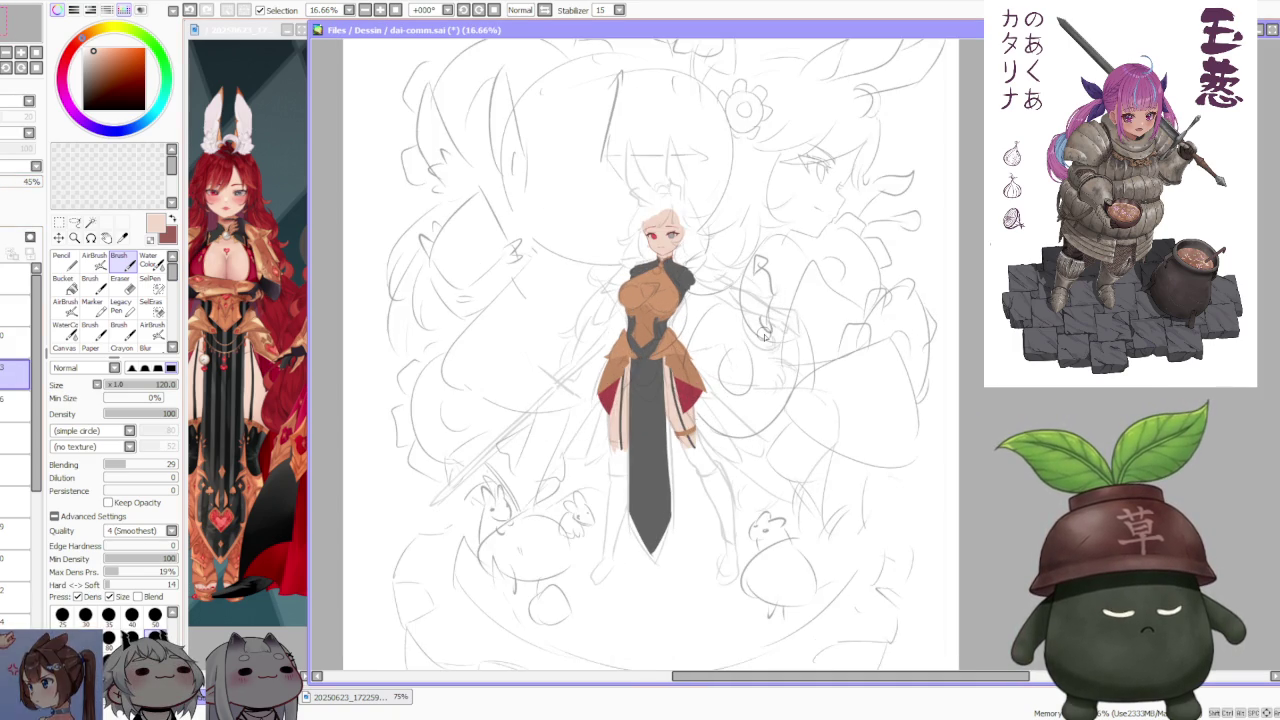
{"action": "scroll", "coordinate": [759, 395], "scroll_direction": "up", "scroll_amount": 2}
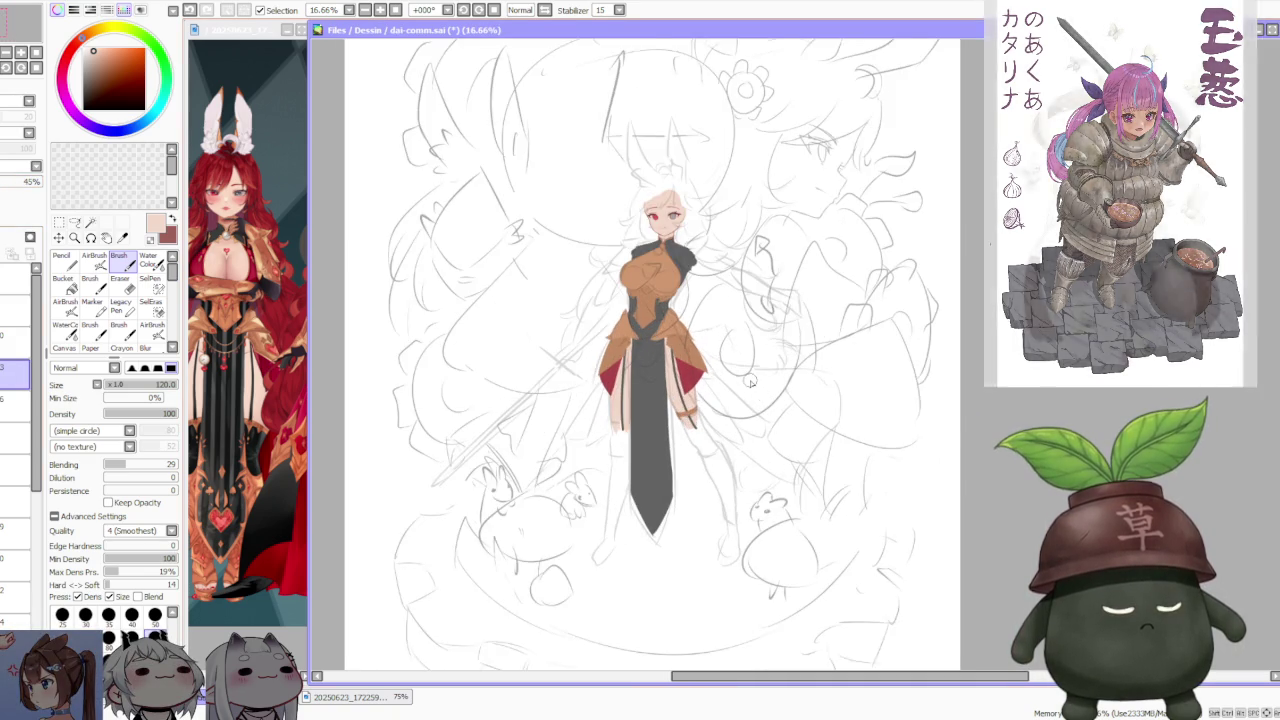
{"action": "scroll", "coordinate": [700, 390], "scroll_direction": "up", "scroll_amount": 2}
{"action": "scroll", "coordinate": [696, 391], "scroll_direction": "up", "scroll_amount": 1}
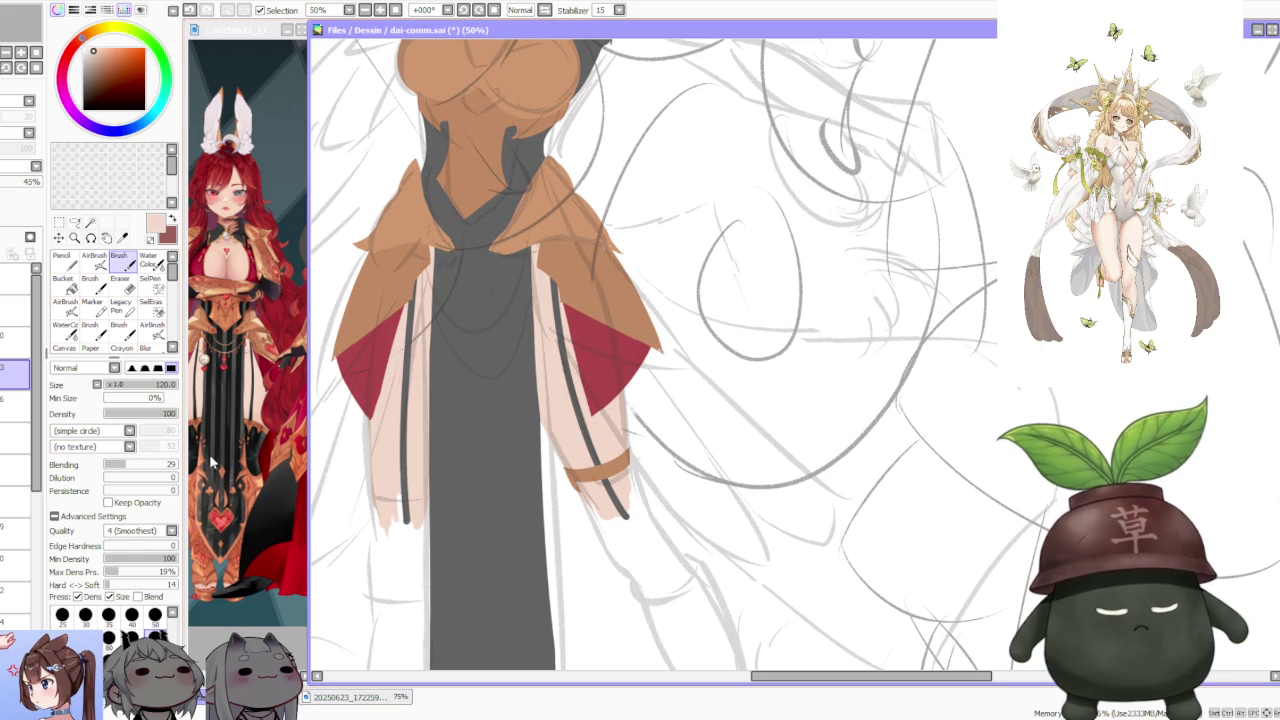
{"action": "scroll", "coordinate": [20, 450], "scroll_direction": "down", "scroll_amount": 5}
- Eyedrop the bracelet orange-brown from the reference and repaint the right sleeve's band fuller
{"action": "left_click", "coordinate": [20, 580]}
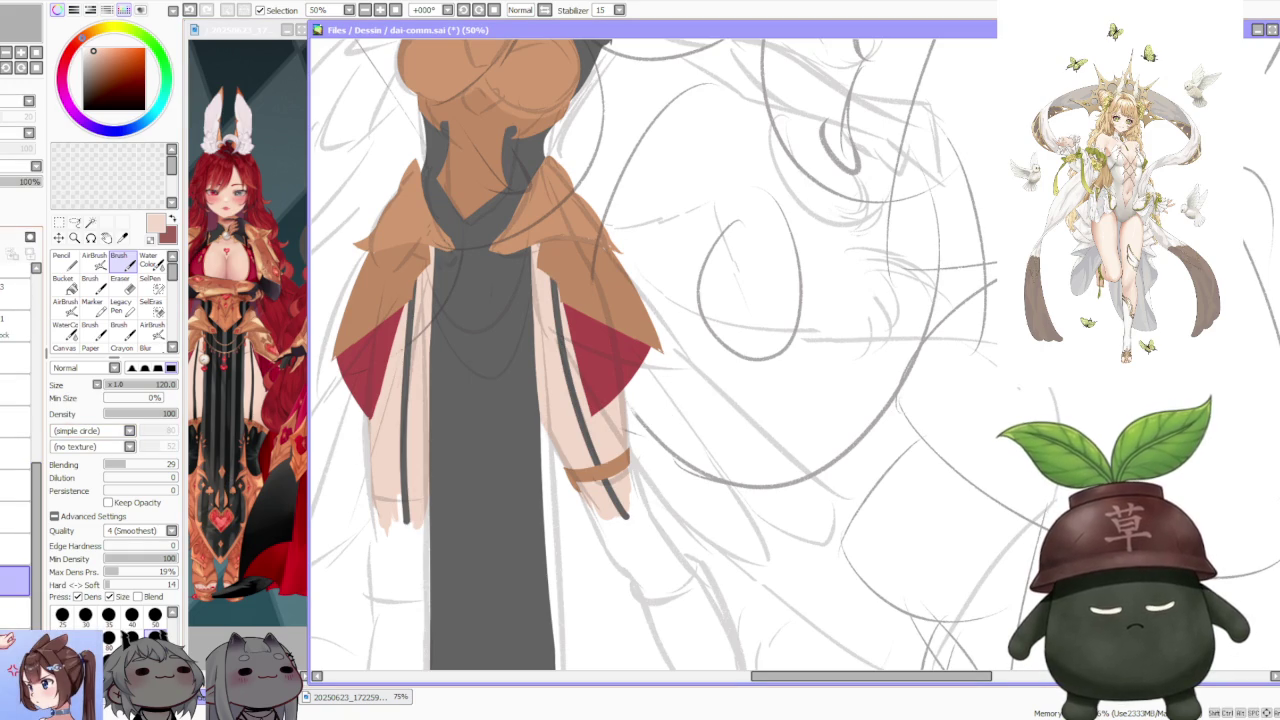
{"action": "key", "text": "ctrl+Tab"}
{"action": "left_click", "coordinate": [605, 471], "text": "alt"}
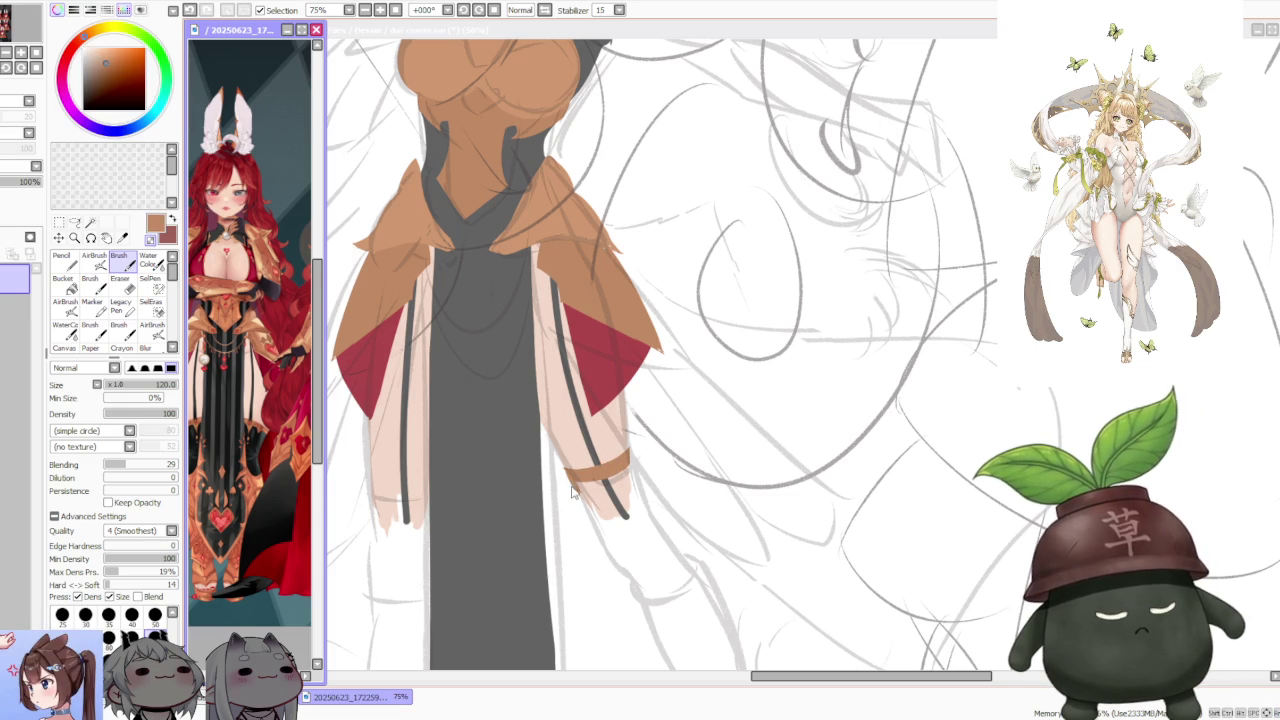
{"action": "key", "text": "ctrl+Tab"}
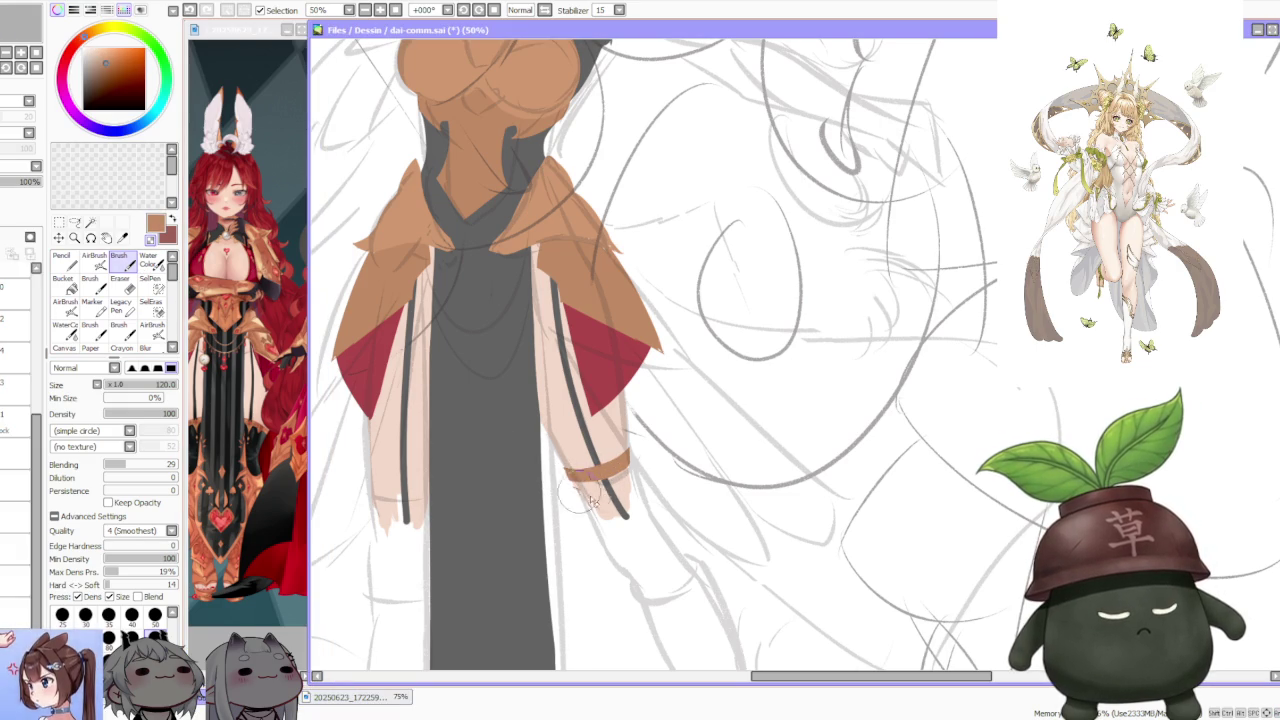
{"action": "scroll", "coordinate": [547, 453], "scroll_direction": "up", "scroll_amount": 2}
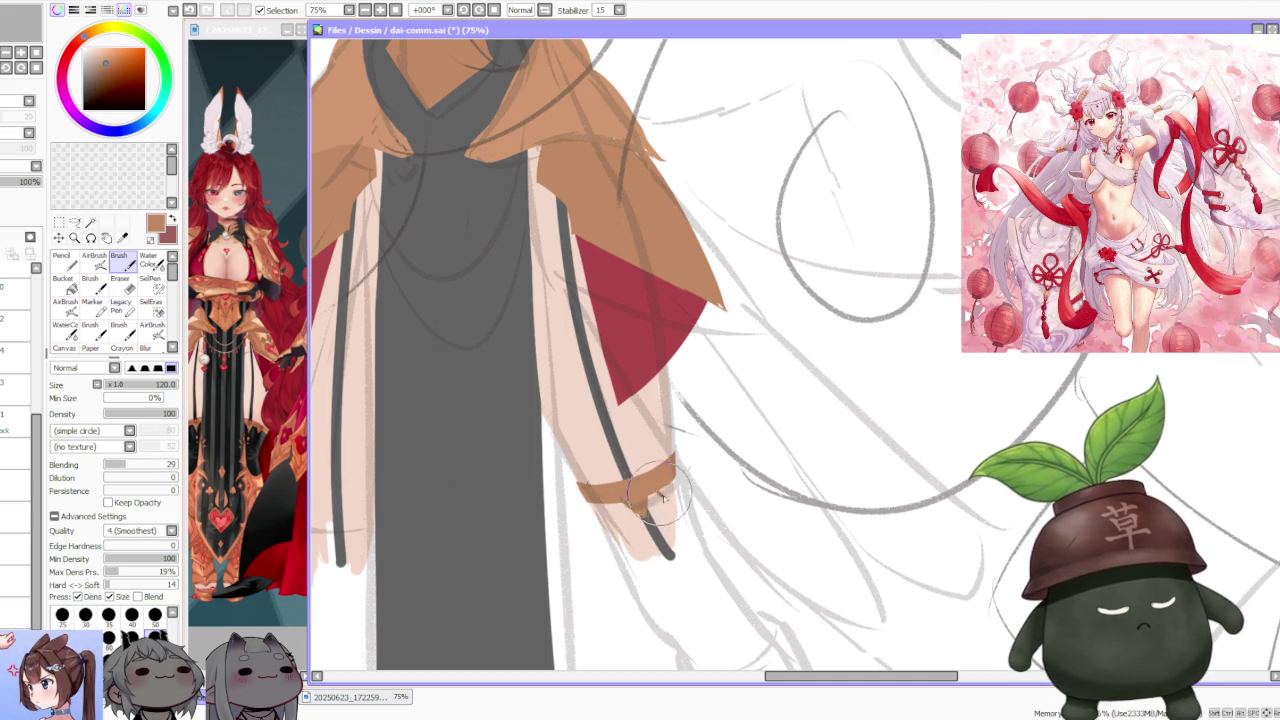
{"action": "mouse_move", "coordinate": [660, 480]}
{"action": "left_mouse_down"}
{"action": "mouse_move", "coordinate": [610, 510]}
{"action": "mouse_move", "coordinate": [600, 492]}
{"action": "left_mouse_up"}
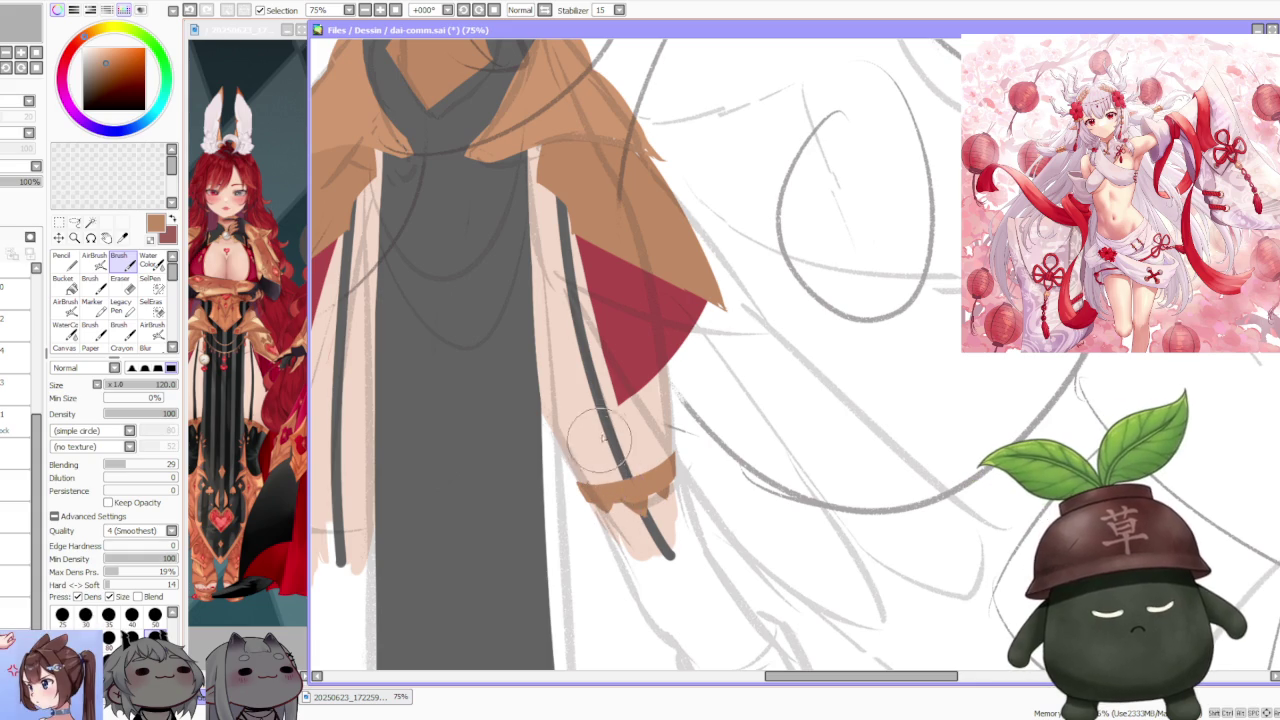
{"action": "left_click", "coordinate": [256, 424]}
{"action": "scroll", "coordinate": [256, 424], "scroll_direction": "up", "scroll_amount": 3}
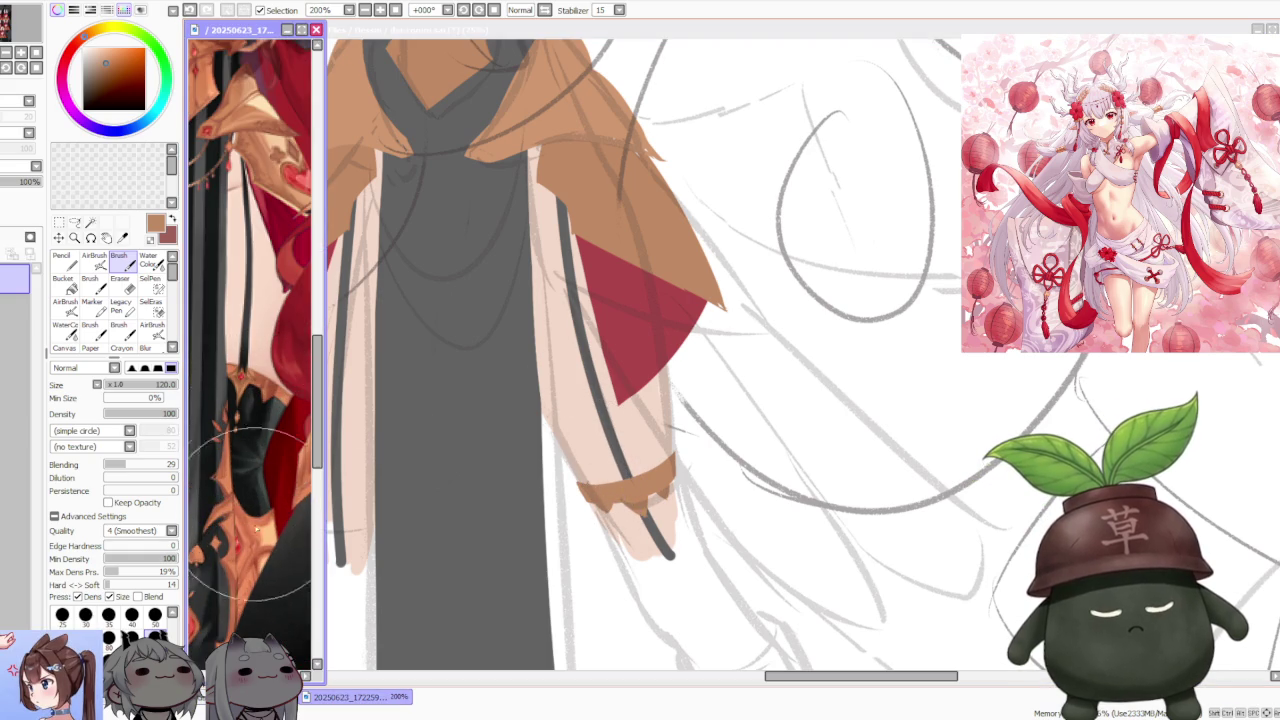
- Paint a brown cuff band across the left sleeve, undoing the thick and doubled attempts
{"action": "scroll", "coordinate": [258, 428], "scroll_direction": "down", "scroll_amount": 4}
{"action": "scroll", "coordinate": [648, 477], "scroll_direction": "down", "scroll_amount": 1}
{"action": "scroll", "coordinate": [600, 460], "scroll_direction": "down", "scroll_amount": 3}
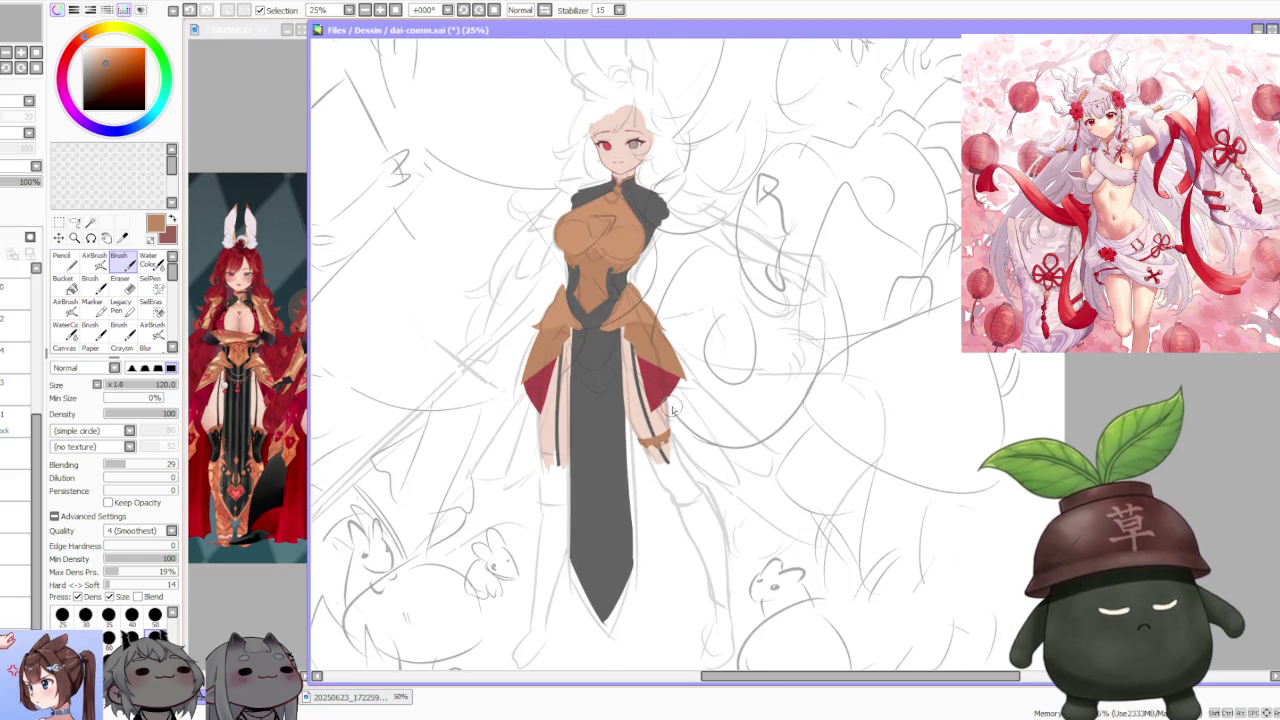
{"action": "scroll", "coordinate": [558, 452], "scroll_direction": "up", "scroll_amount": 3}
{"action": "left_click_drag", "start_coordinate": [535, 464], "coordinate": [592, 476]}
{"action": "key", "text": "ctrl+z"}
{"action": "key", "text": "ctrl+z"}
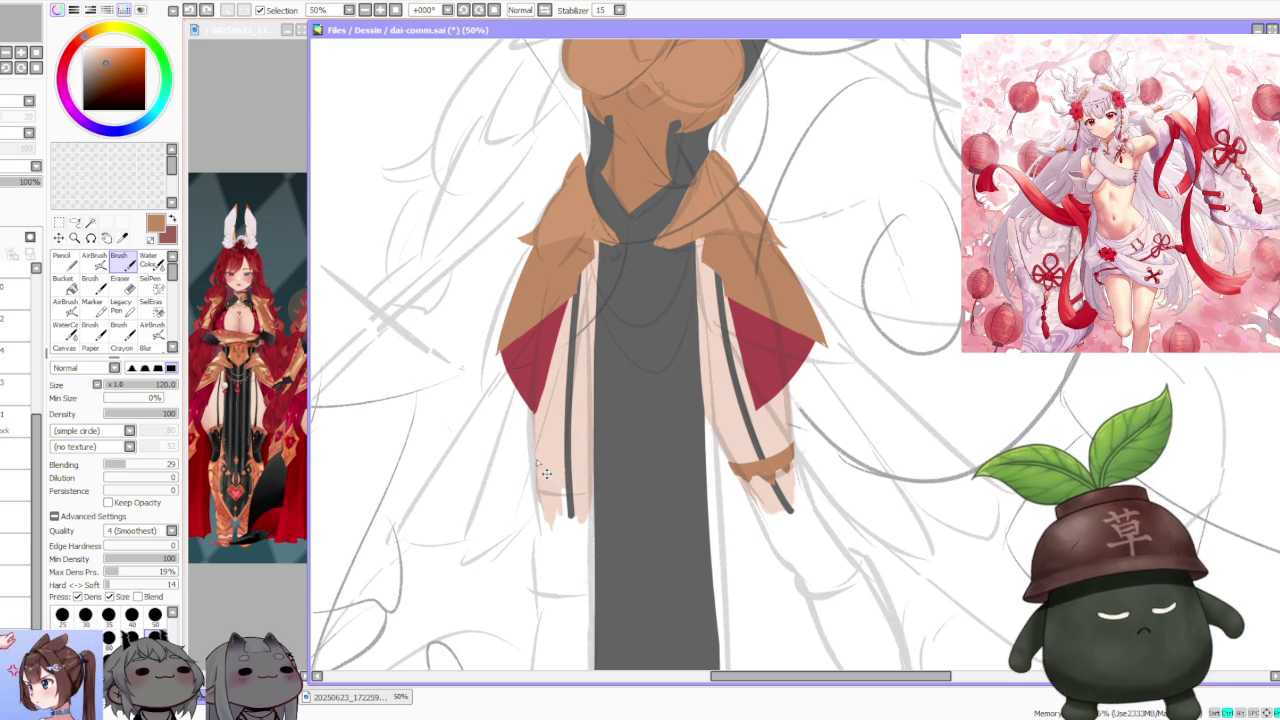
{"action": "left_click_drag", "start_coordinate": [535, 462], "coordinate": [593, 467]}
{"action": "key", "text": "ctrl+z"}
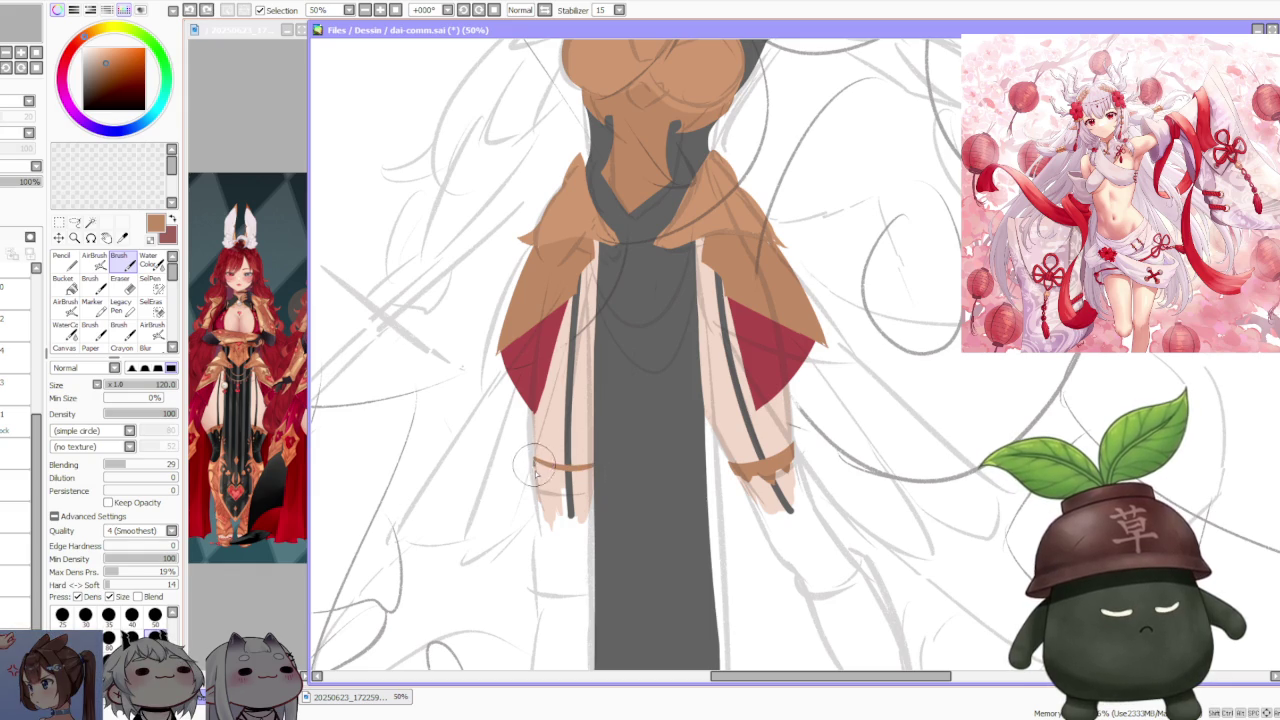
{"action": "key", "text": "ctrl+z"}
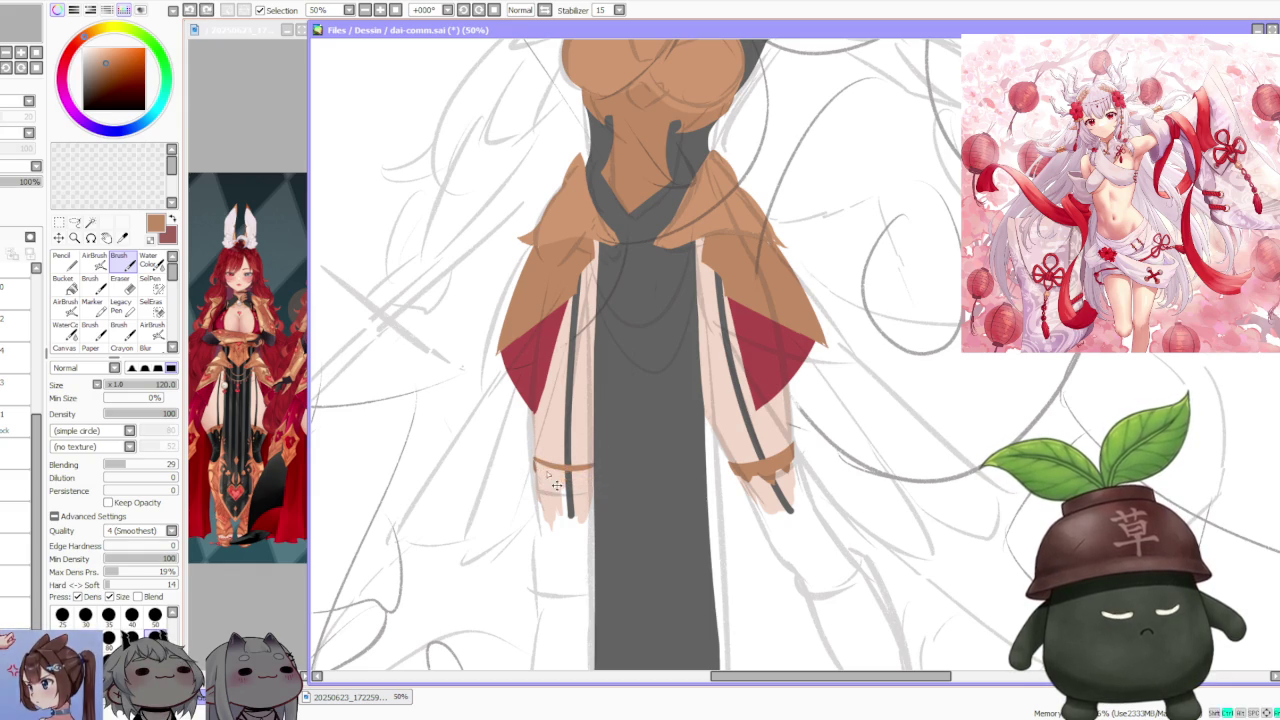
- Redraw the left cuff as one clean thin band, retrying touch-ups with undo and redo
{"action": "left_click_drag", "start_coordinate": [593, 466], "coordinate": [535, 463]}
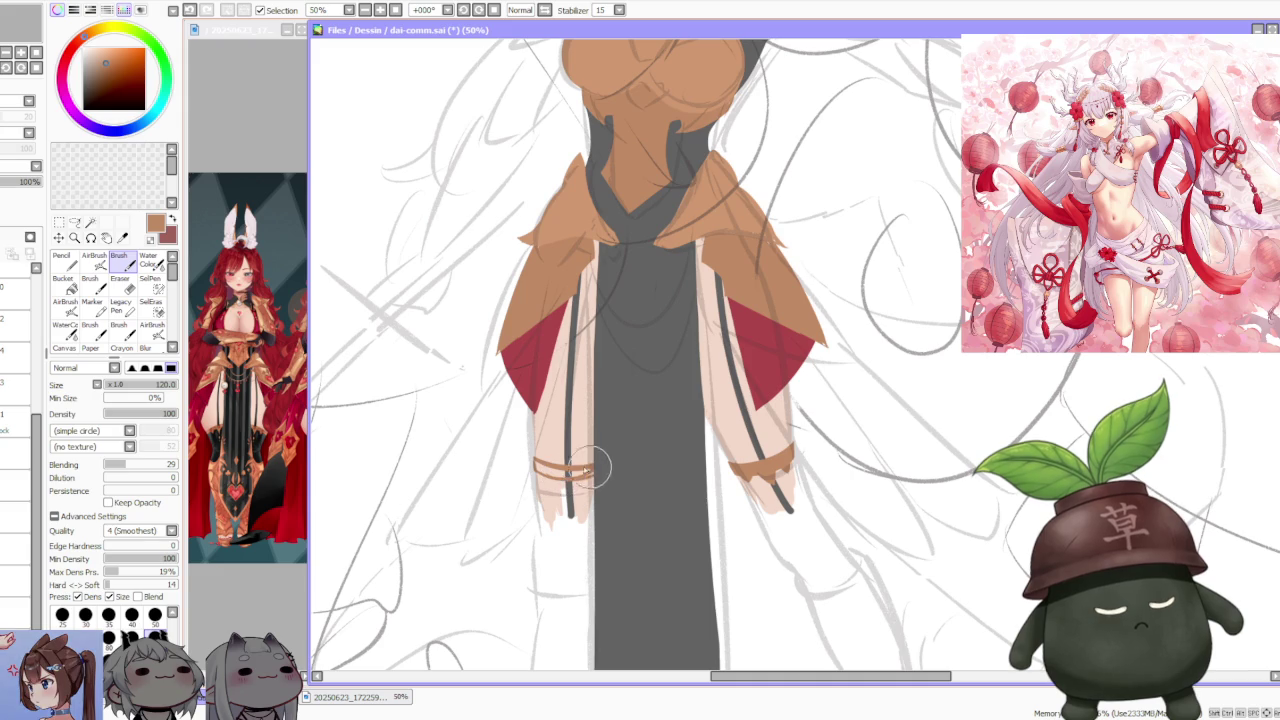
{"action": "left_click_drag", "start_coordinate": [583, 474], "coordinate": [537, 463]}
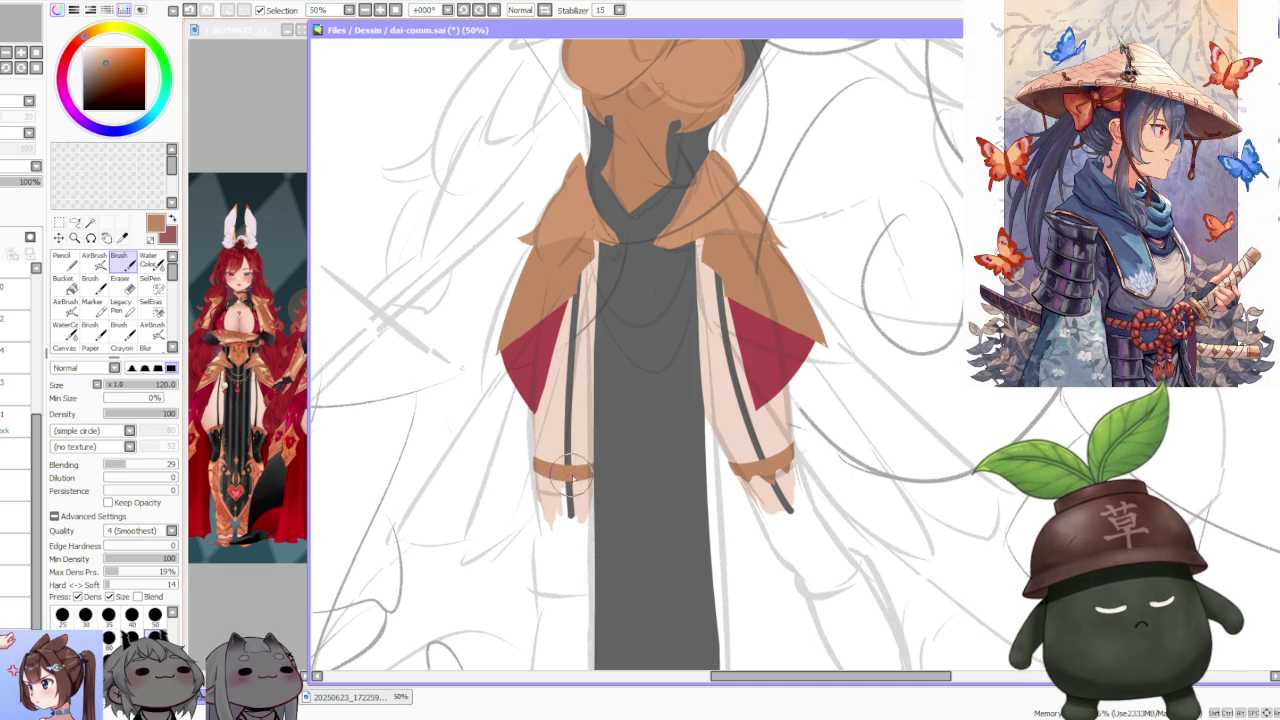
{"action": "mouse_move", "coordinate": [568, 497]}
{"action": "left_mouse_down"}
{"action": "mouse_move", "coordinate": [566, 512]}
{"action": "mouse_move", "coordinate": [560, 480]}
{"action": "left_mouse_up"}
{"action": "key", "text": "ctrl+z"}
{"action": "key", "text": "ctrl+z"}
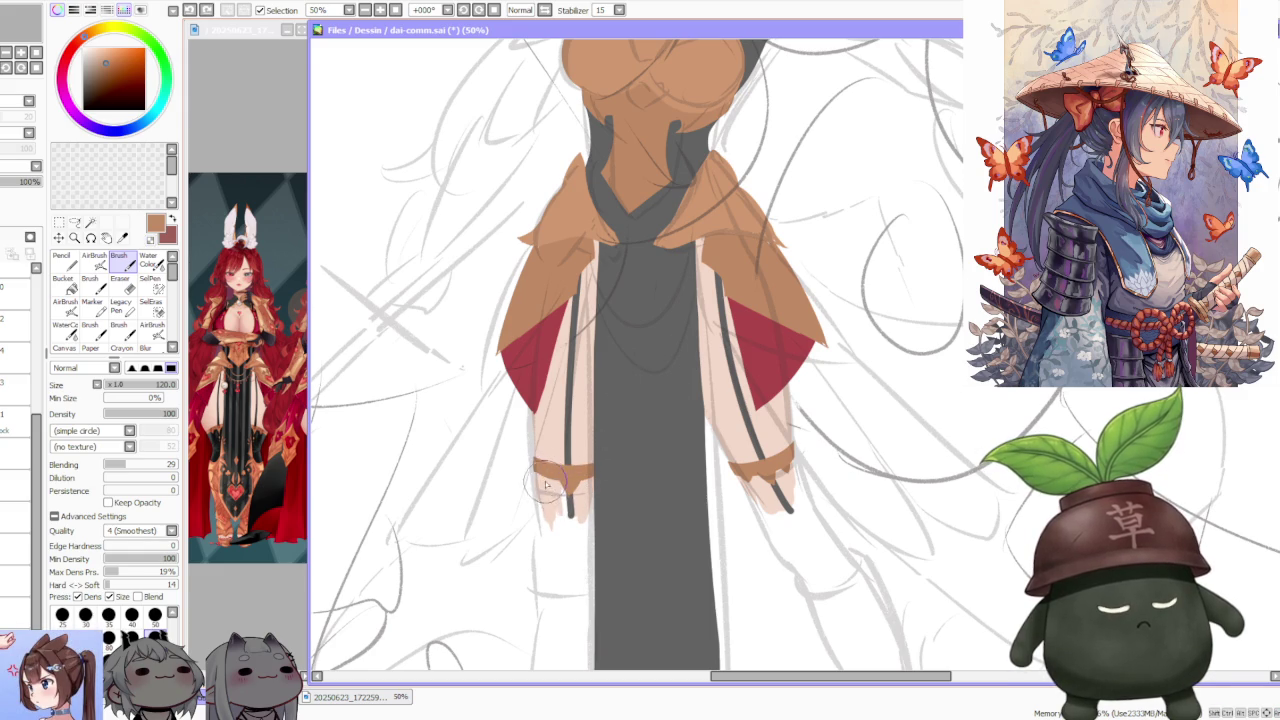
{"action": "left_click_drag", "start_coordinate": [560, 479], "coordinate": [586, 476]}
{"action": "key", "text": "ctrl+z"}
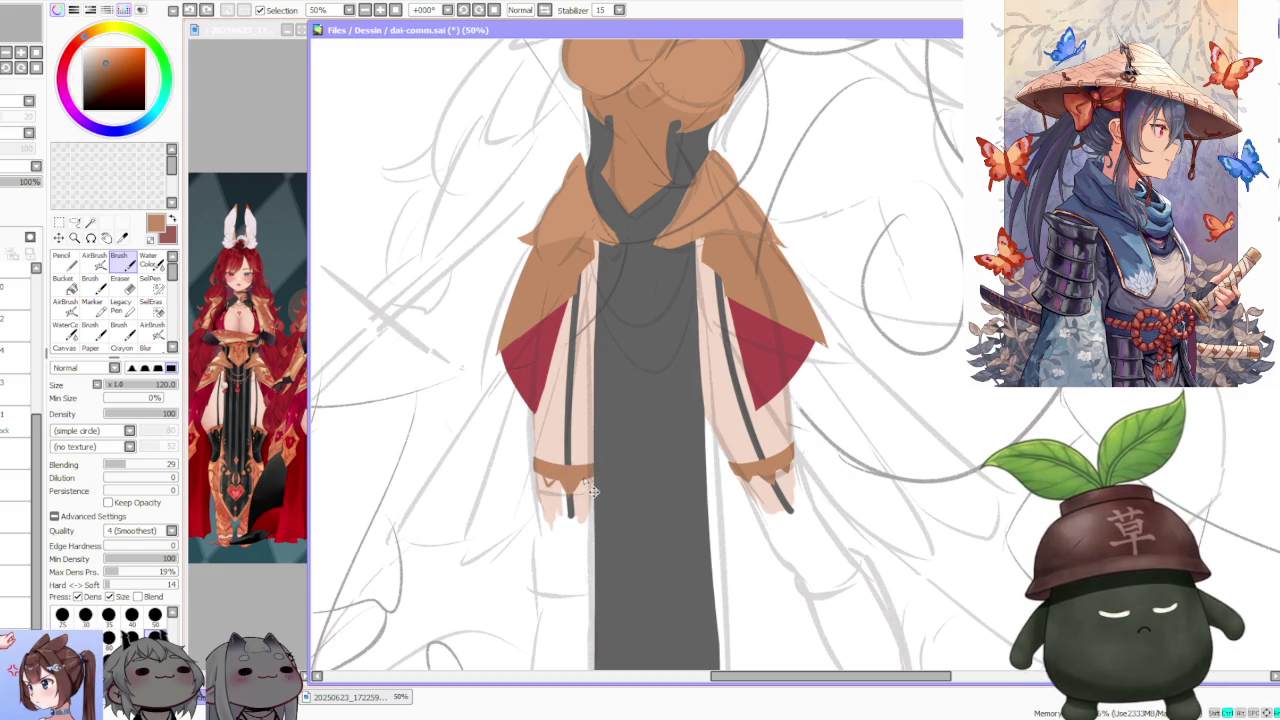
{"action": "key", "text": "ctrl+y"}
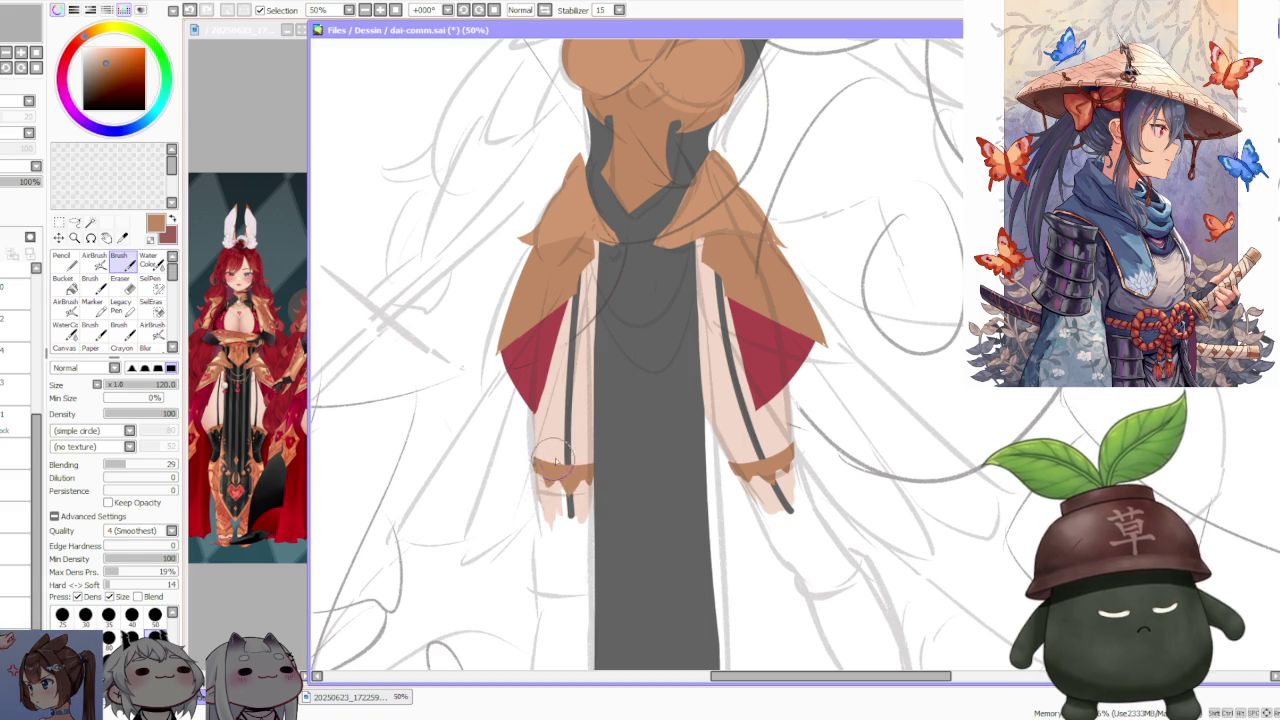
{"action": "scroll", "coordinate": [555, 460], "scroll_direction": "down", "scroll_amount": 2}
{"action": "scroll", "coordinate": [755, 343], "scroll_direction": "down", "scroll_amount": 2}
{"action": "scroll", "coordinate": [767, 338], "scroll_direction": "up", "scroll_amount": 1}
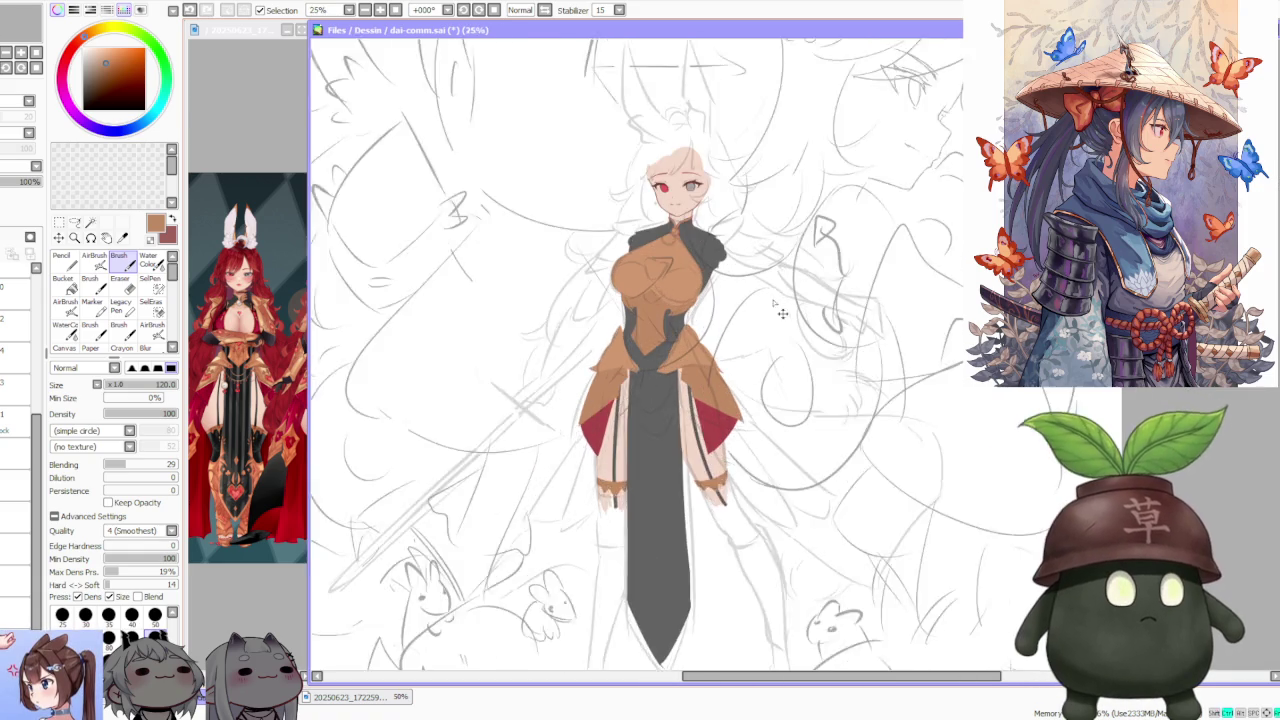
{"action": "scroll", "coordinate": [758, 304], "scroll_direction": "up", "scroll_amount": 1}
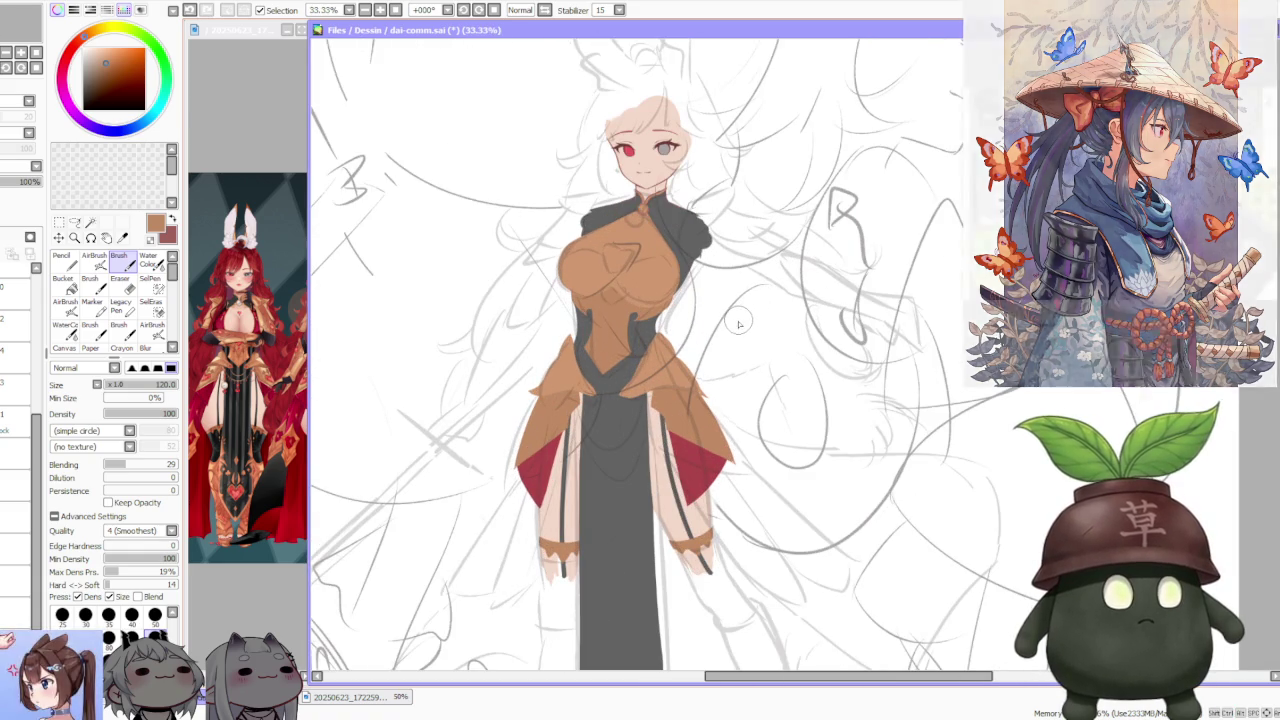
- At 50% zoom, draw dark grey boot outline strokes below the right-hand sleeve
{"action": "scroll", "coordinate": [741, 334], "scroll_direction": "down", "scroll_amount": 1}
{"action": "scroll", "coordinate": [750, 370], "scroll_direction": "up", "scroll_amount": 1}
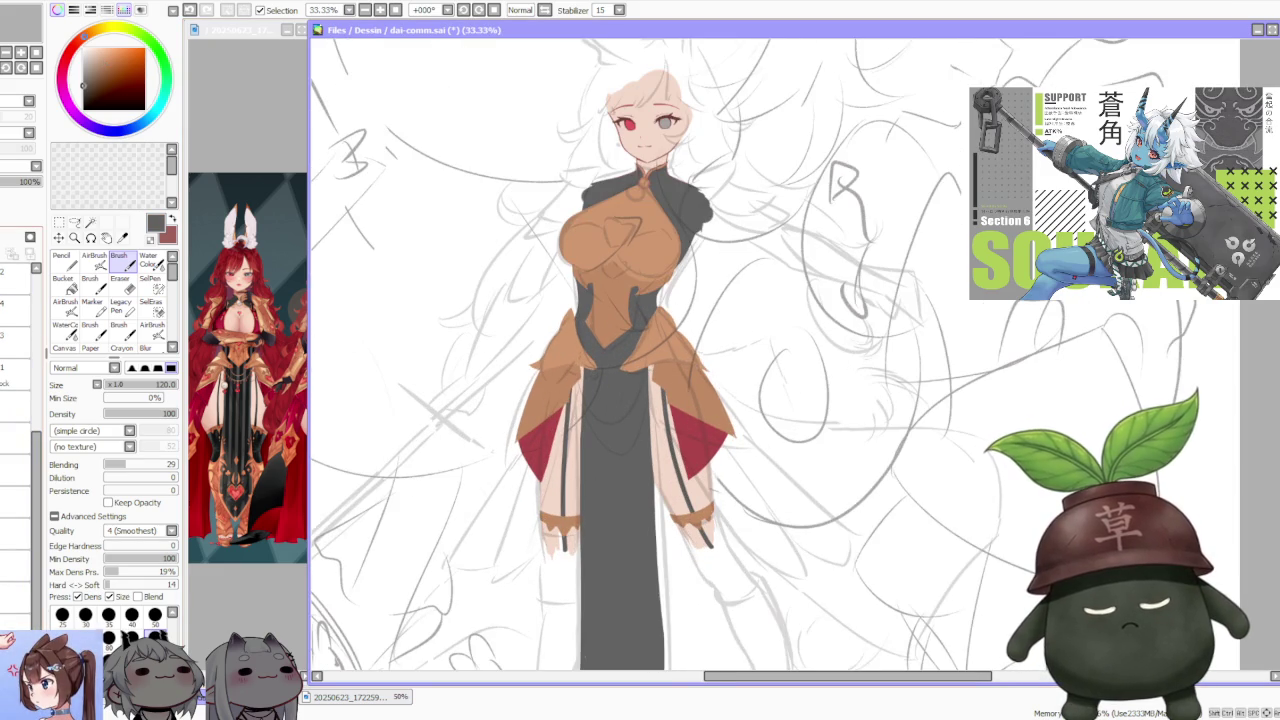
{"action": "scroll", "coordinate": [687, 533], "scroll_direction": "up", "scroll_amount": 1}
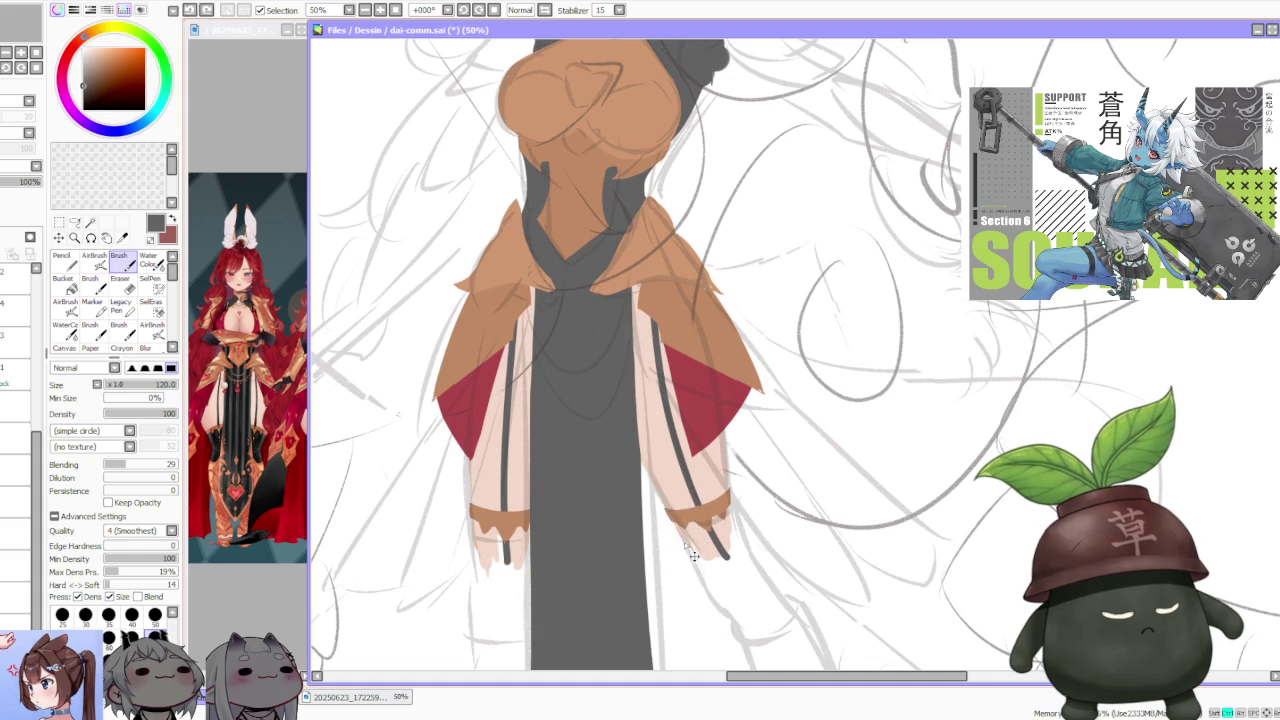
{"action": "left_click_drag", "start_coordinate": [700, 578], "coordinate": [730, 620]}
{"action": "left_click_drag", "start_coordinate": [716, 515], "coordinate": [728, 558]}
{"action": "left_click_drag", "start_coordinate": [728, 512], "coordinate": [788, 607]}
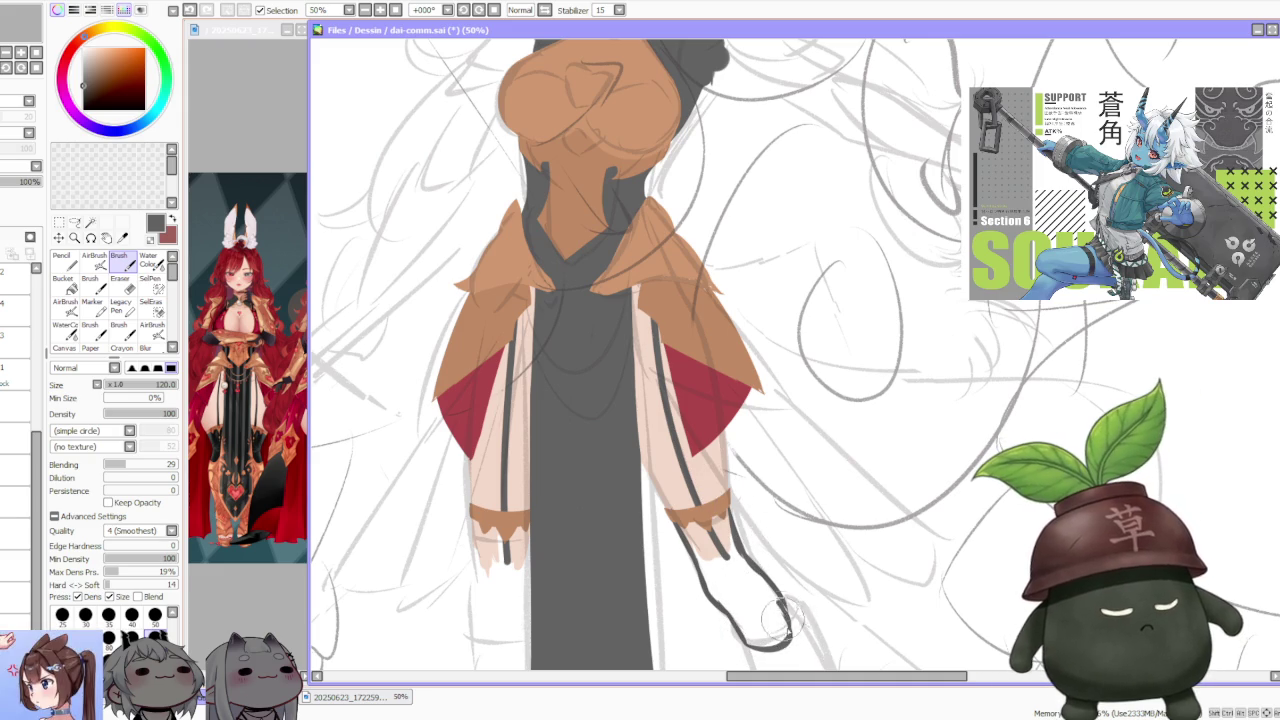
{"action": "mouse_move", "coordinate": [470, 540]}
{"action": "left_mouse_down"}
{"action": "mouse_move", "coordinate": [537, 520]}
{"action": "mouse_move", "coordinate": [545, 600]}
{"action": "left_mouse_up"}
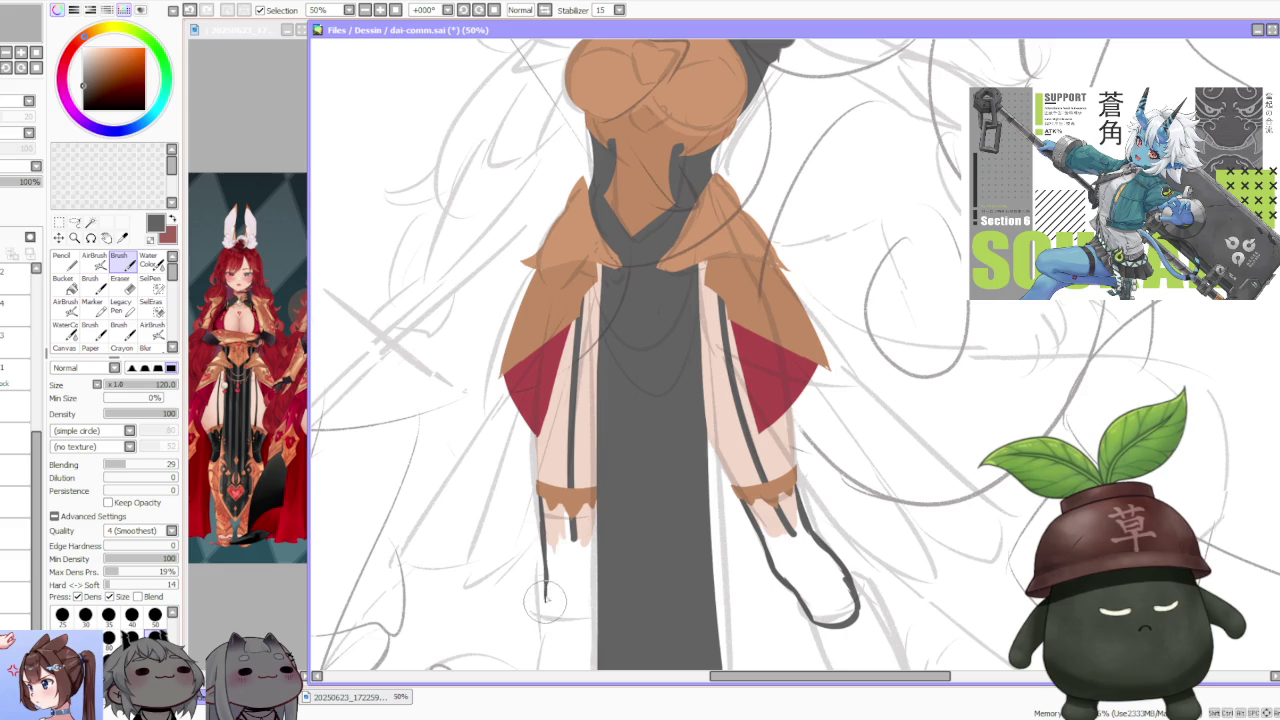
- Paint solid dark grey boots over both lower legs, extending the right boot's tip
{"action": "scroll", "coordinate": [545, 600], "scroll_direction": "down", "scroll_amount": 3}
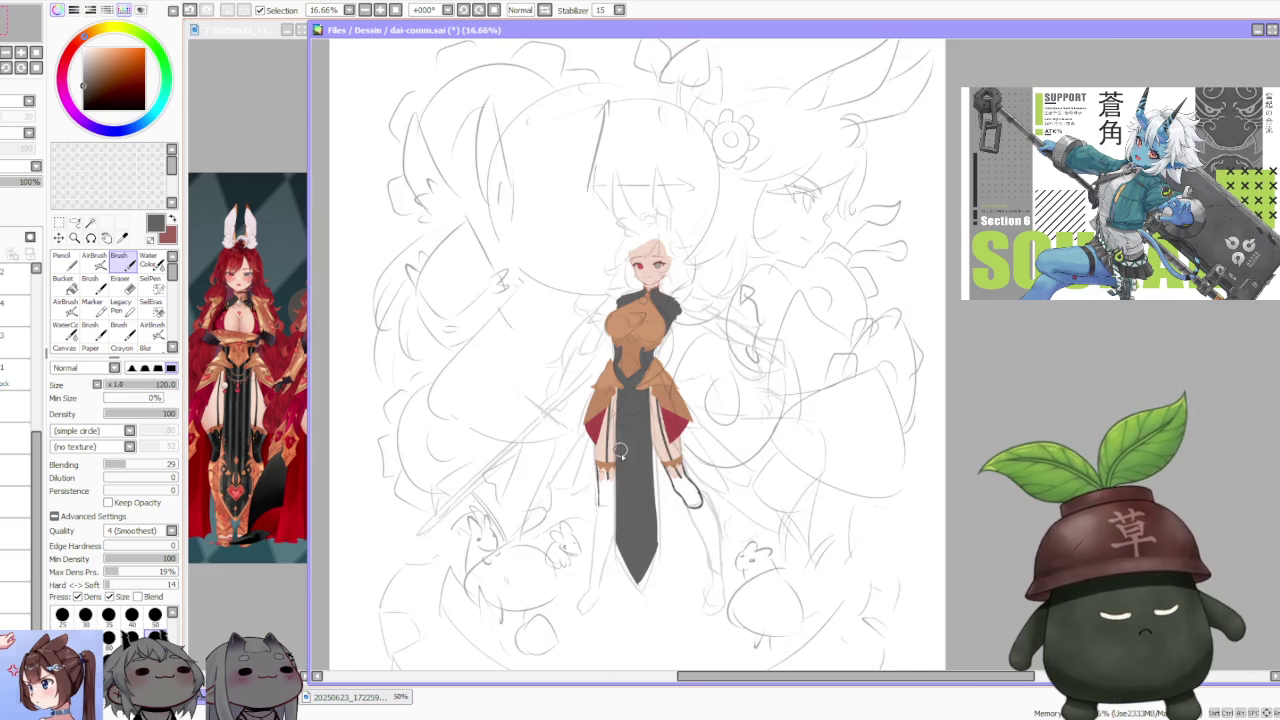
{"action": "scroll", "coordinate": [620, 452], "scroll_direction": "up", "scroll_amount": 2}
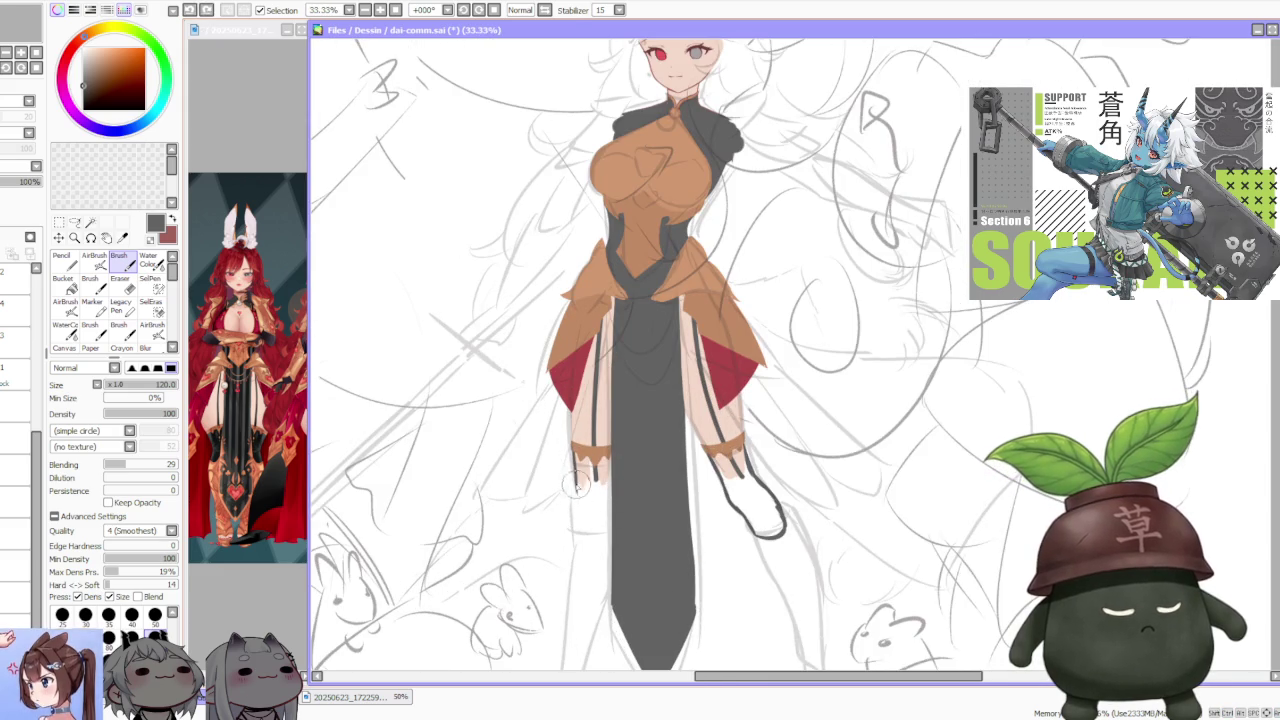
{"action": "mouse_move", "coordinate": [575, 462]}
{"action": "left_mouse_down"}
{"action": "mouse_move", "coordinate": [578, 515]}
{"action": "mouse_move", "coordinate": [608, 480]}
{"action": "mouse_move", "coordinate": [589, 458]}
{"action": "mouse_move", "coordinate": [580, 530]}
{"action": "mouse_move", "coordinate": [600, 508]}
{"action": "mouse_move", "coordinate": [585, 524]}
{"action": "left_mouse_up"}
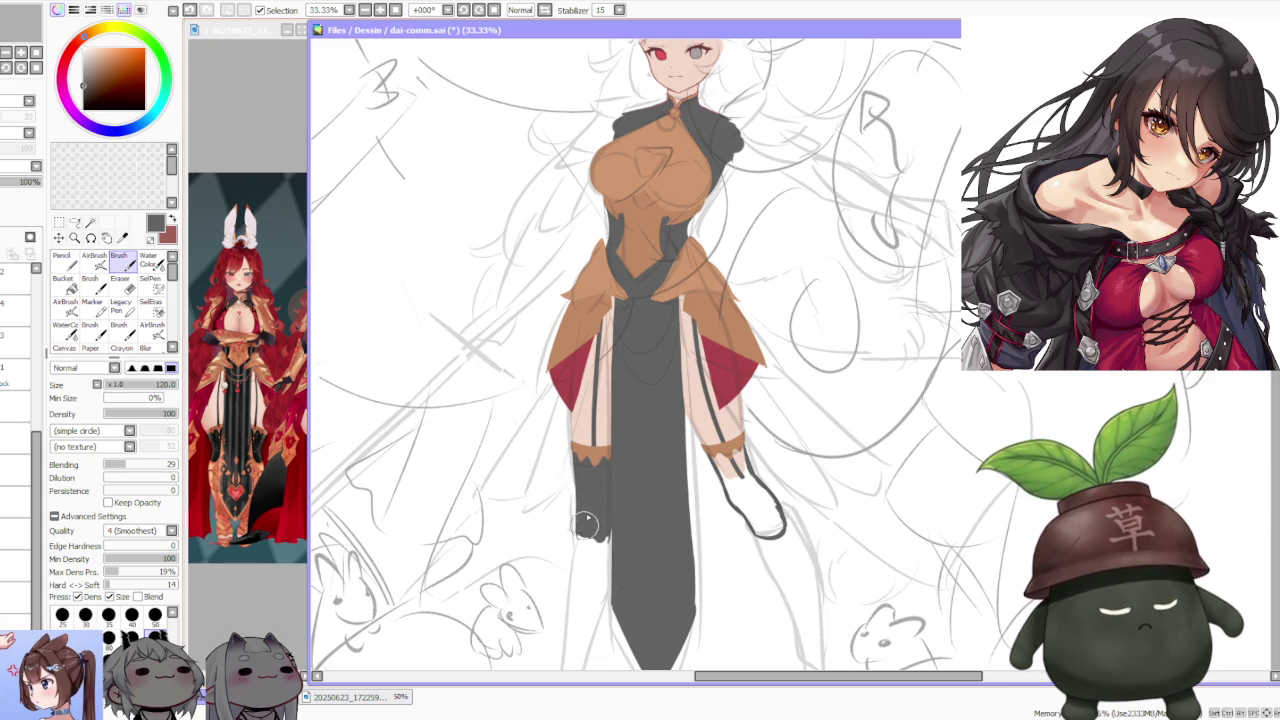
{"action": "left_click_drag", "start_coordinate": [735, 481], "coordinate": [717, 463]}
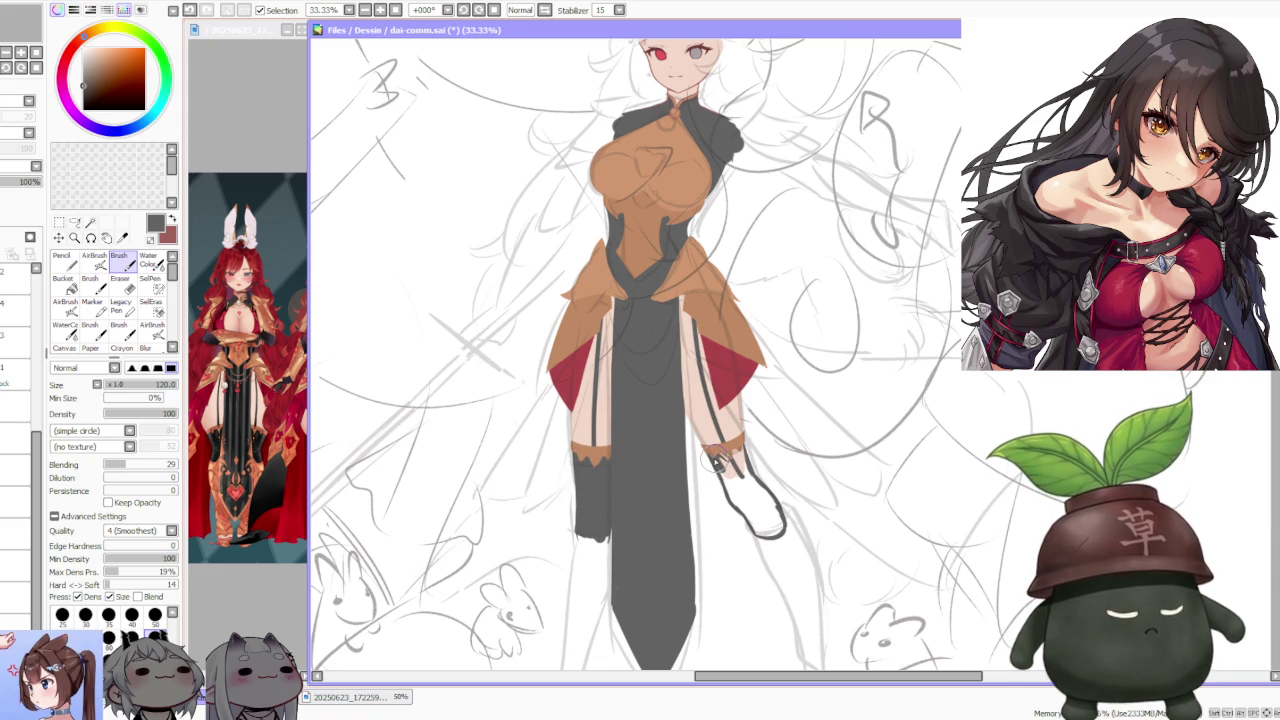
{"action": "mouse_move", "coordinate": [770, 532]}
{"action": "left_mouse_down"}
{"action": "mouse_move", "coordinate": [776, 520]}
{"action": "mouse_move", "coordinate": [750, 478]}
{"action": "mouse_move", "coordinate": [720, 468]}
{"action": "mouse_move", "coordinate": [778, 525]}
{"action": "mouse_move", "coordinate": [762, 530]}
{"action": "mouse_move", "coordinate": [728, 460]}
{"action": "left_mouse_up"}
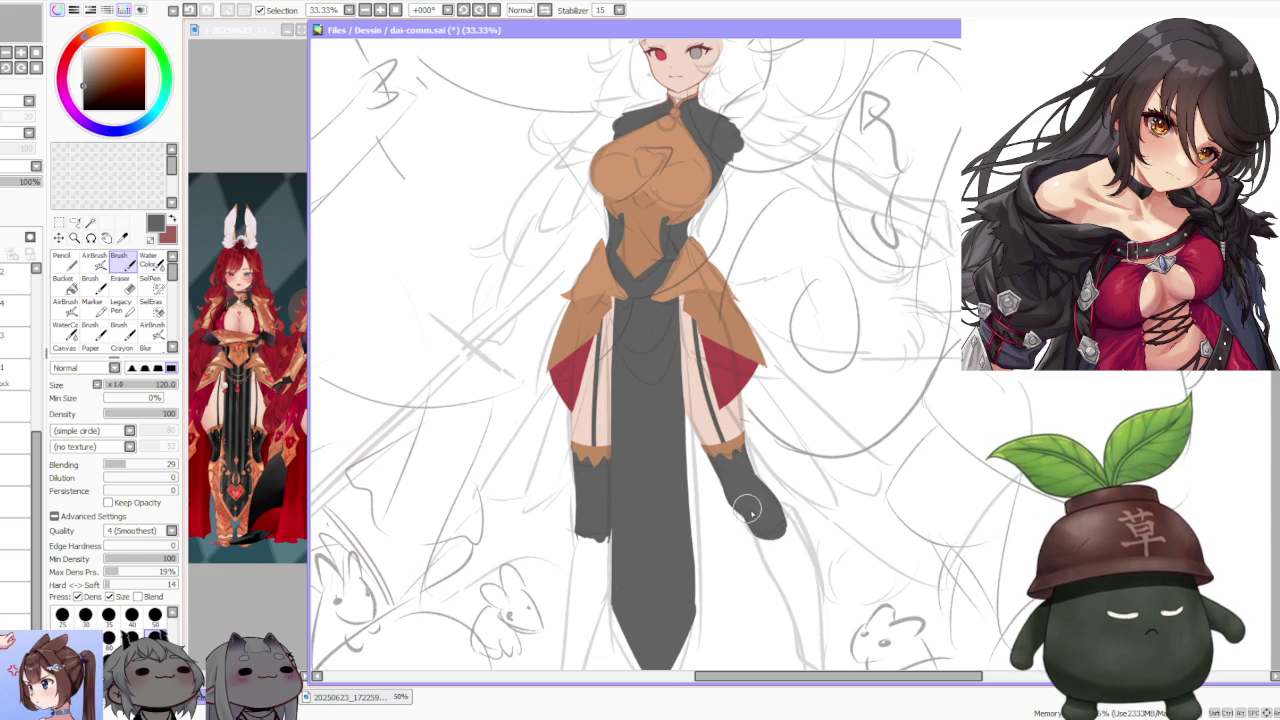
{"action": "scroll", "coordinate": [750, 510], "scroll_direction": "down", "scroll_amount": 3}
{"action": "scroll", "coordinate": [780, 372], "scroll_direction": "up", "scroll_amount": 2}
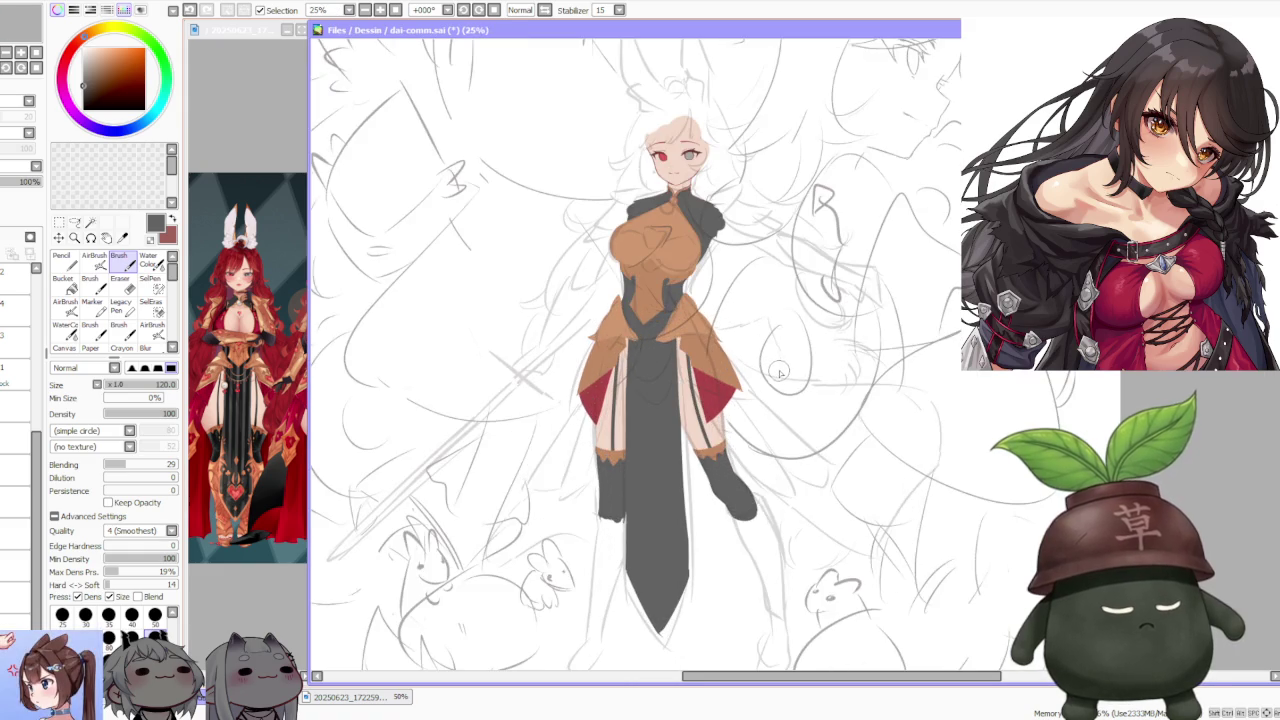
{"action": "scroll", "coordinate": [700, 395], "scroll_direction": "up", "scroll_amount": 1}
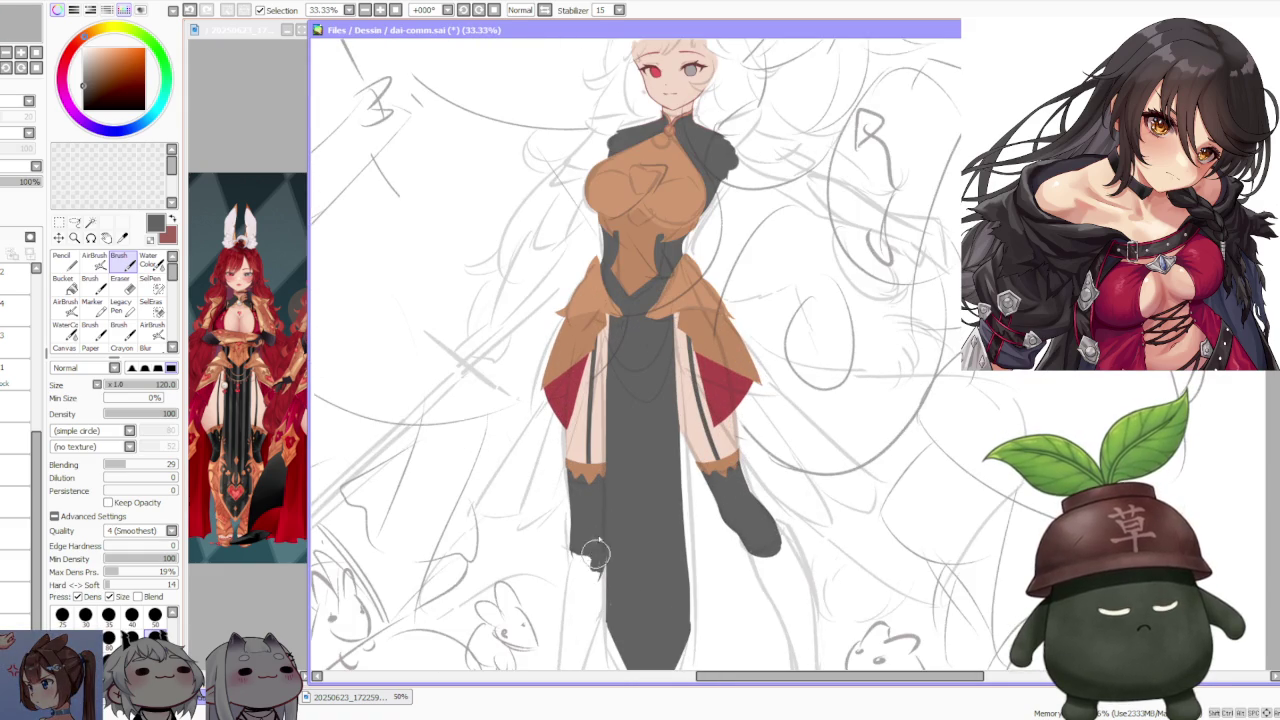
{"action": "left_click_drag", "start_coordinate": [578, 562], "coordinate": [582, 528]}
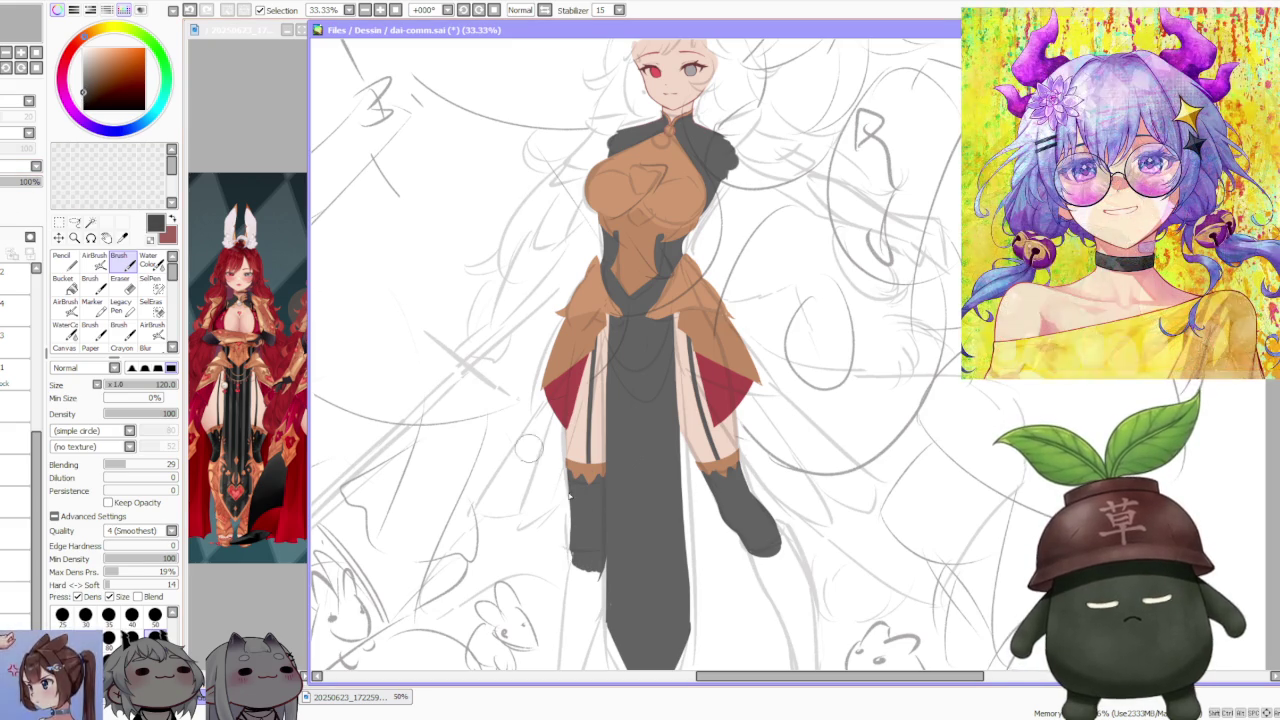
{"action": "left_click_drag", "start_coordinate": [589, 490], "coordinate": [557, 555]}
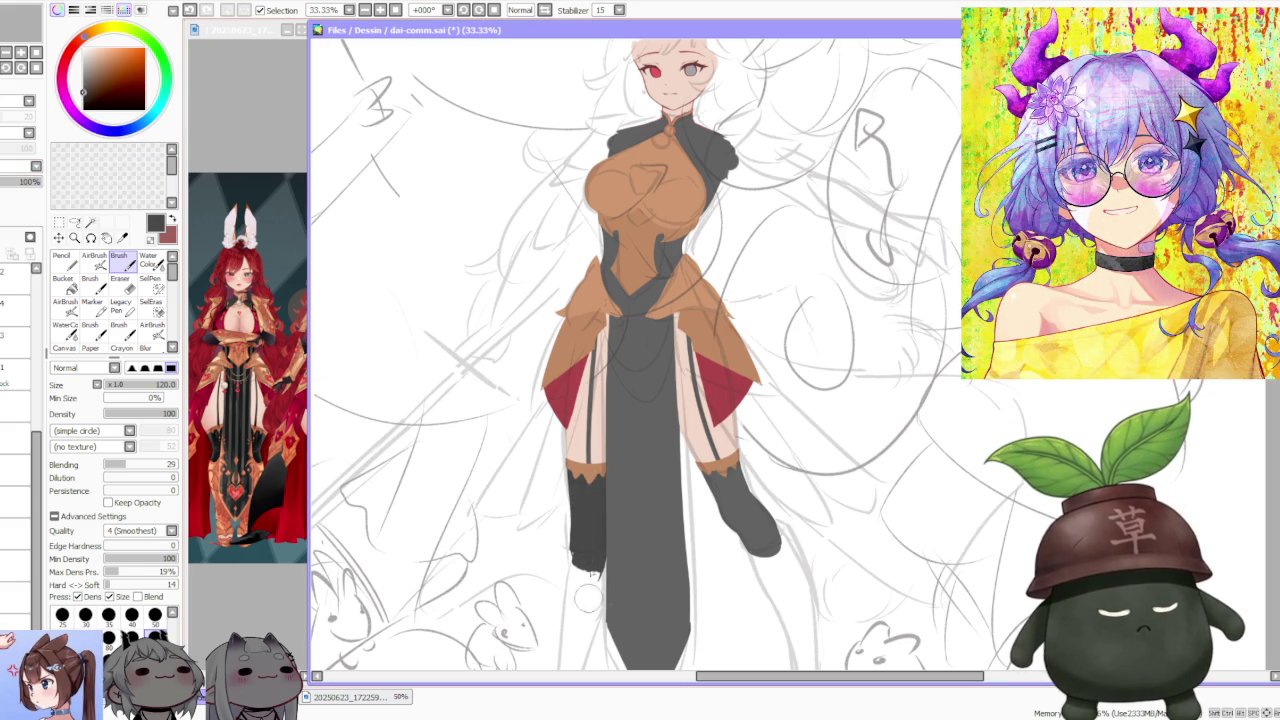
{"action": "key", "text": "bracketright"}
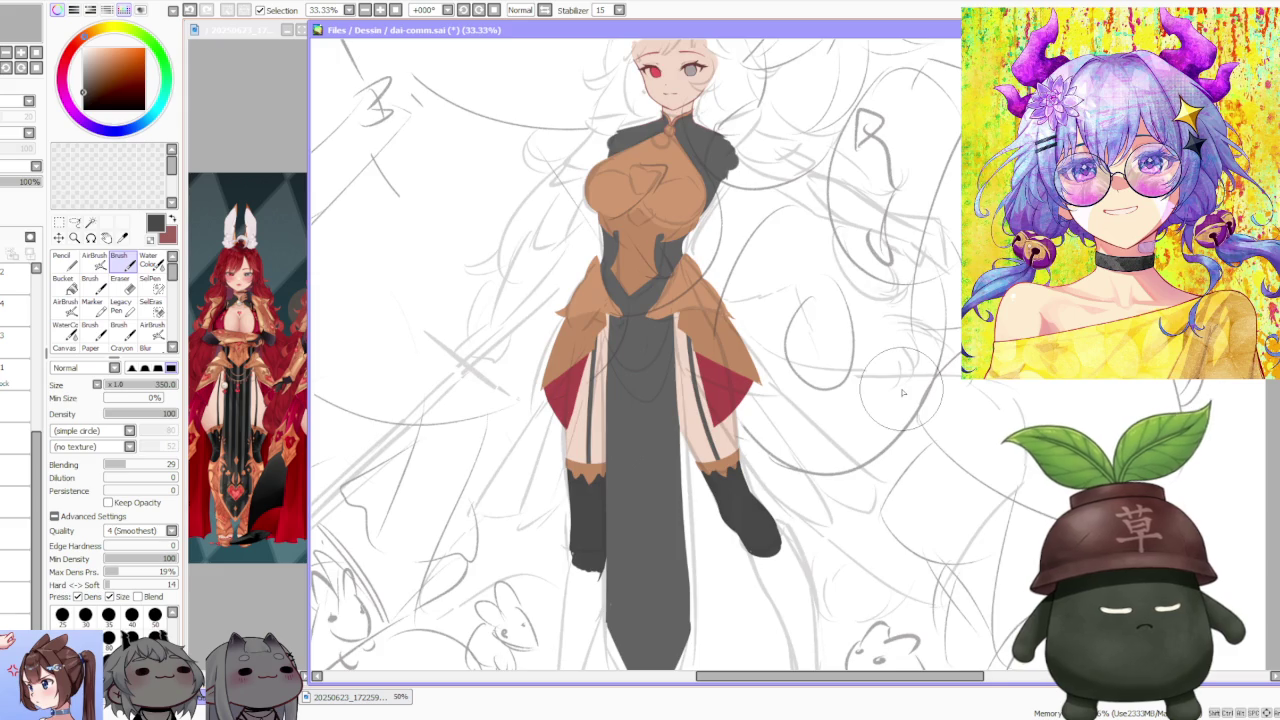
{"action": "scroll", "coordinate": [902, 393], "scroll_direction": "down", "scroll_amount": 1}
{"action": "scroll", "coordinate": [915, 440], "scroll_direction": "down", "scroll_amount": 2}
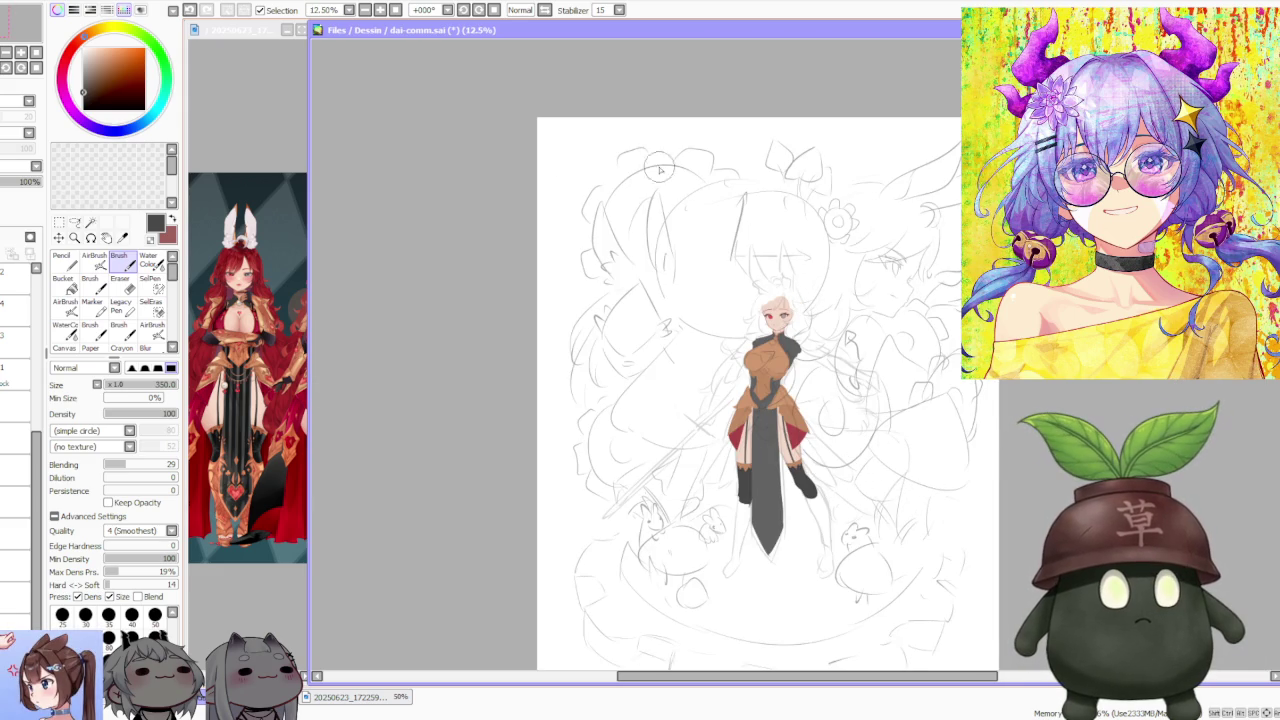
{"action": "scroll", "coordinate": [862, 355], "scroll_direction": "up", "scroll_amount": 1}
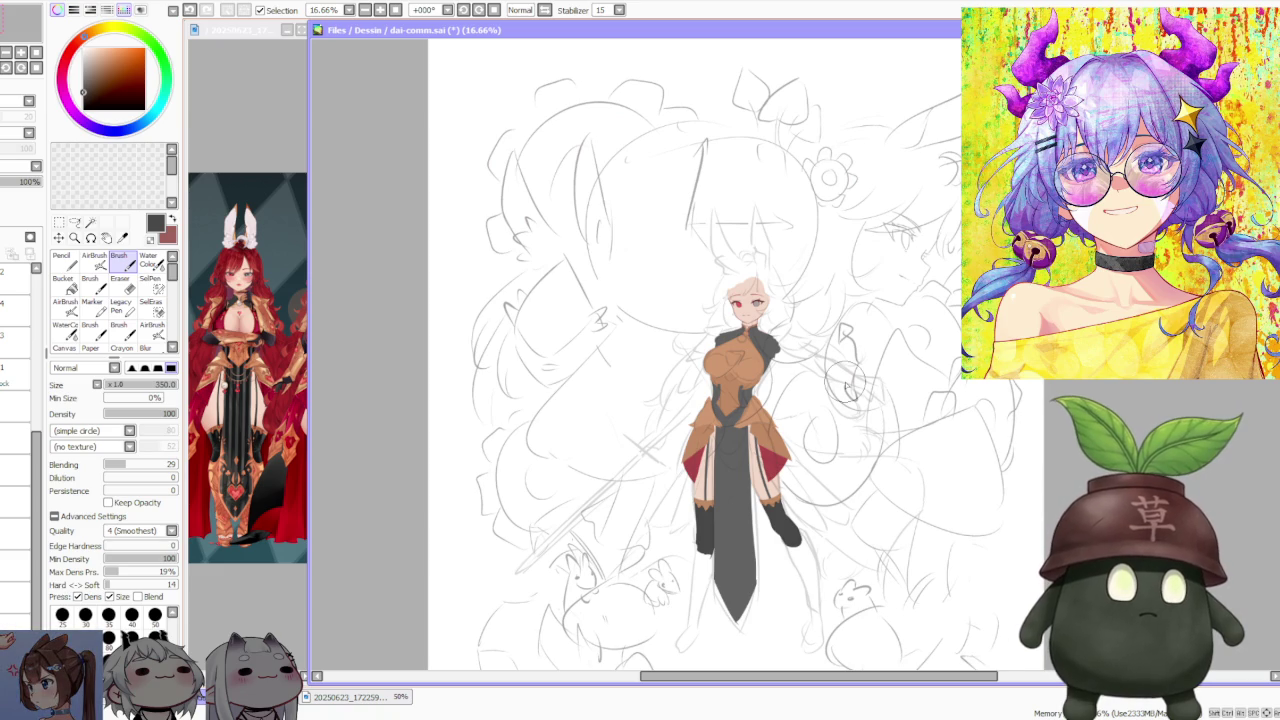
{"action": "scroll", "coordinate": [846, 388], "scroll_direction": "up", "scroll_amount": 1}
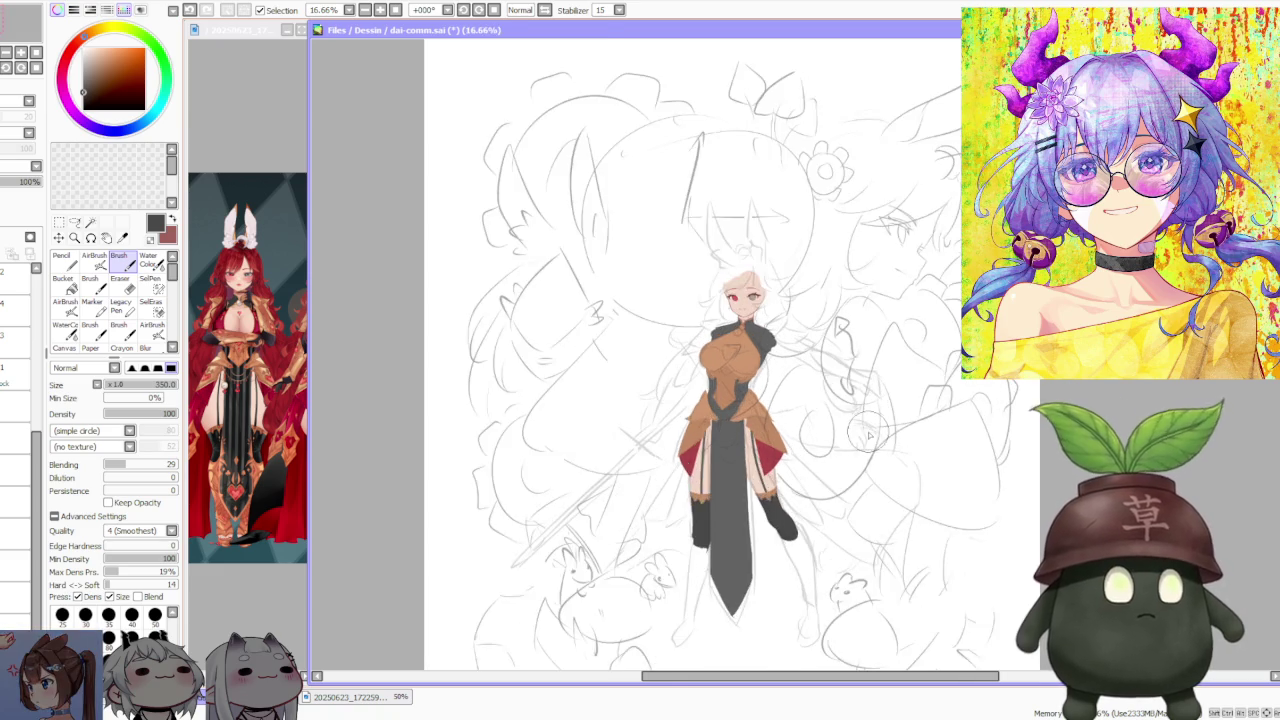
{"action": "scroll", "coordinate": [850, 400], "scroll_direction": "up", "scroll_amount": 1}
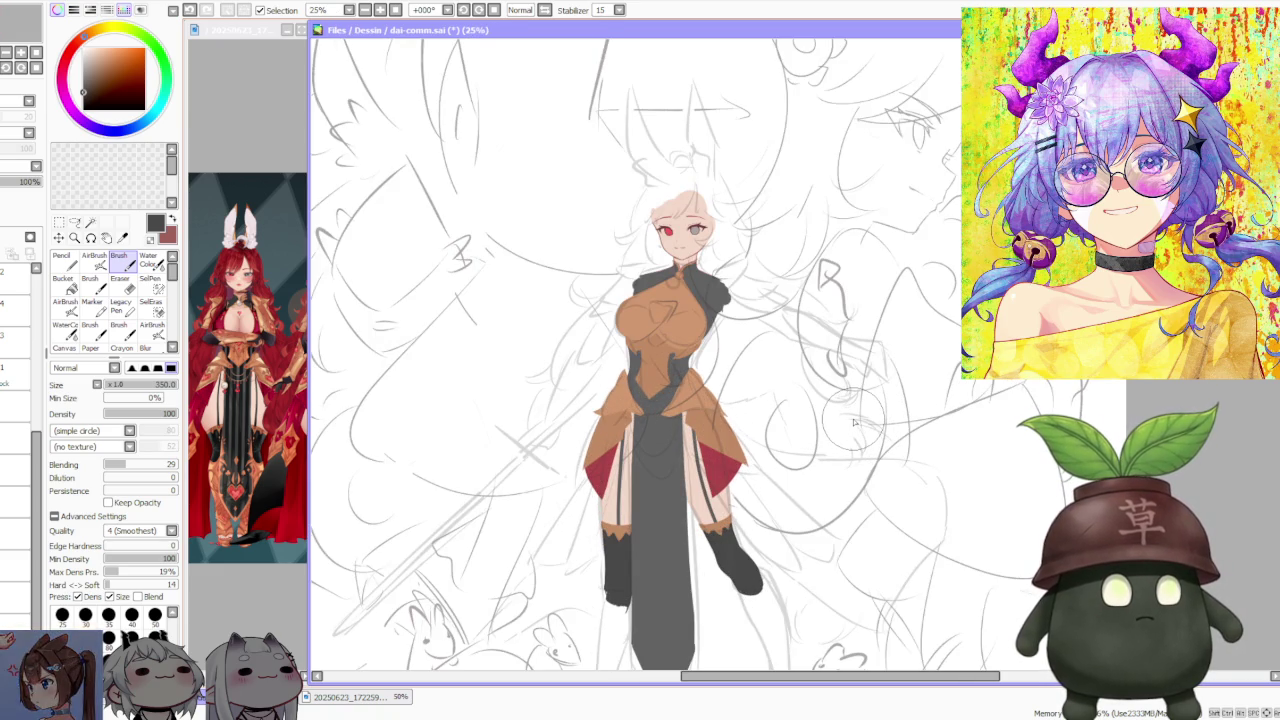
{"action": "scroll", "coordinate": [854, 422], "scroll_direction": "down", "scroll_amount": 1}
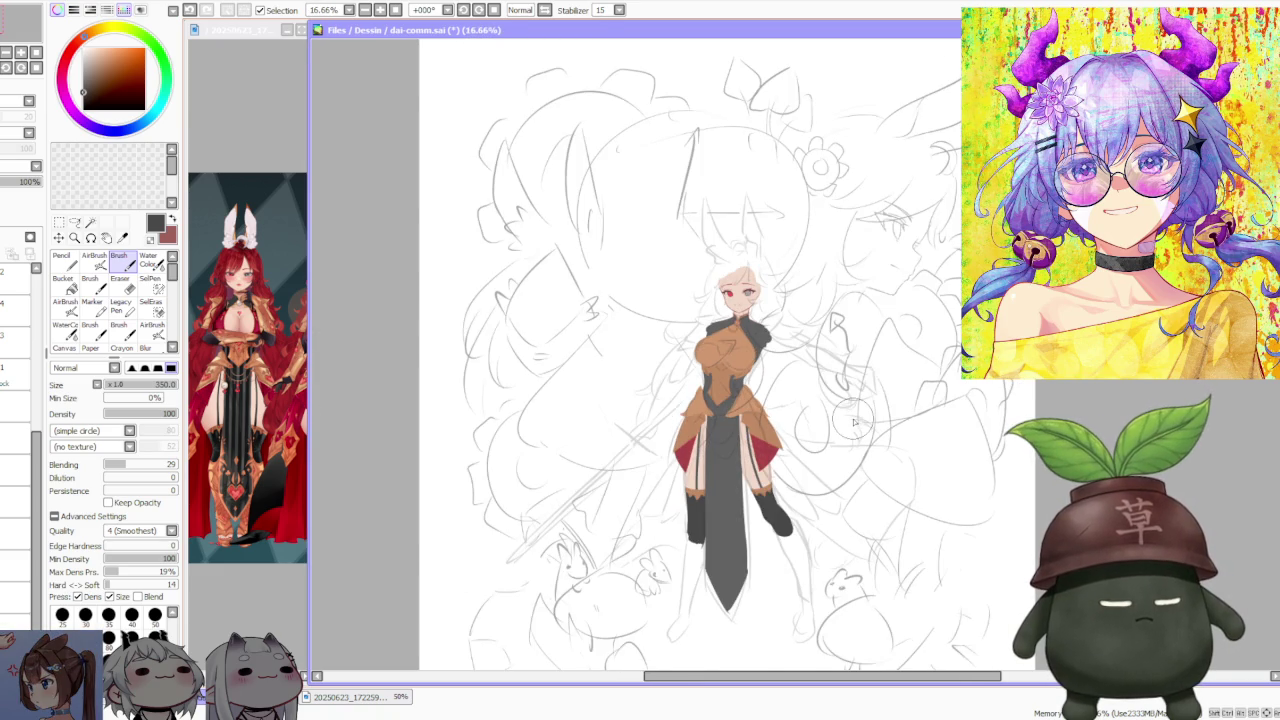
{"action": "scroll", "coordinate": [854, 422], "scroll_direction": "up", "scroll_amount": 1}
{"action": "scroll", "coordinate": [782, 392], "scroll_direction": "down", "scroll_amount": 1}
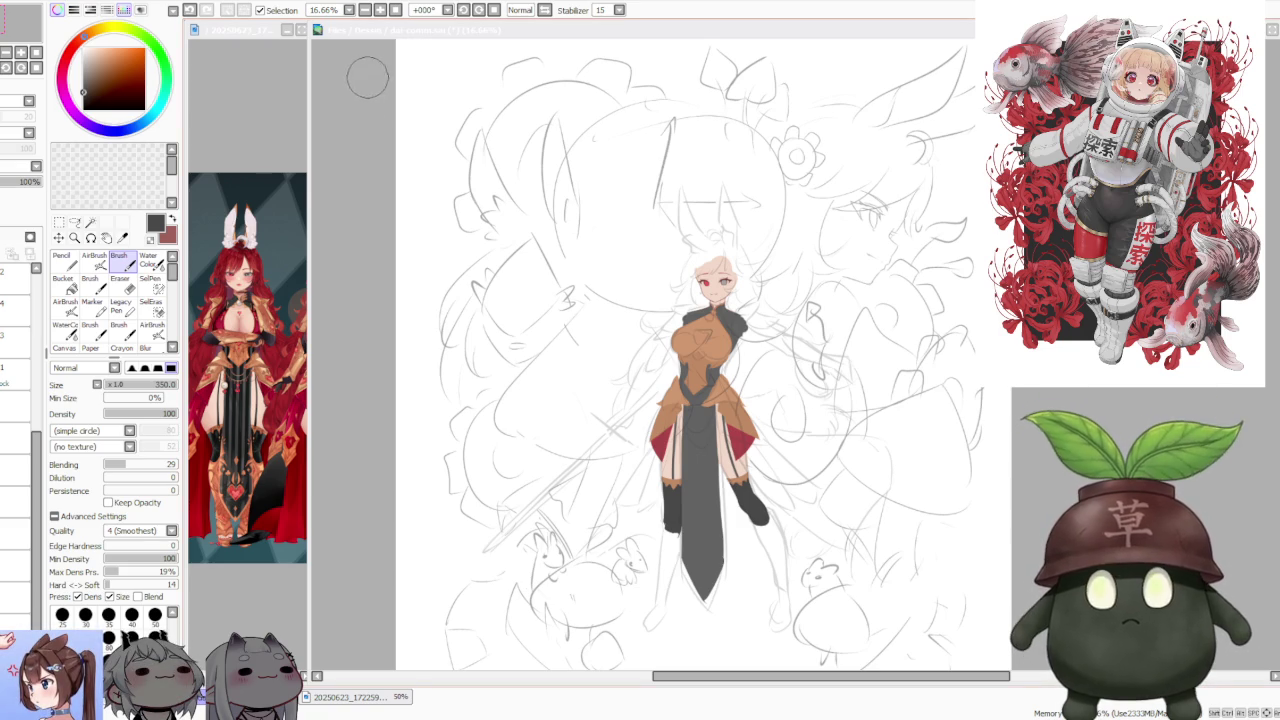
{"action": "scroll", "coordinate": [800, 490], "scroll_direction": "down", "scroll_amount": 1}
{"action": "scroll", "coordinate": [800, 490], "scroll_direction": "up", "scroll_amount": 1}
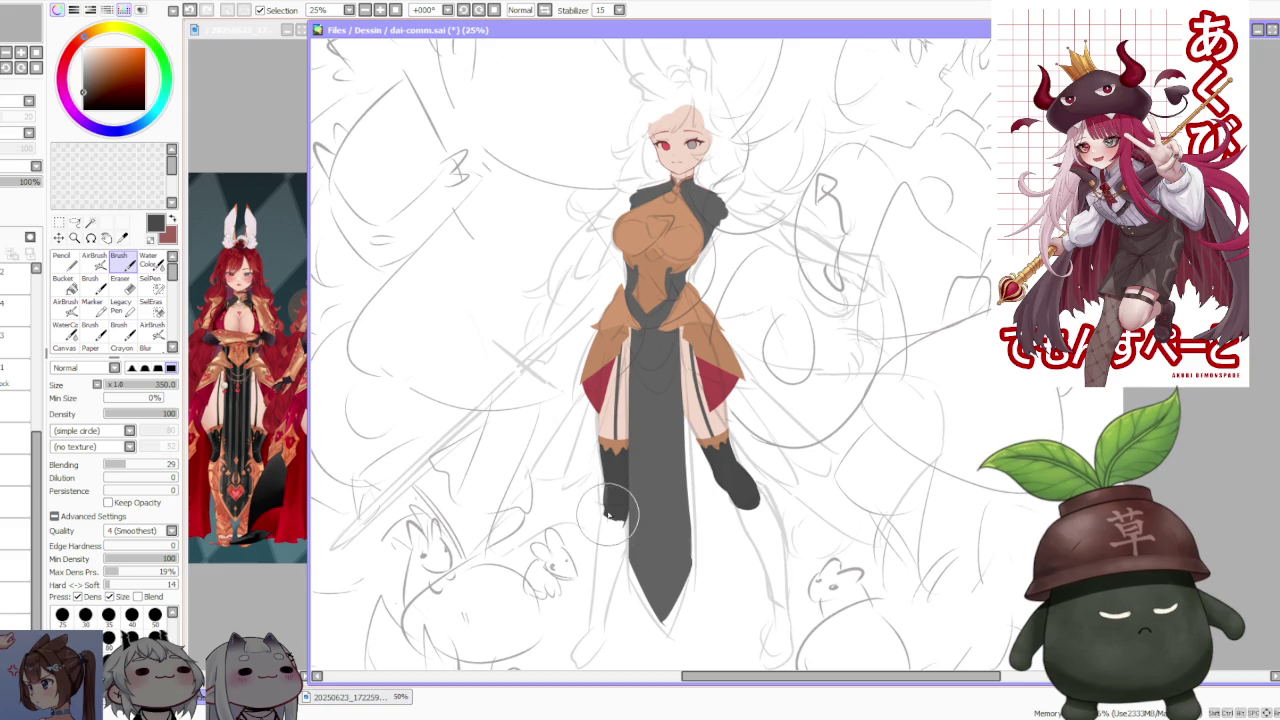
{"action": "key", "text": "ctrl+z"}
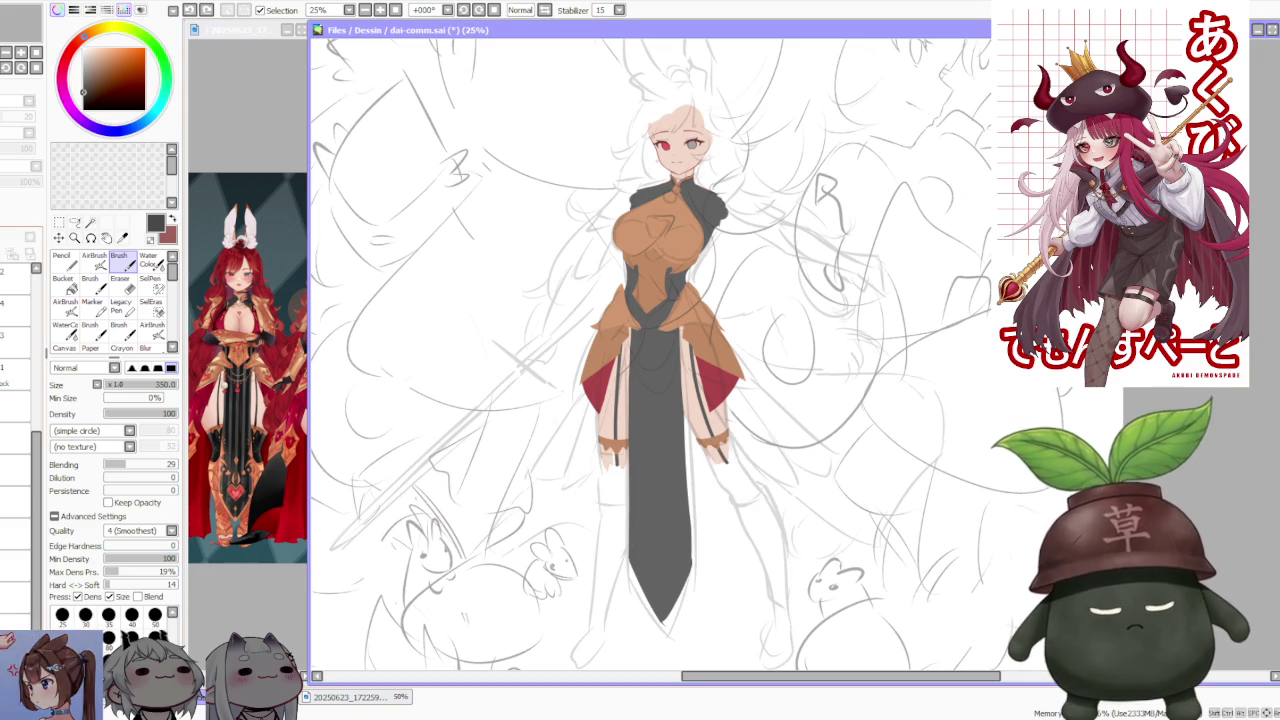
{"action": "key", "text": "ctrl+y"}
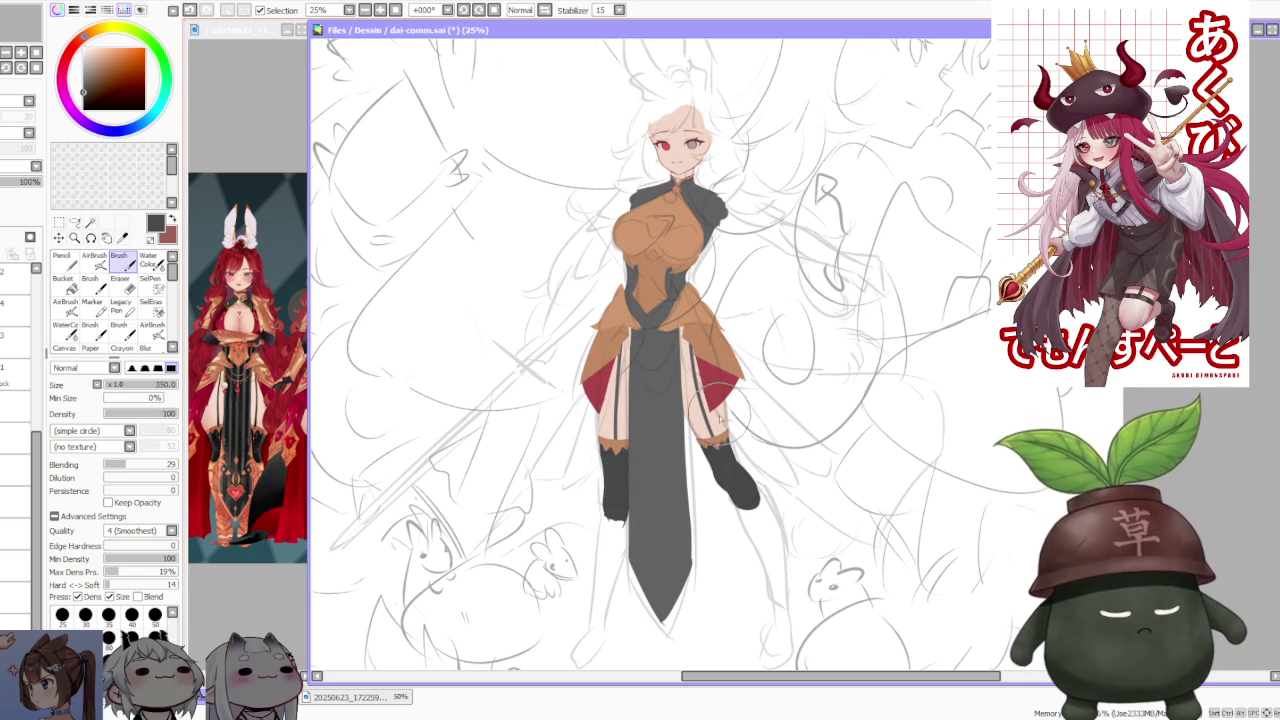
- Zoom in on the dark boots and reduce the brush size one step to 300
{"action": "scroll", "coordinate": [730, 392], "scroll_direction": "up", "scroll_amount": 3}
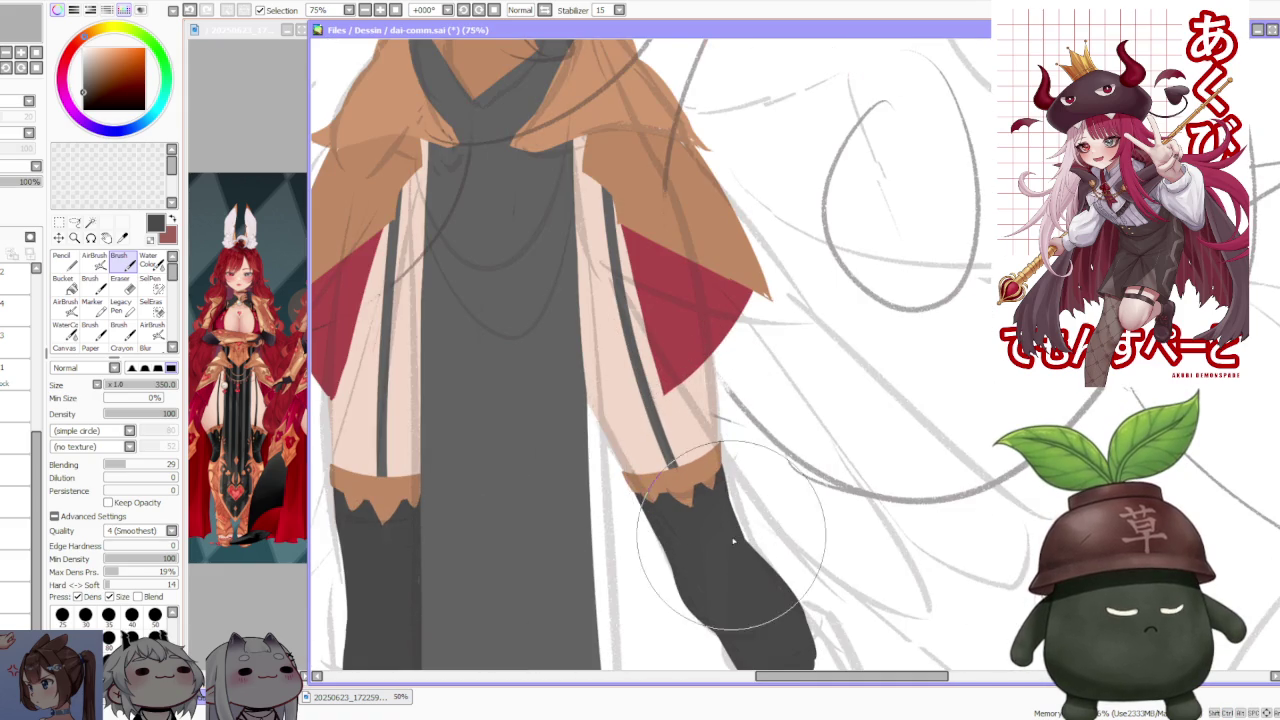
{"action": "scroll", "coordinate": [716, 487], "scroll_direction": "down", "scroll_amount": 2}
{"action": "scroll", "coordinate": [716, 487], "scroll_direction": "up", "scroll_amount": 2}
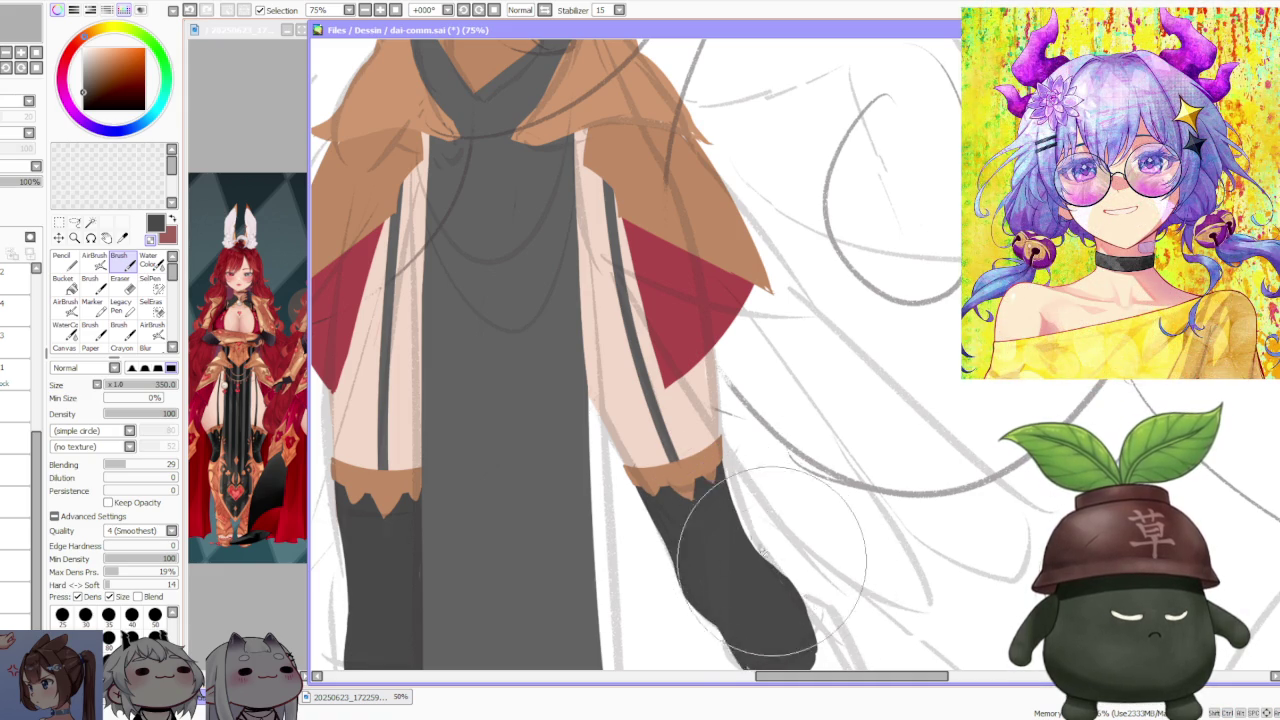
{"action": "scroll", "coordinate": [768, 562], "scroll_direction": "down", "scroll_amount": 3}
{"action": "scroll", "coordinate": [741, 538], "scroll_direction": "up", "scroll_amount": 3}
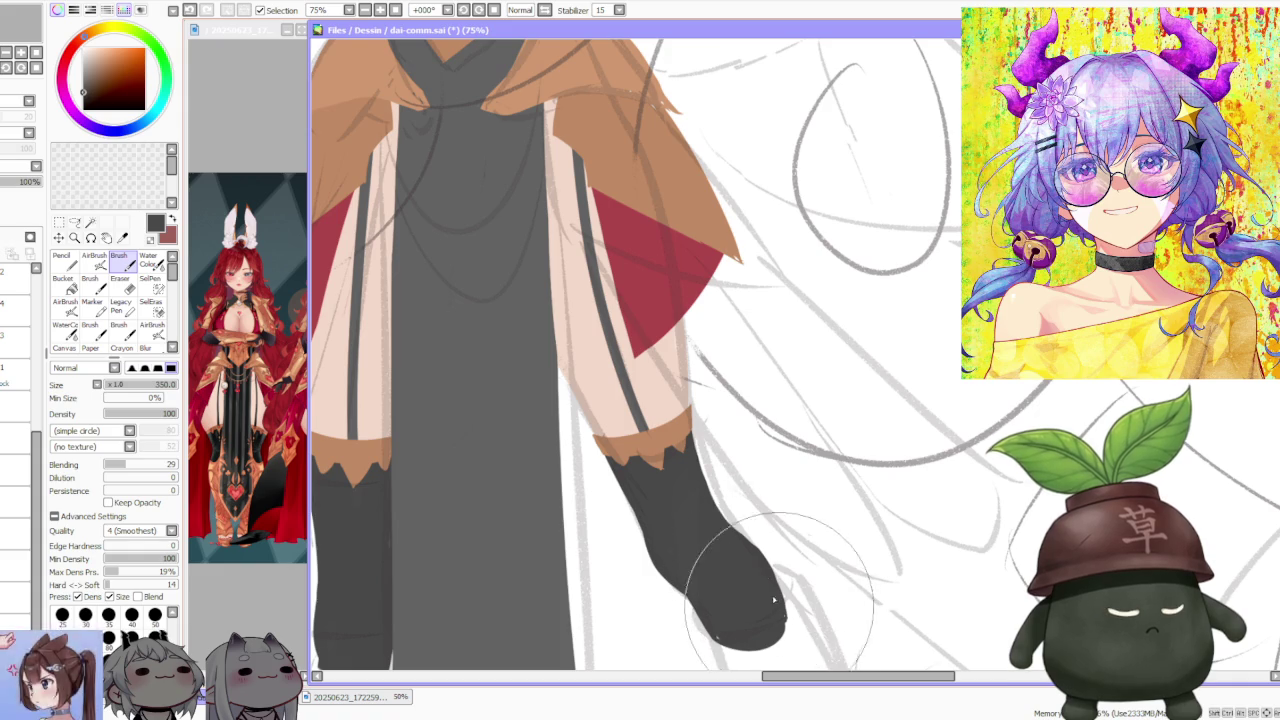
{"action": "scroll", "coordinate": [767, 581], "scroll_direction": "down", "scroll_amount": 2}
{"action": "scroll", "coordinate": [740, 520], "scroll_direction": "down", "scroll_amount": 2}
{"action": "scroll", "coordinate": [700, 420], "scroll_direction": "up", "scroll_amount": 2}
{"action": "scroll", "coordinate": [694, 410], "scroll_direction": "up", "scroll_amount": 1}
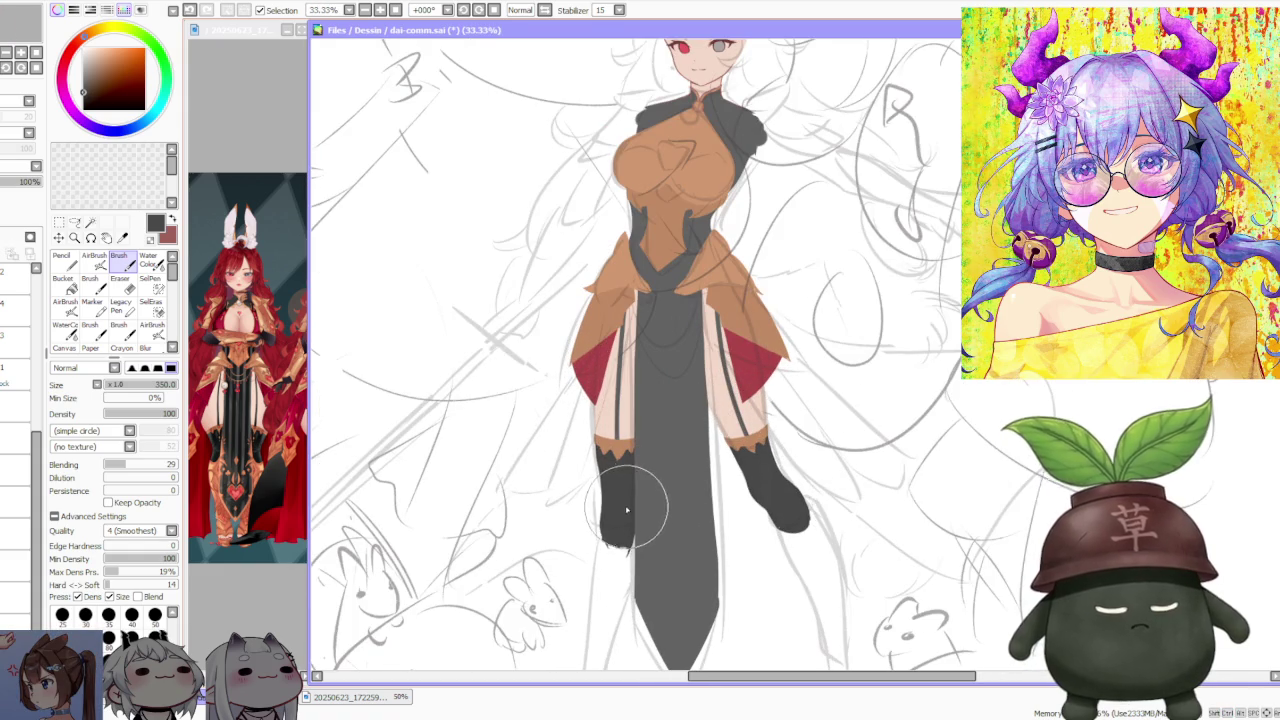
{"action": "scroll", "coordinate": [634, 528], "scroll_direction": "up", "scroll_amount": 1}
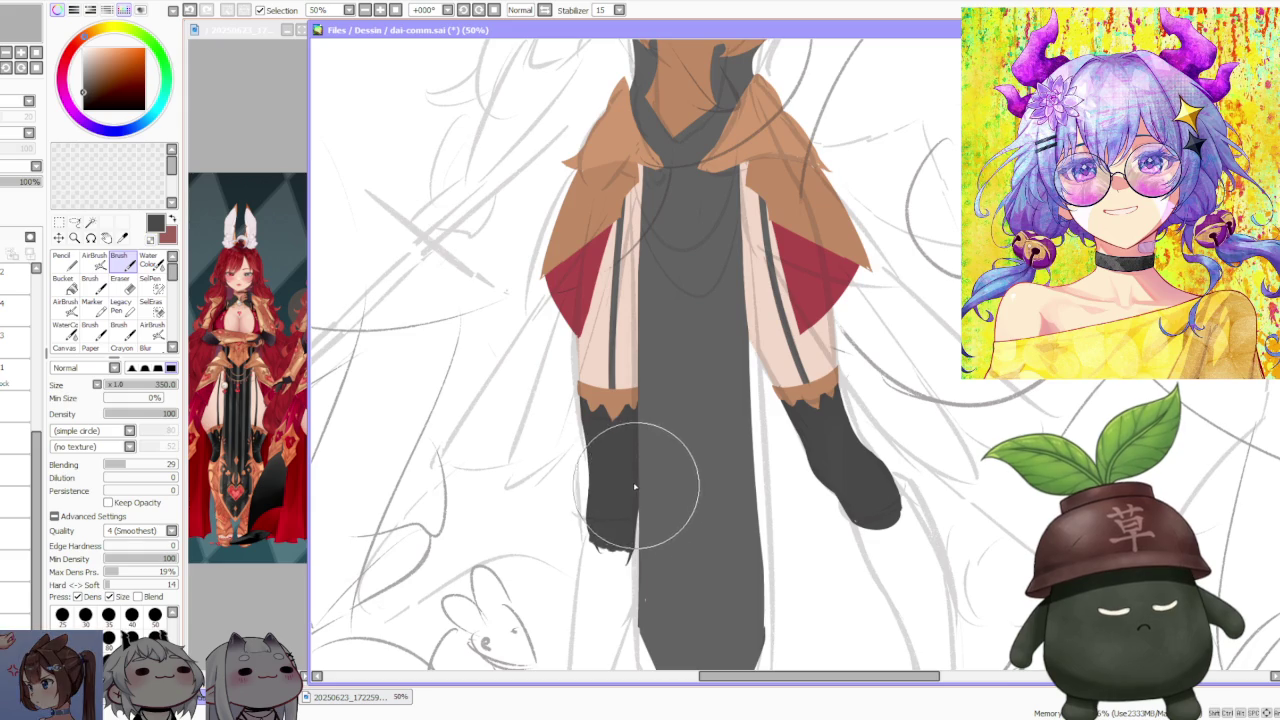
{"action": "scroll", "coordinate": [643, 434], "scroll_direction": "down", "scroll_amount": 4}
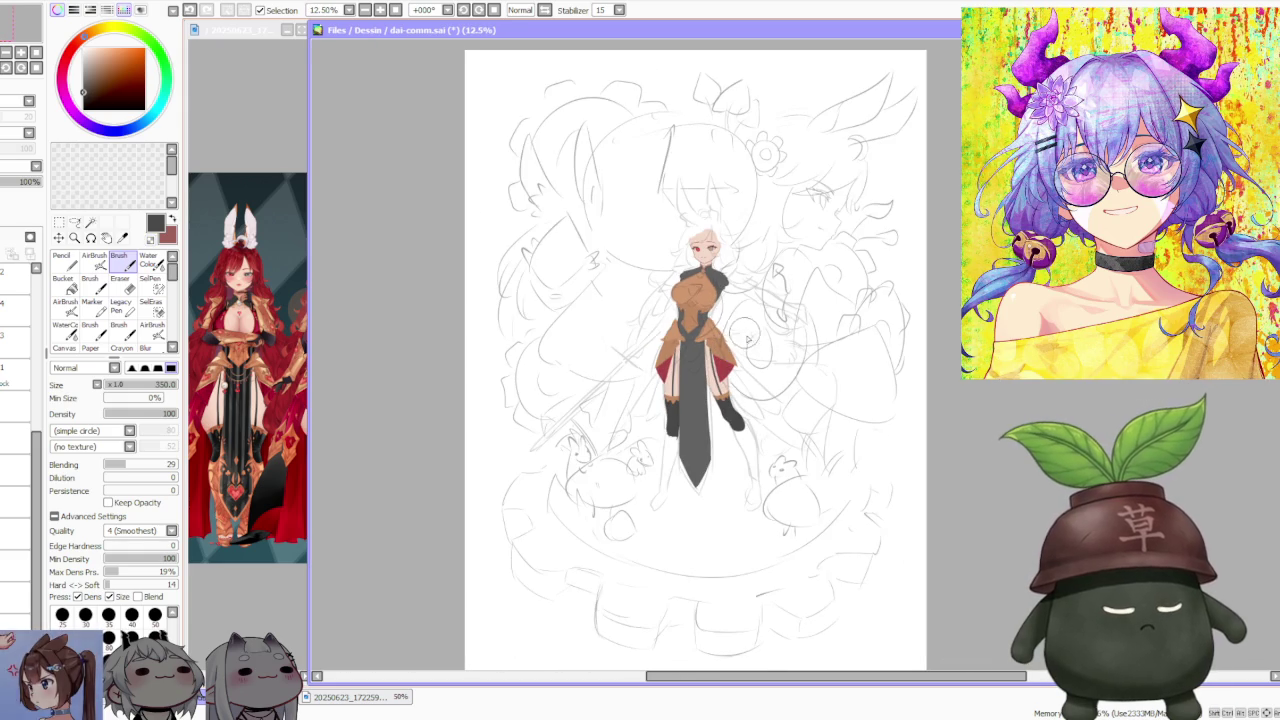
{"action": "scroll", "coordinate": [740, 370], "scroll_direction": "up", "scroll_amount": 1}
{"action": "scroll", "coordinate": [734, 380], "scroll_direction": "up", "scroll_amount": 1}
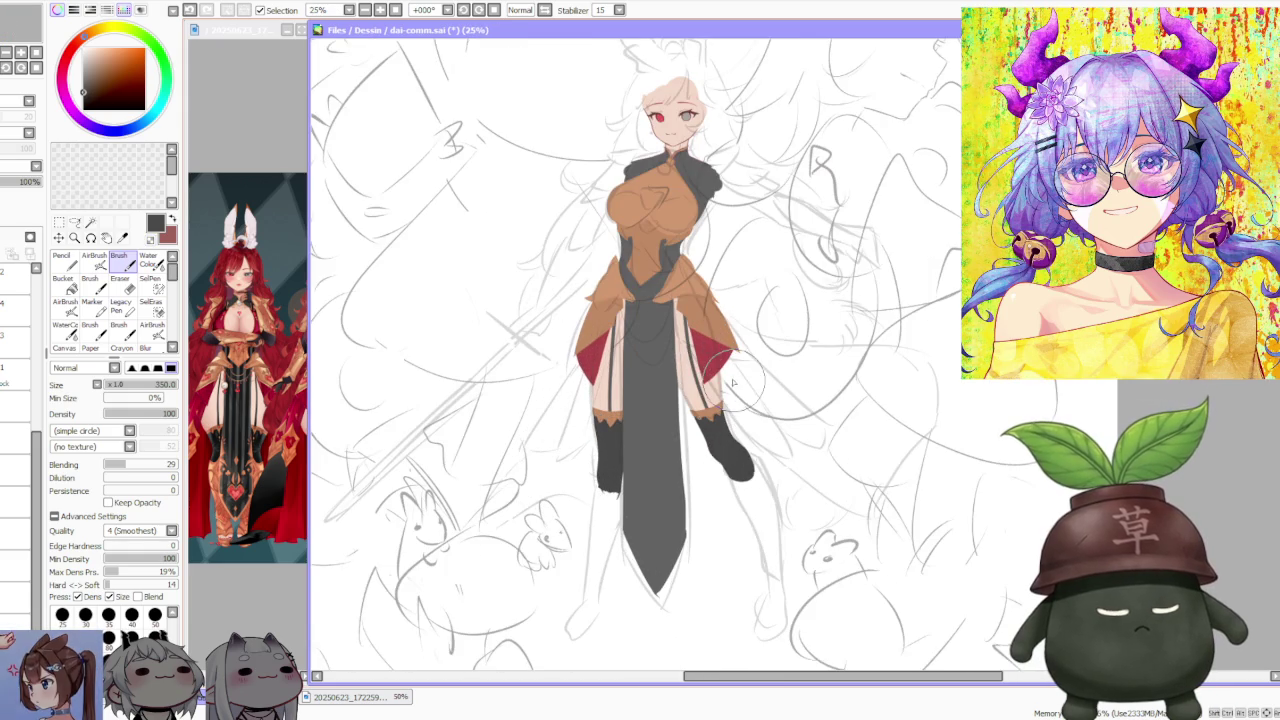
{"action": "scroll", "coordinate": [725, 395], "scroll_direction": "up", "scroll_amount": 3}
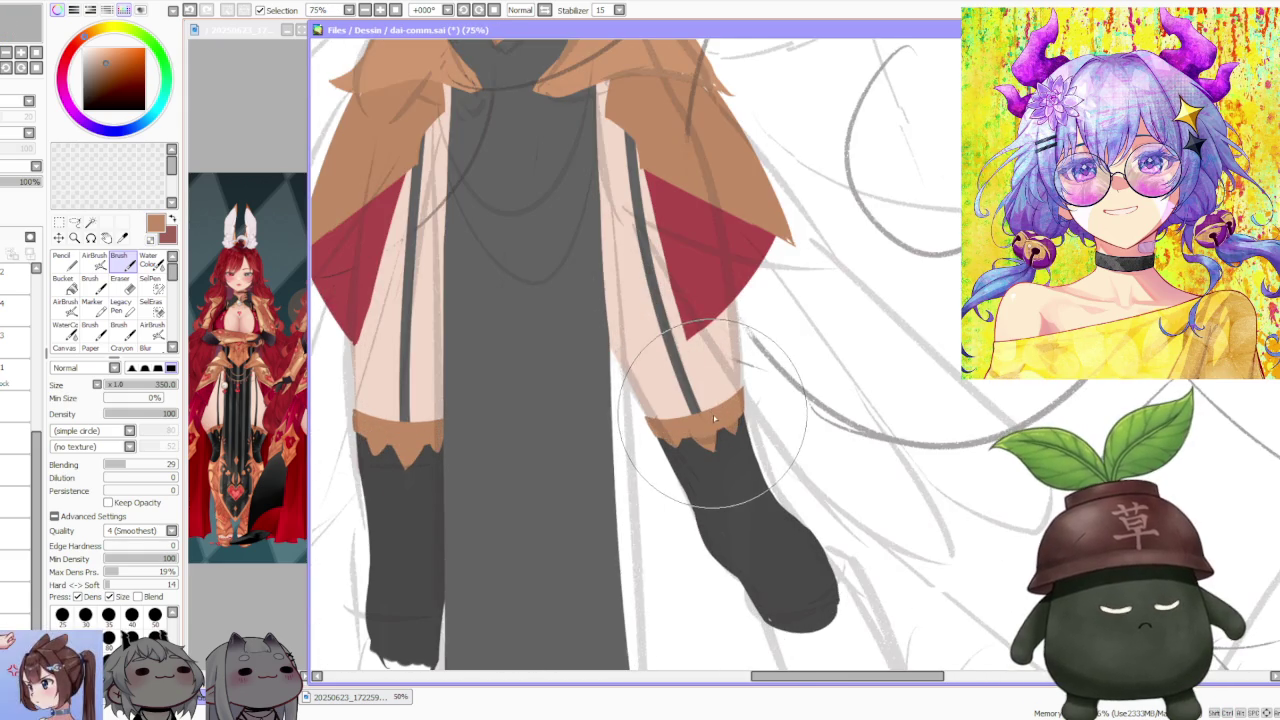
{"action": "scroll", "coordinate": [713, 415], "scroll_direction": "down", "scroll_amount": 1}
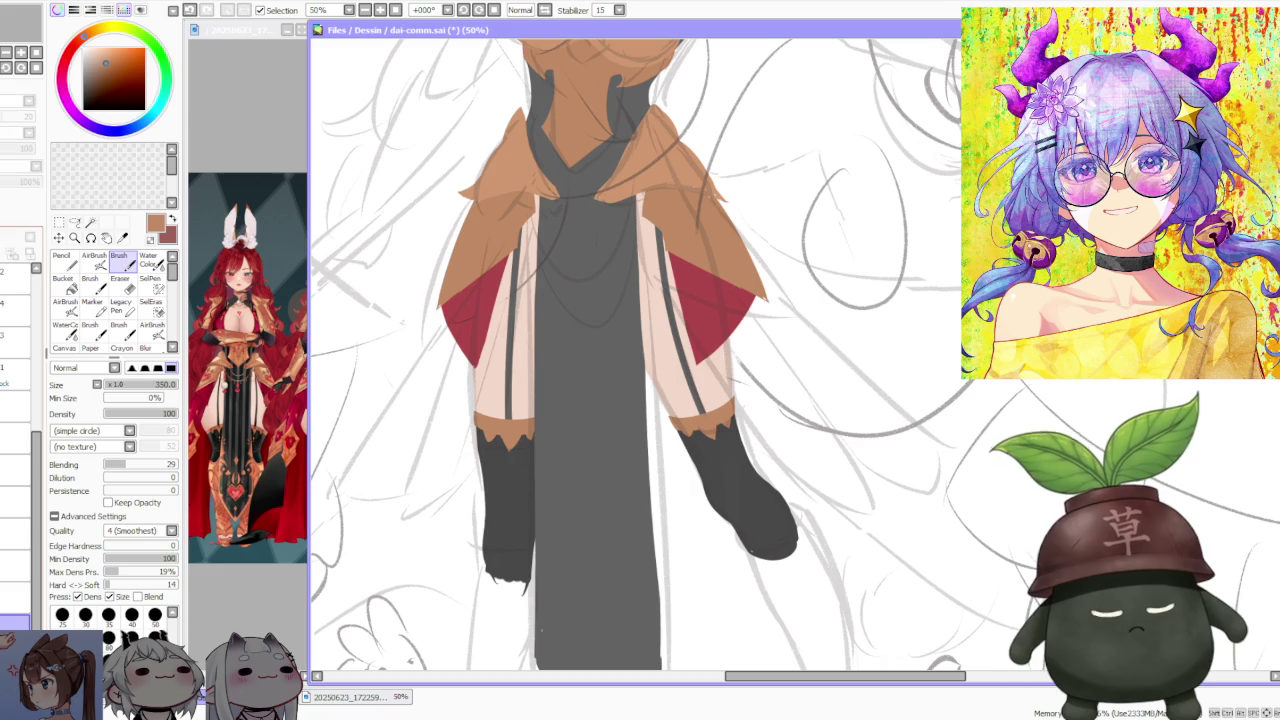
{"action": "key", "text": "bracketleft"}
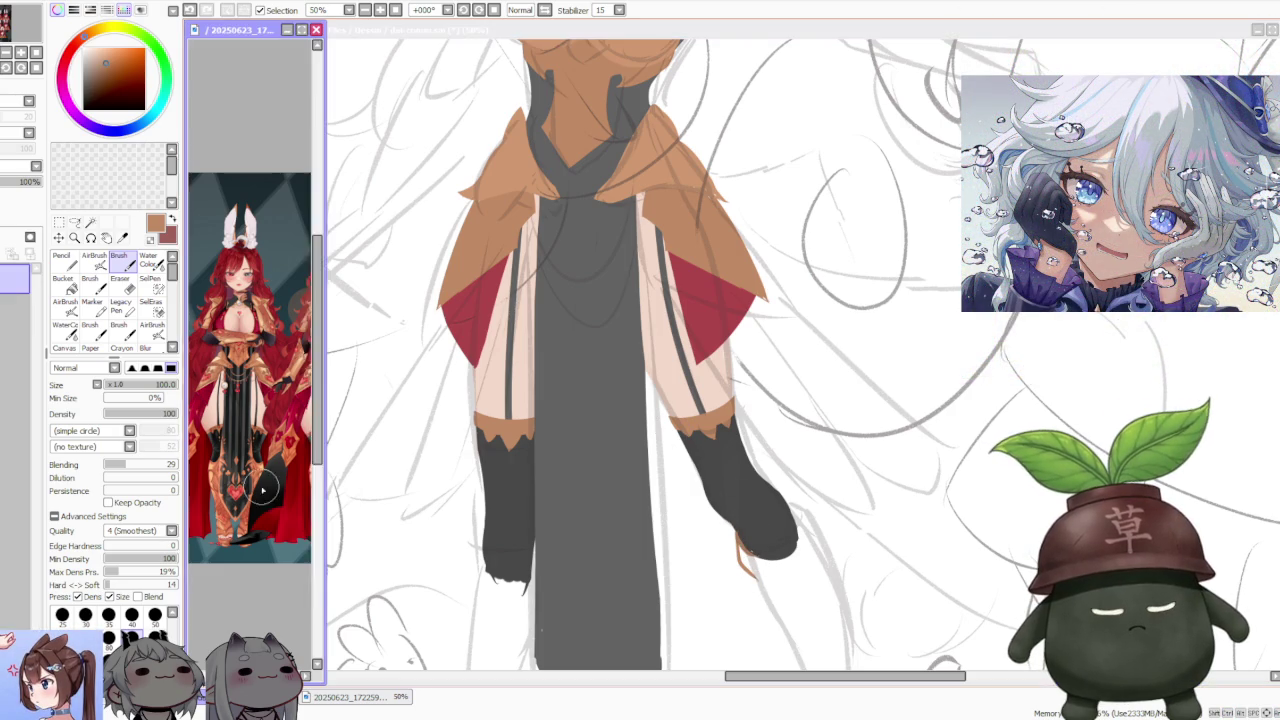
- Undo the stray brown stroke and paint an orange trim line on the right boot's toe
{"action": "key", "text": "ctrl+Tab"}
{"action": "key", "text": "ctrl+Tab"}
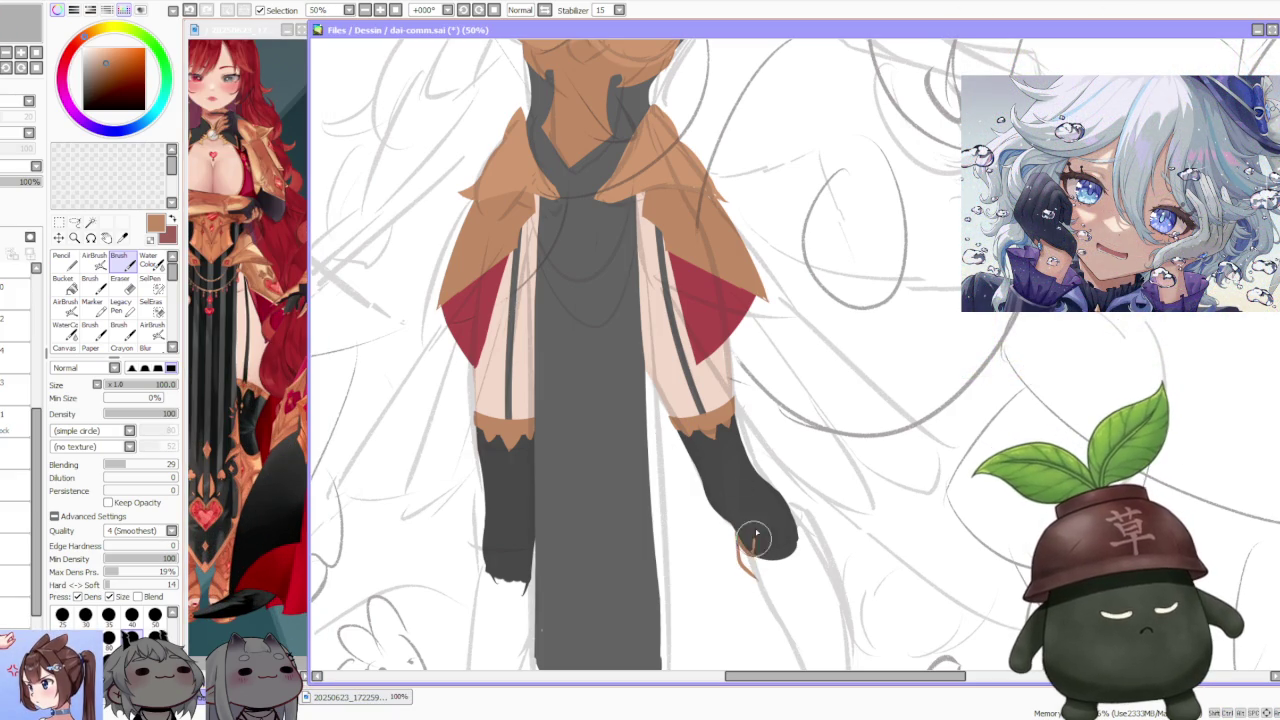
{"action": "key", "text": "ctrl+z"}
{"action": "left_click_drag", "start_coordinate": [746, 551], "coordinate": [760, 560]}
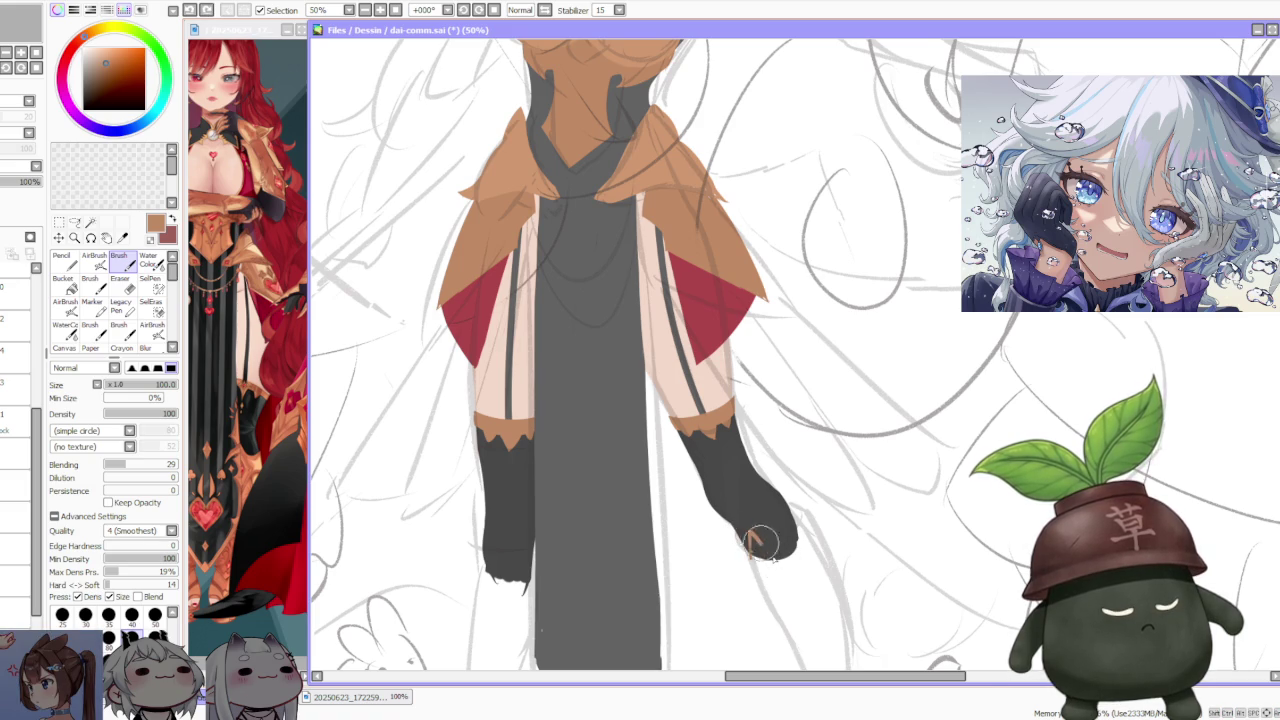
{"action": "mouse_move", "coordinate": [748, 540]}
{"action": "left_mouse_down"}
{"action": "mouse_move", "coordinate": [755, 560]}
{"action": "mouse_move", "coordinate": [784, 550]}
{"action": "left_mouse_up"}
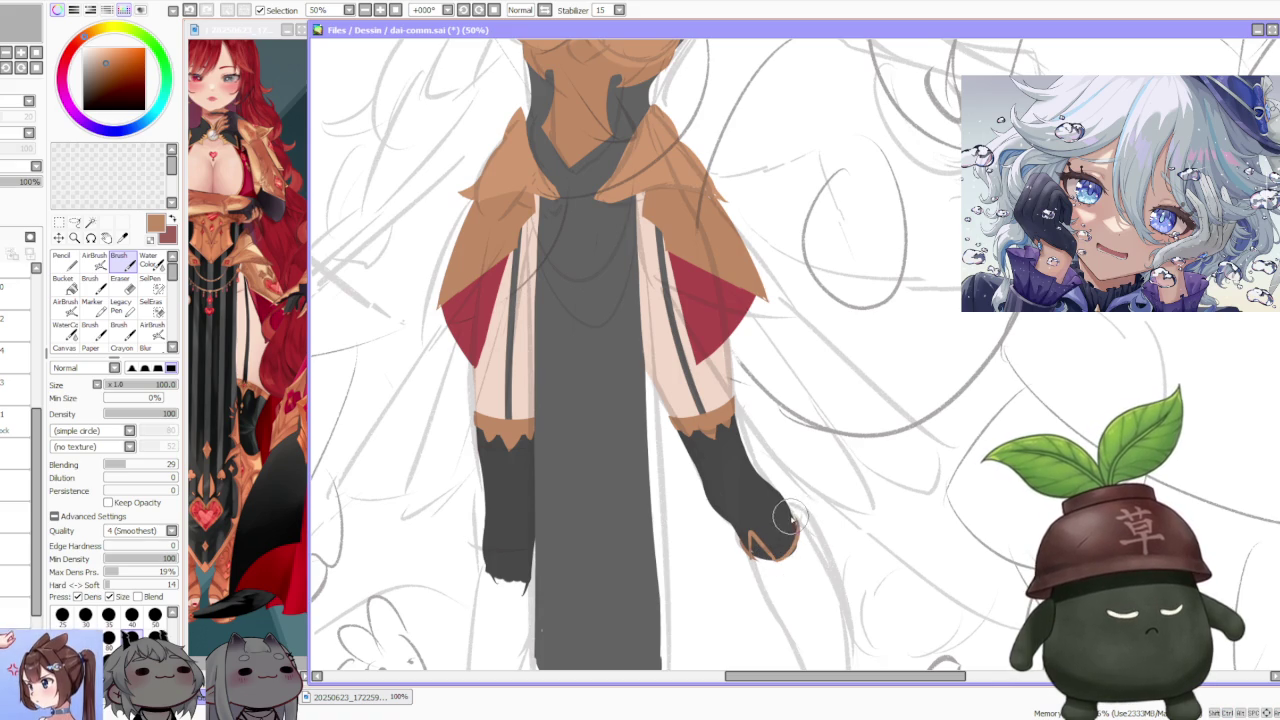
- Eyedrop the boot's dark grey colour from the canvas
{"action": "left_click", "coordinate": [741, 491], "text": "alt"}
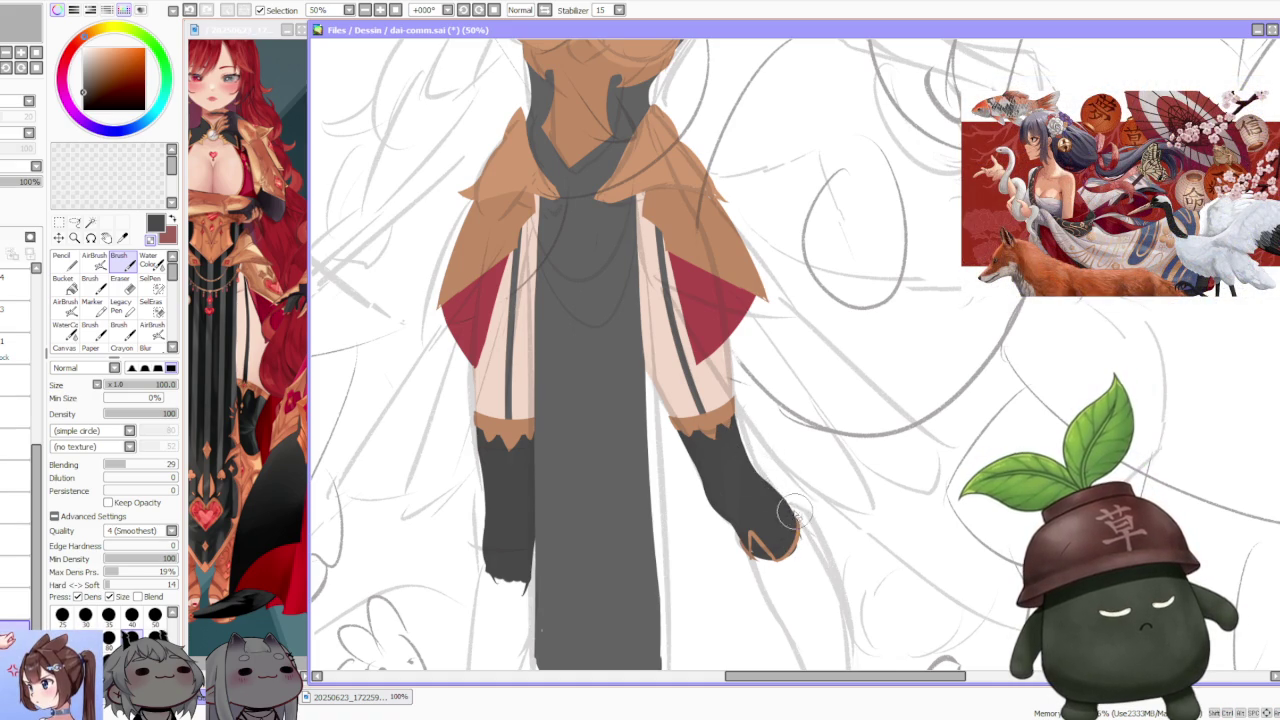
{"action": "scroll", "coordinate": [817, 378], "scroll_direction": "down", "scroll_amount": 3}
{"action": "scroll", "coordinate": [810, 374], "scroll_direction": "up", "scroll_amount": 2}
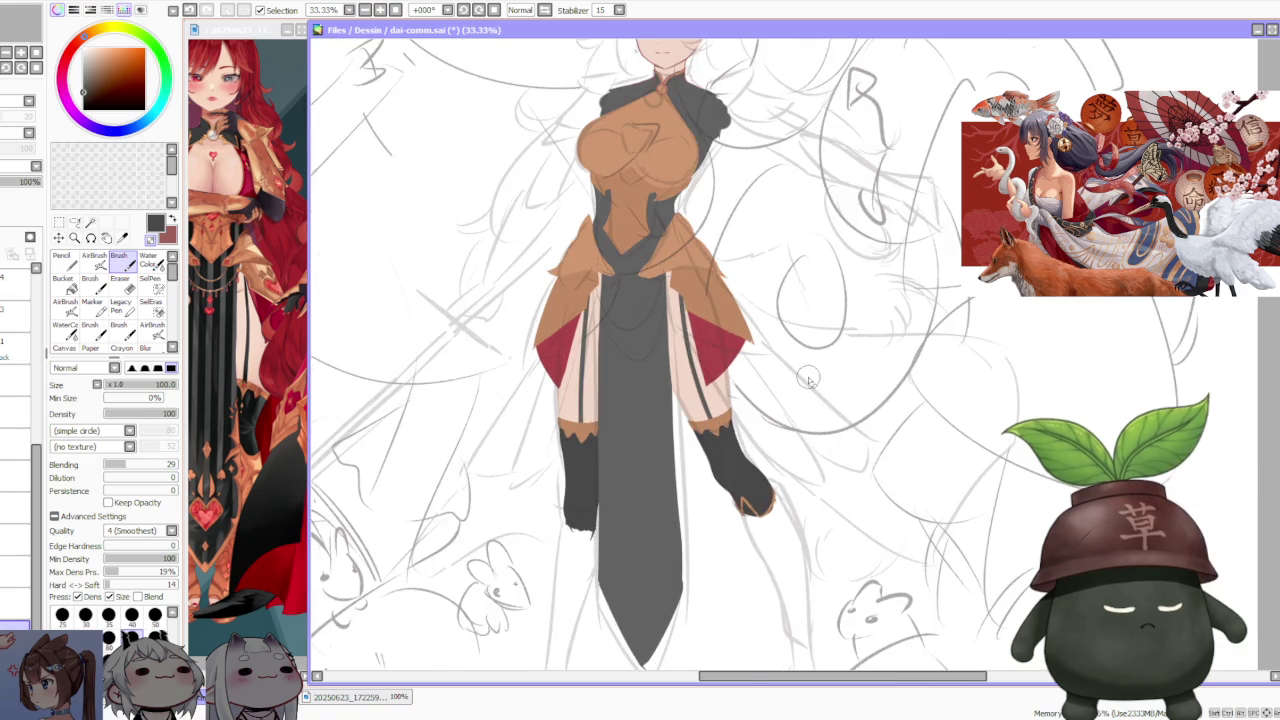
- Sketch trial thin orange strokes curving down from the right boot's tip
{"action": "scroll", "coordinate": [743, 503], "scroll_direction": "up", "scroll_amount": 3}
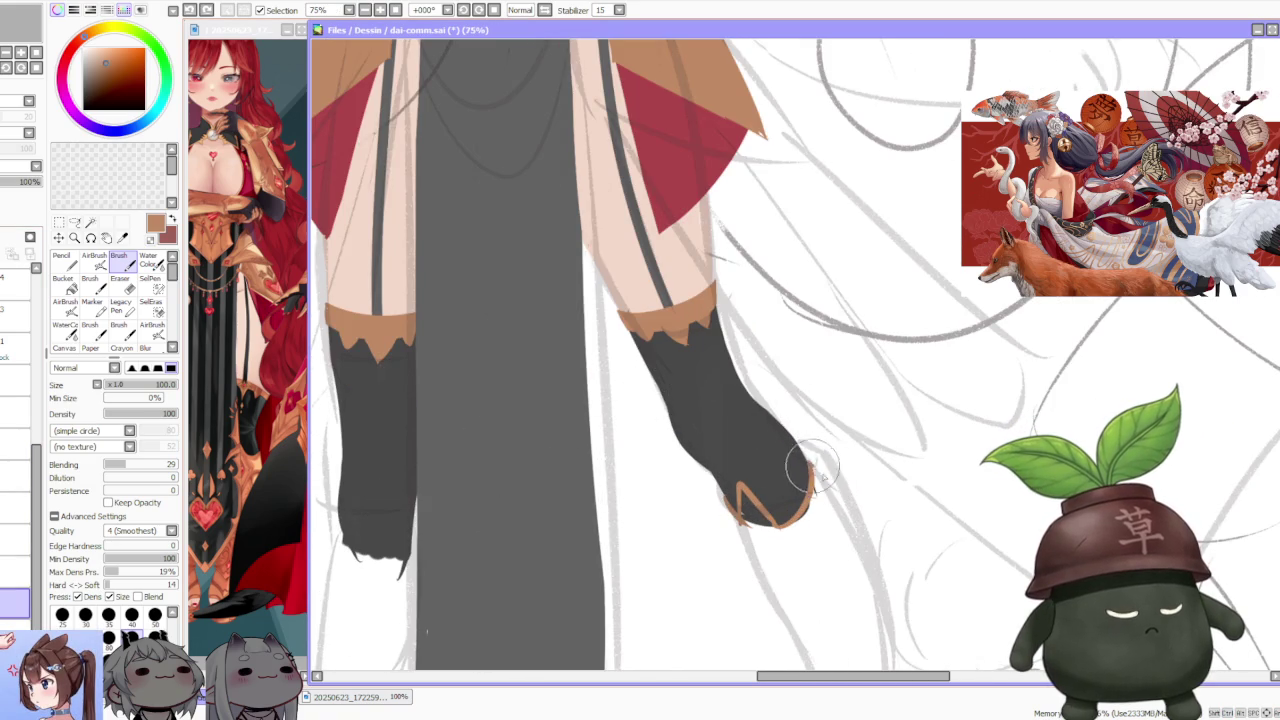
{"action": "left_click_drag", "start_coordinate": [813, 462], "coordinate": [840, 528]}
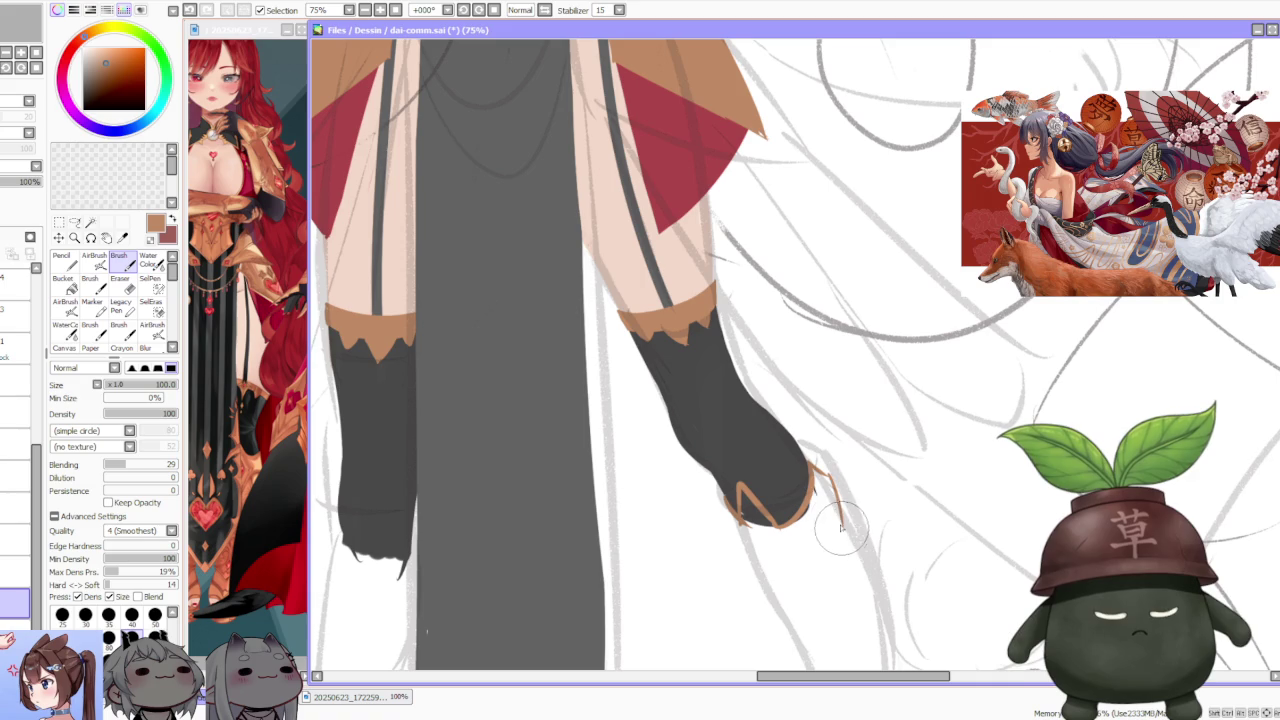
{"action": "left_click_drag", "start_coordinate": [725, 497], "coordinate": [765, 585]}
{"action": "scroll", "coordinate": [797, 421], "scroll_direction": "down", "scroll_amount": 2}
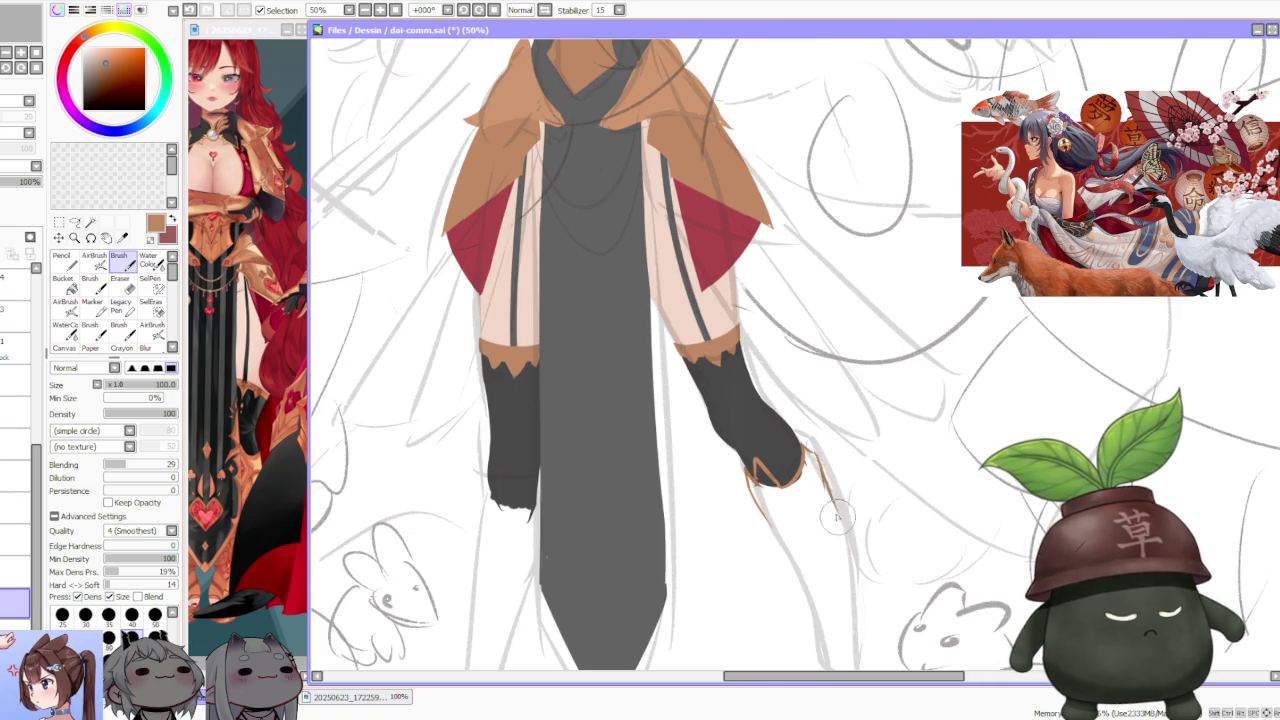
{"action": "key", "text": "ctrl+z"}
{"action": "left_click_drag", "start_coordinate": [808, 440], "coordinate": [850, 566]}
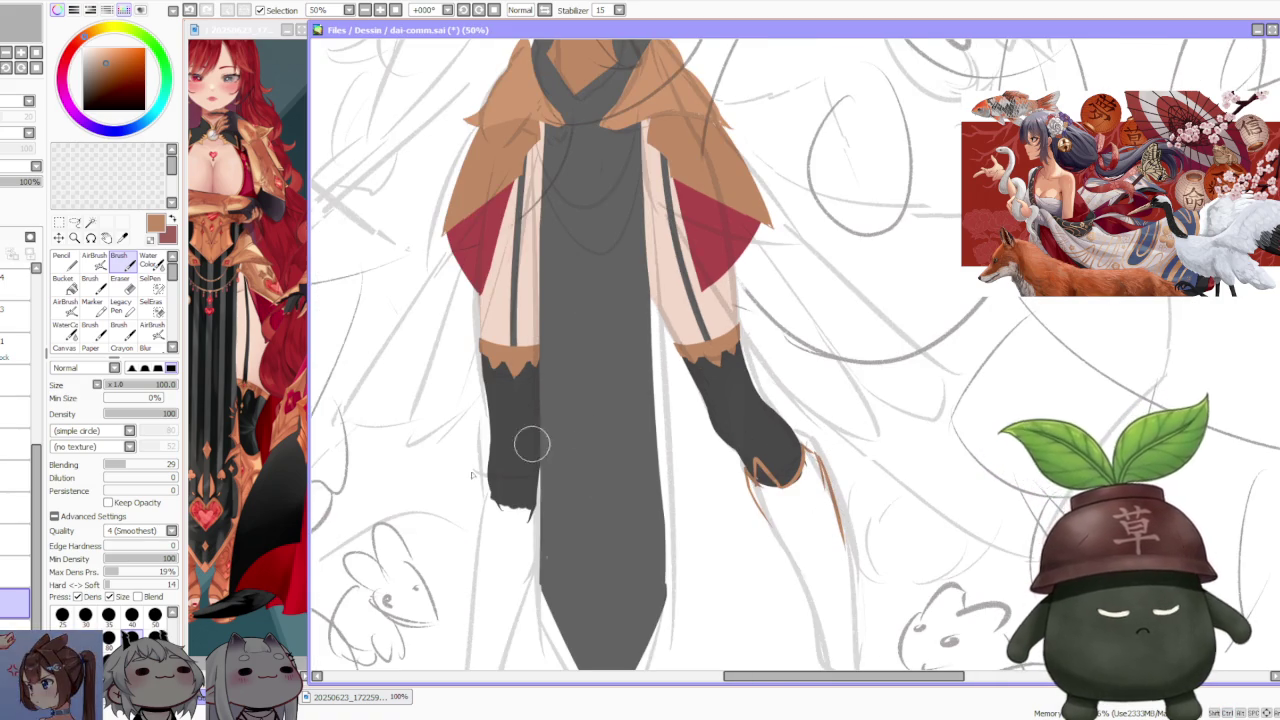
- Redraw a clean orange trim line along the right boot's outer edge
{"action": "left_click", "coordinate": [283, 535]}
{"action": "scroll", "coordinate": [283, 535], "scroll_direction": "down", "scroll_amount": 2}
{"action": "scroll", "coordinate": [283, 535], "scroll_direction": "up", "scroll_amount": 2}
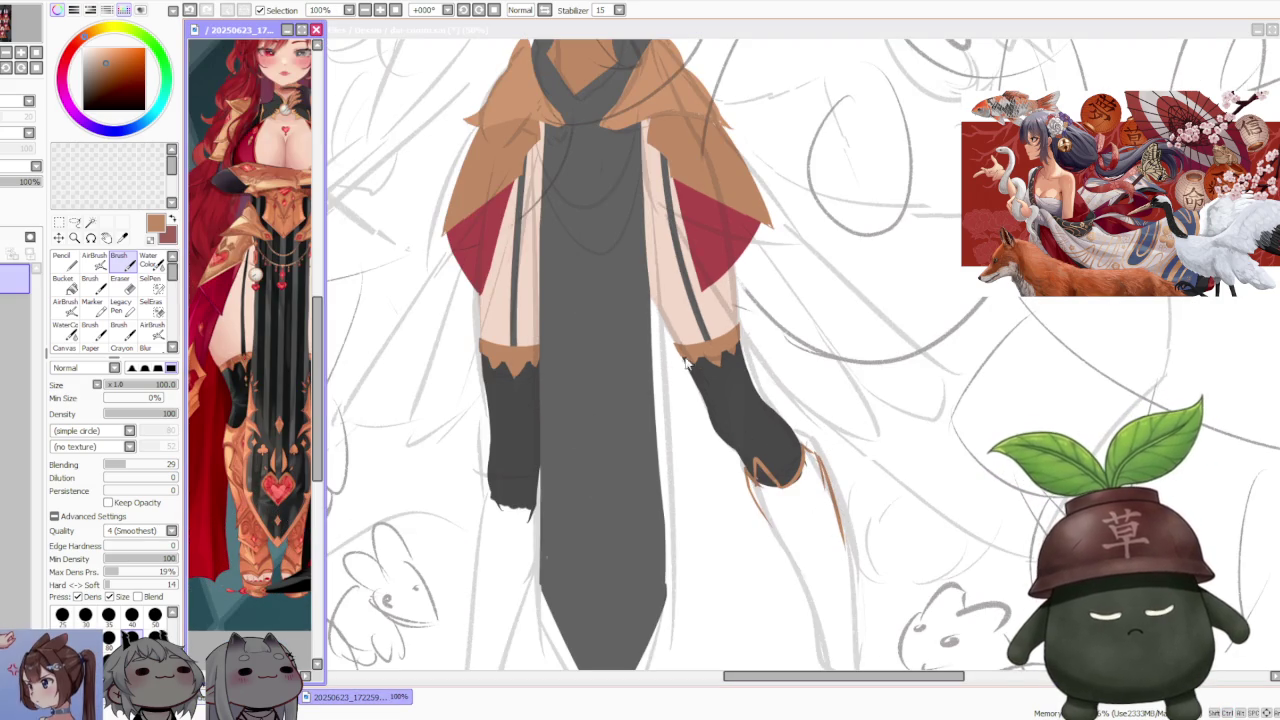
{"action": "left_click", "coordinate": [828, 476]}
{"action": "key", "text": "ctrl+z"}
{"action": "left_click_drag", "start_coordinate": [808, 456], "coordinate": [860, 556]}
{"action": "key", "text": "ctrl+z"}
{"action": "left_click_drag", "start_coordinate": [806, 452], "coordinate": [856, 562]}
- Paint a longer orange trim line down the right boot's inner edge
{"action": "left_click_drag", "start_coordinate": [757, 500], "coordinate": [790, 556]}
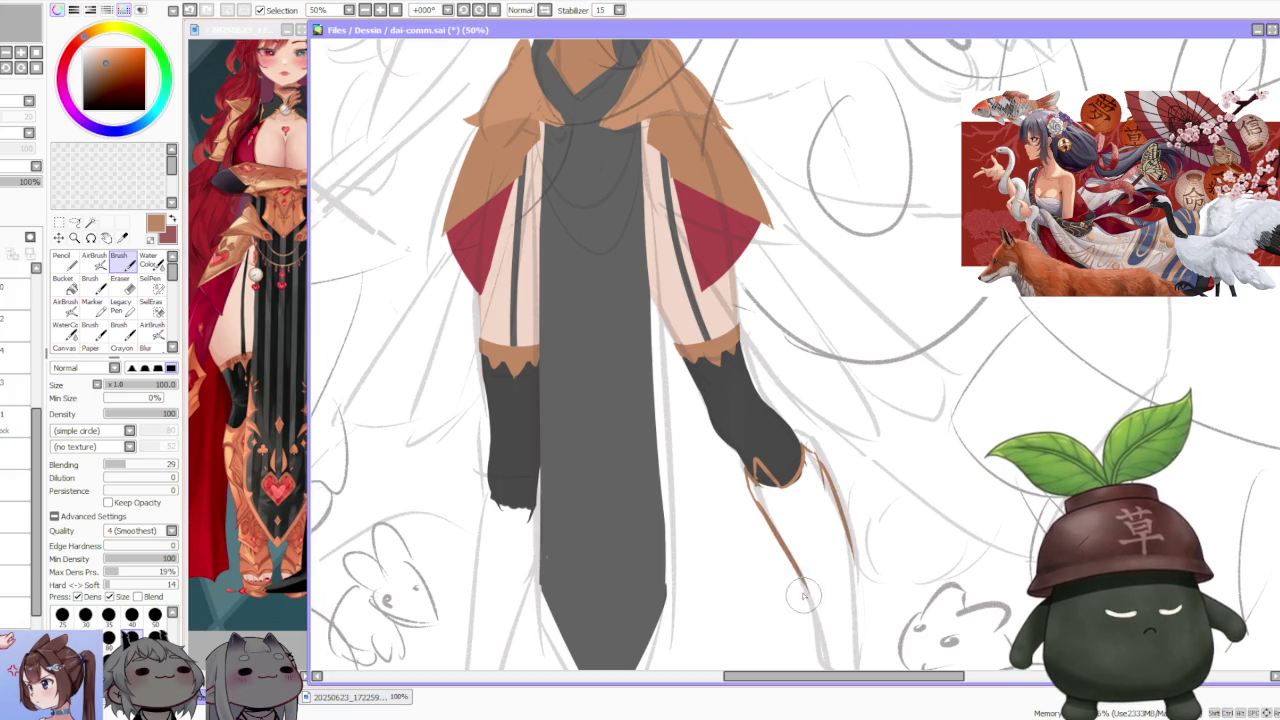
{"action": "key", "text": "ctrl+z"}
{"action": "left_click_drag", "start_coordinate": [750, 482], "coordinate": [808, 600]}
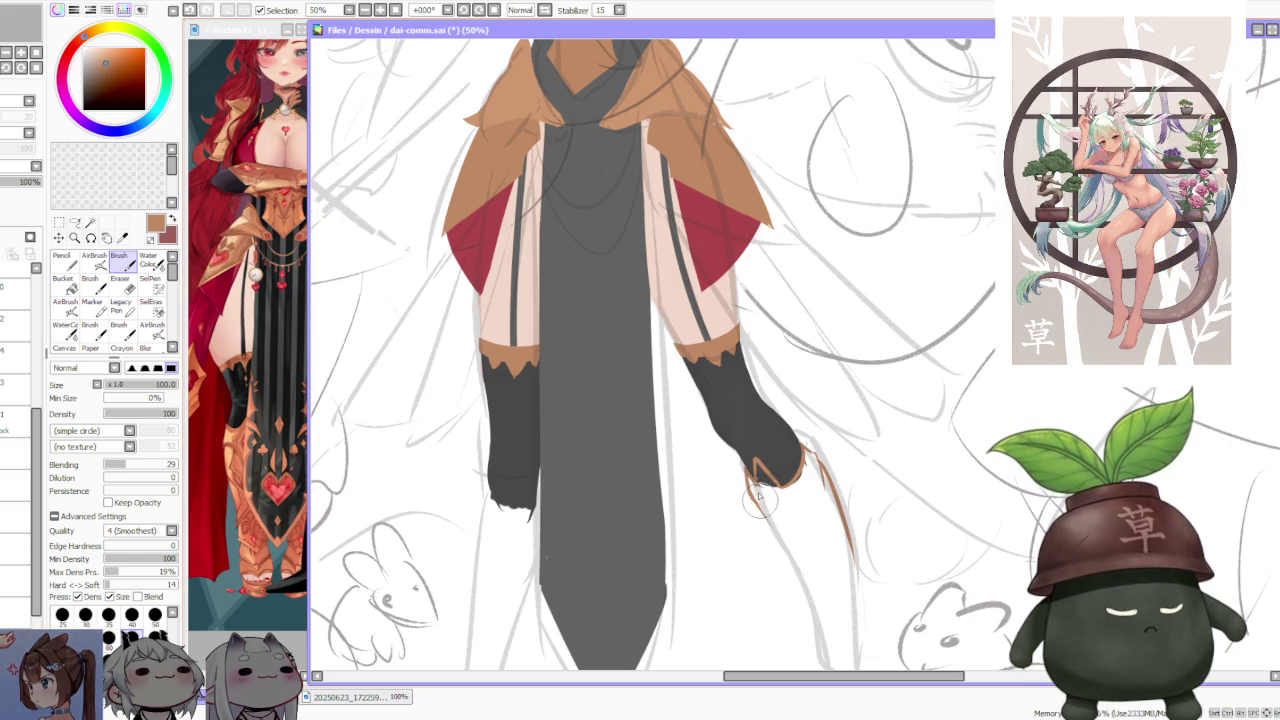
{"action": "scroll", "coordinate": [760, 423], "scroll_direction": "down", "scroll_amount": 1}
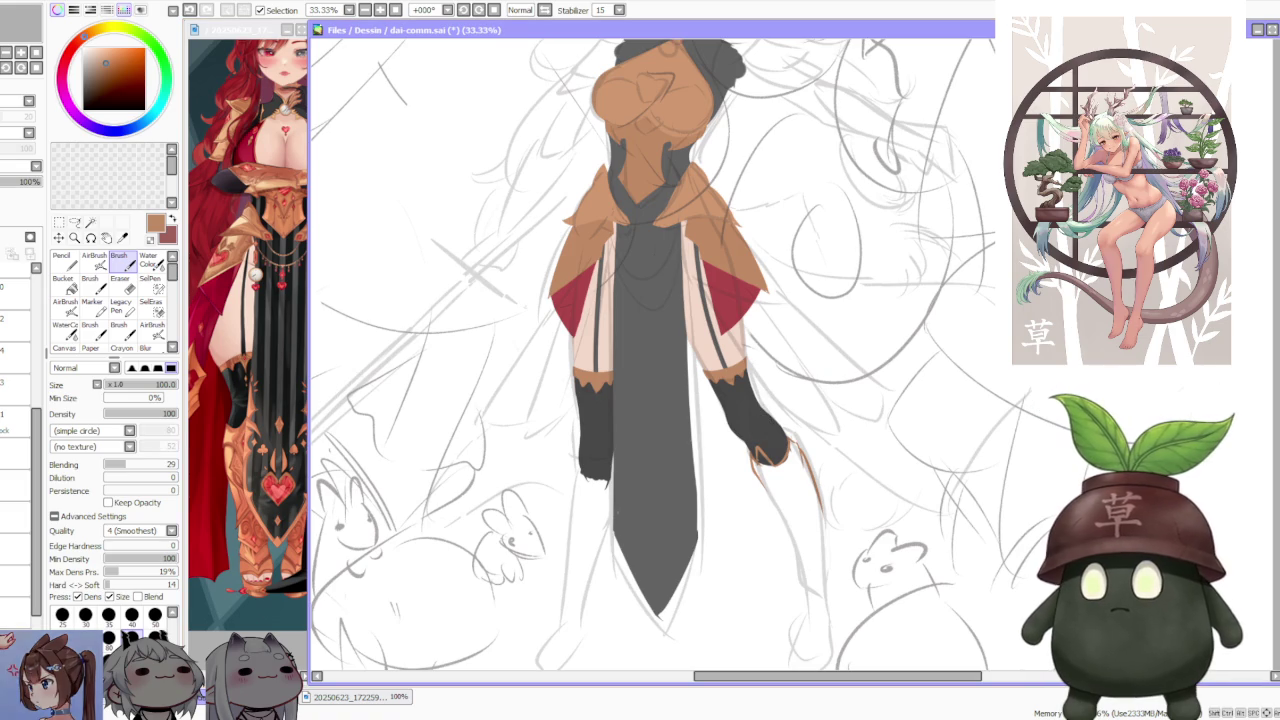
{"action": "key", "text": "alt+Tab"}
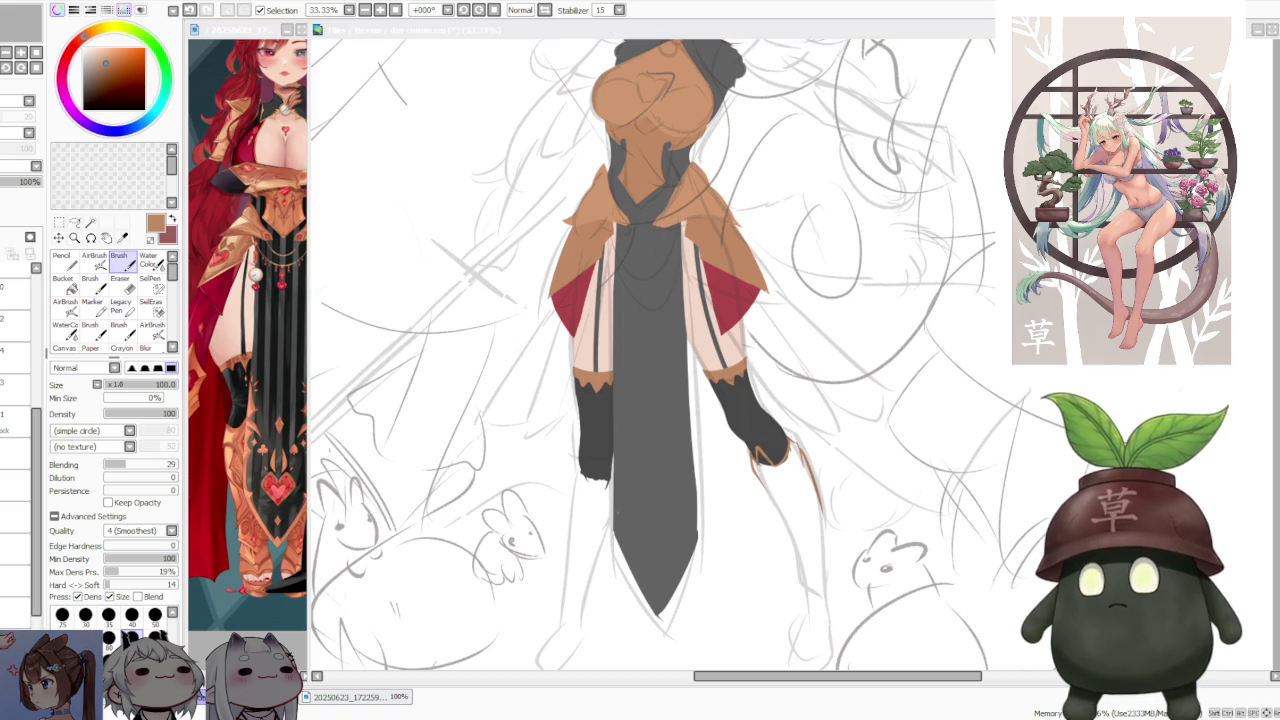